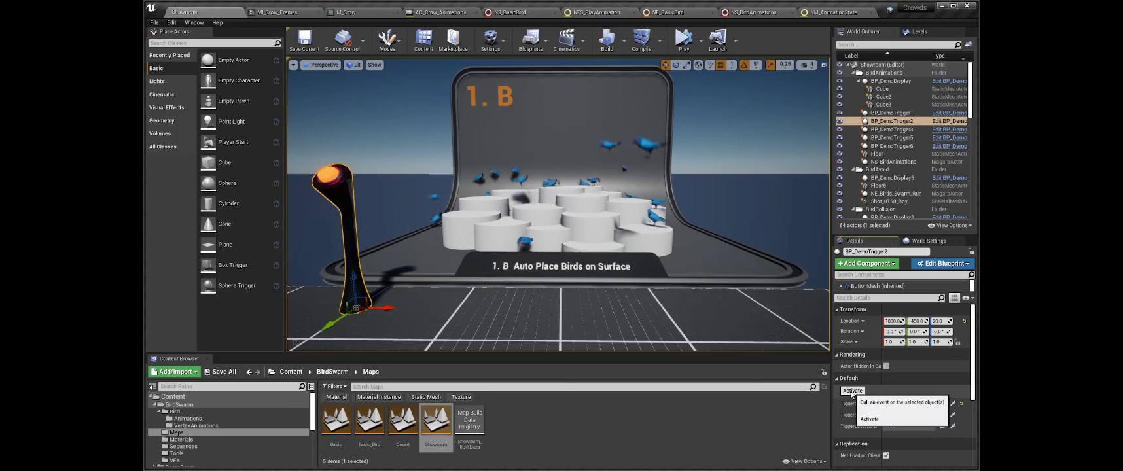
# - Open NS_BirdSwarm_Physics from the bird swarm actor and inspect its Gravity Force and Collision modules
pyautogui.click(690, 292)
pyautogui.rightClick(693, 294)
pyautogui.click(748, 24)
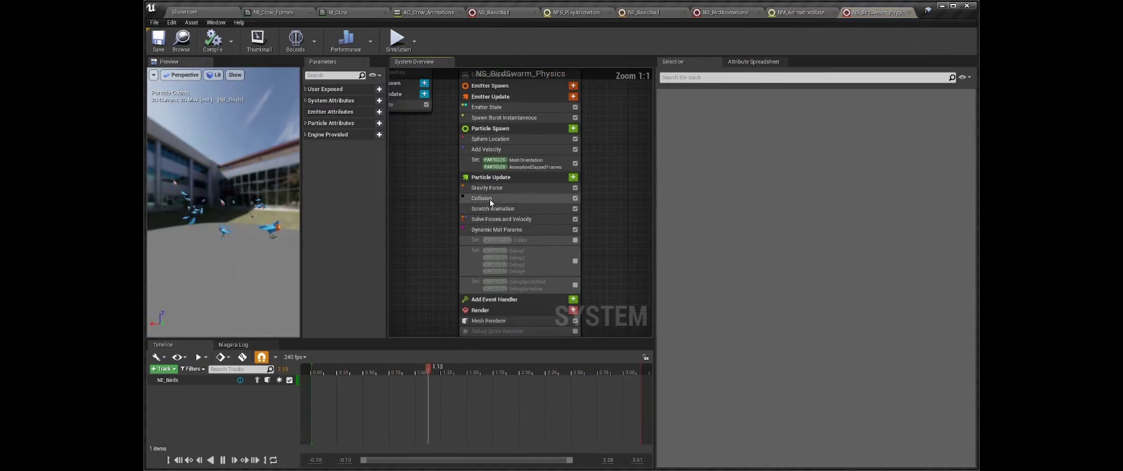
pyautogui.click(499, 188)
pyautogui.click(501, 199)
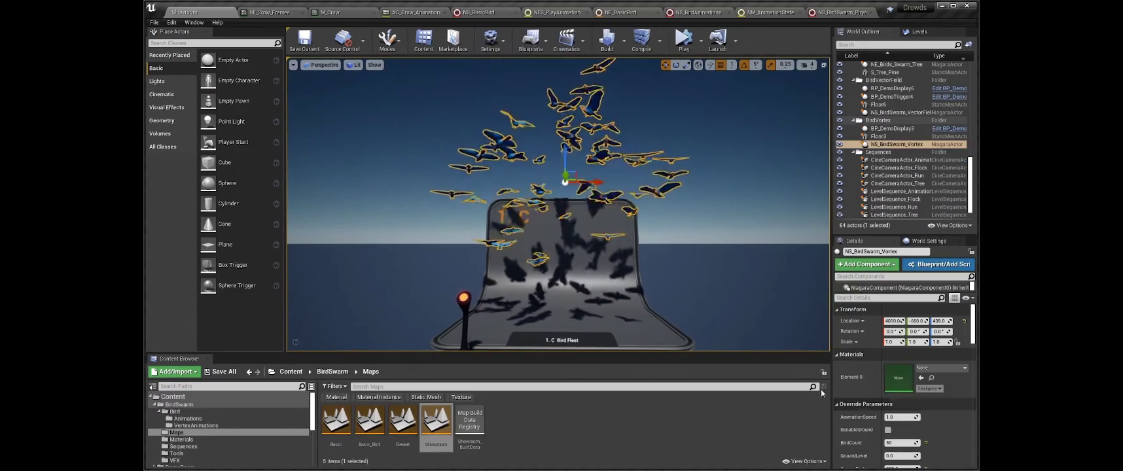
# - Raise NS_BirdSwarm_Vortex's BirdCount to 100, then 5000, then drag it up to 50000
pyautogui.click(564, 181)
pyautogui.click(901, 415)
pyautogui.write('100')
pyautogui.press('Return')
pyautogui.write('5000')
pyautogui.press('Return')
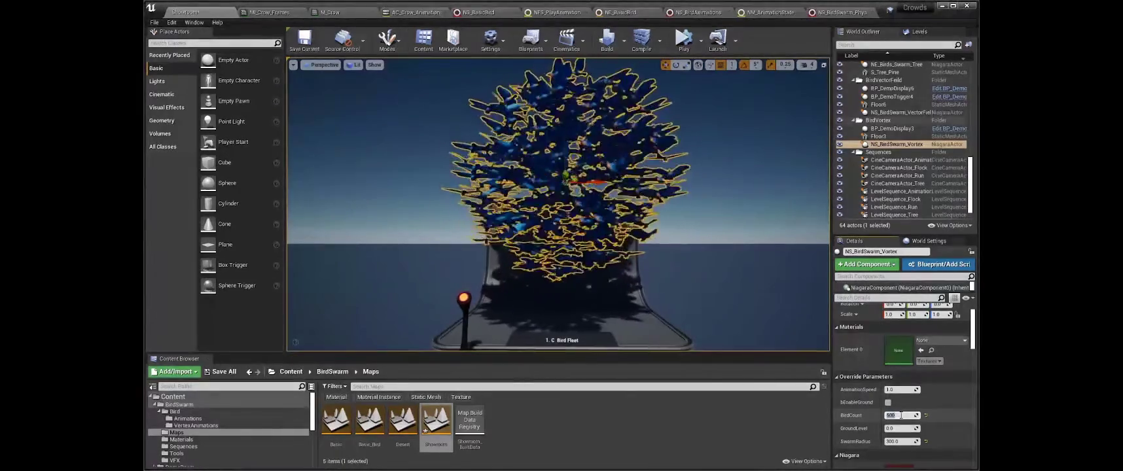
pyautogui.click(790, 143)
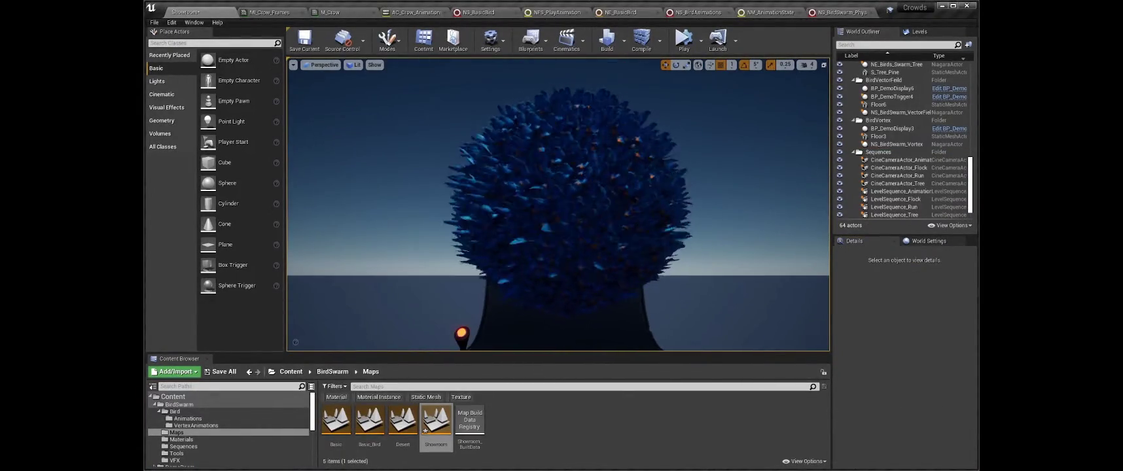
pyautogui.click(896, 144)
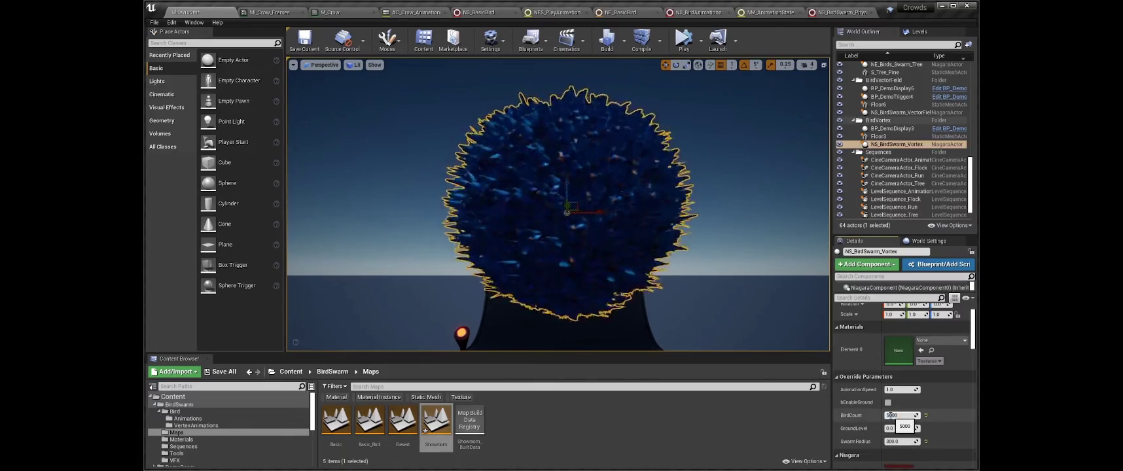
pyautogui.moveTo(902, 416); pyautogui.dragTo(906, 416)
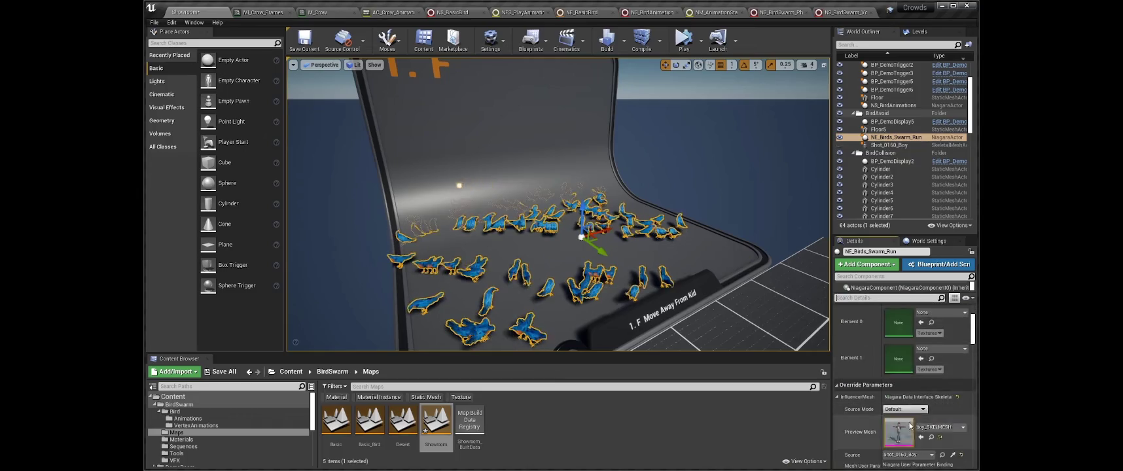
# - Open NE_Birds_Swarm_Run, select NE_MeshInfluencer and inspect its Scratch_PushParticles graph
pyautogui.scroll(-5, 908, 422)
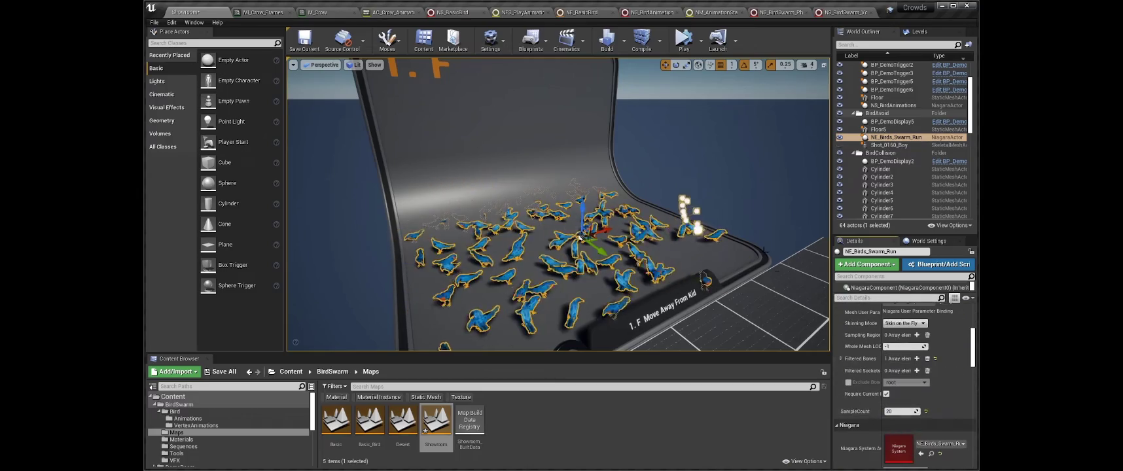
pyautogui.hotkey('ctrl', 'e')
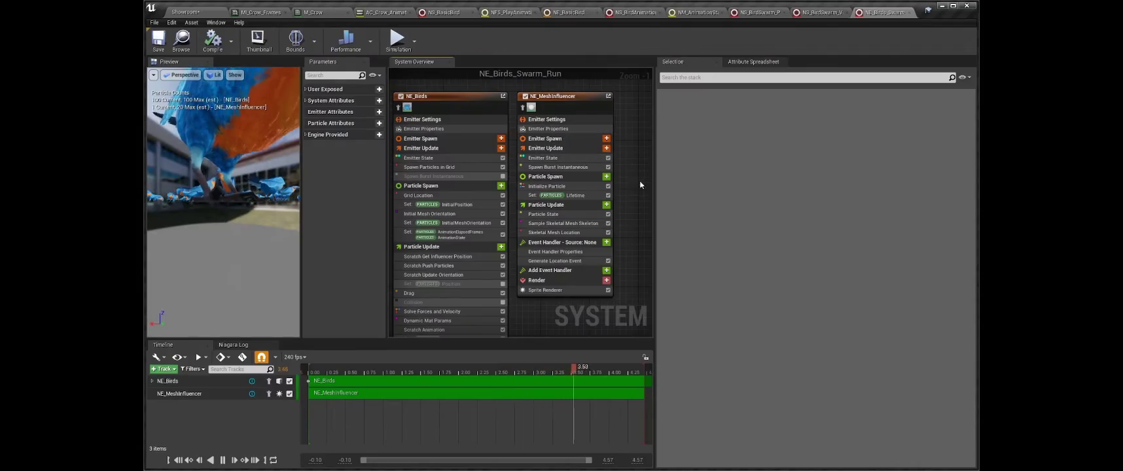
pyautogui.click(586, 96)
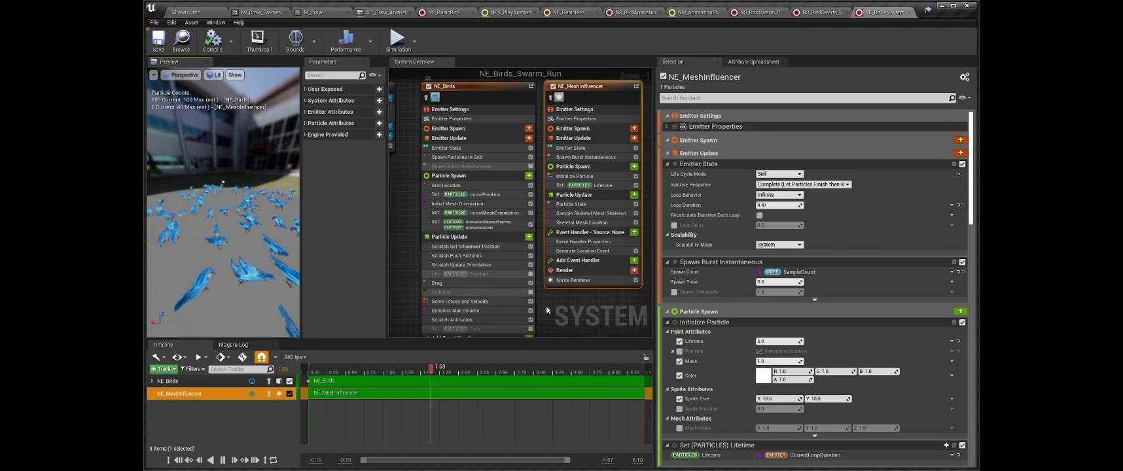
pyautogui.doubleClick(471, 256)
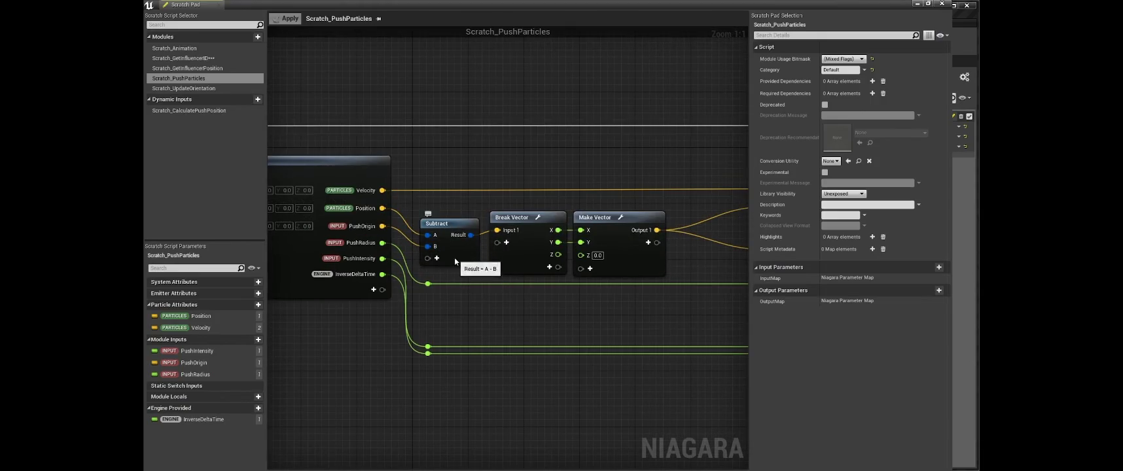
pyautogui.scroll(-2, 455, 262)
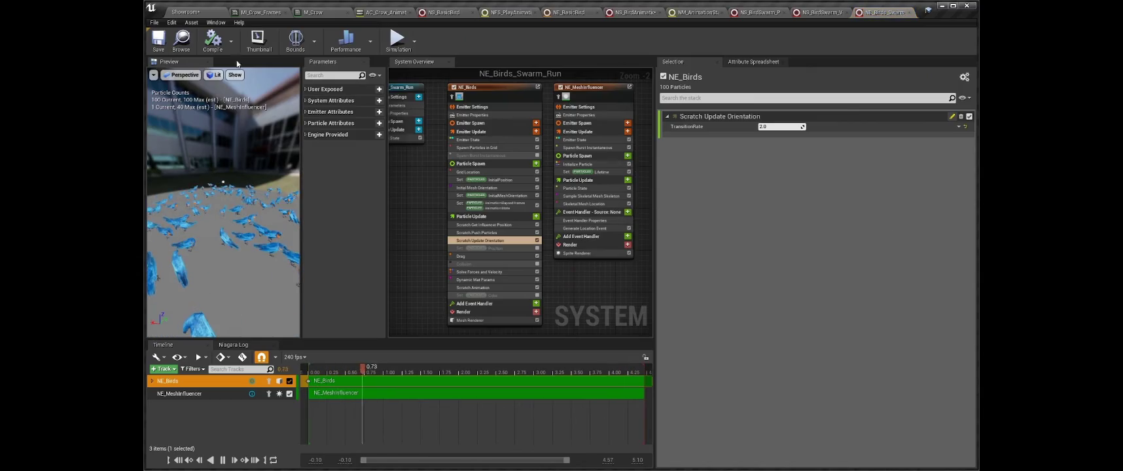
pyautogui.click(217, 23)
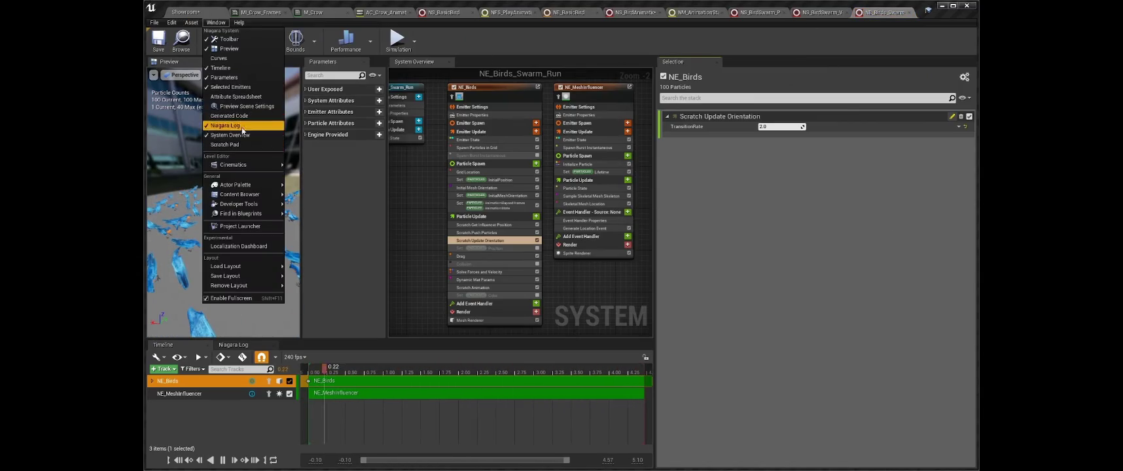
# - Open the Attribute Spreadsheet and capture a frame of NE_Birds particle data
pyautogui.click(243, 98)
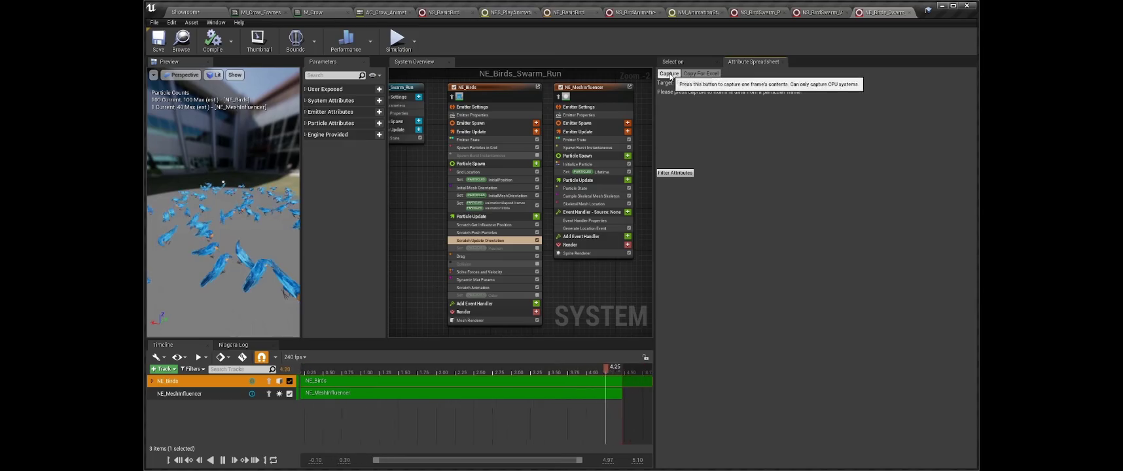
pyautogui.click(510, 88)
pyautogui.click(669, 74)
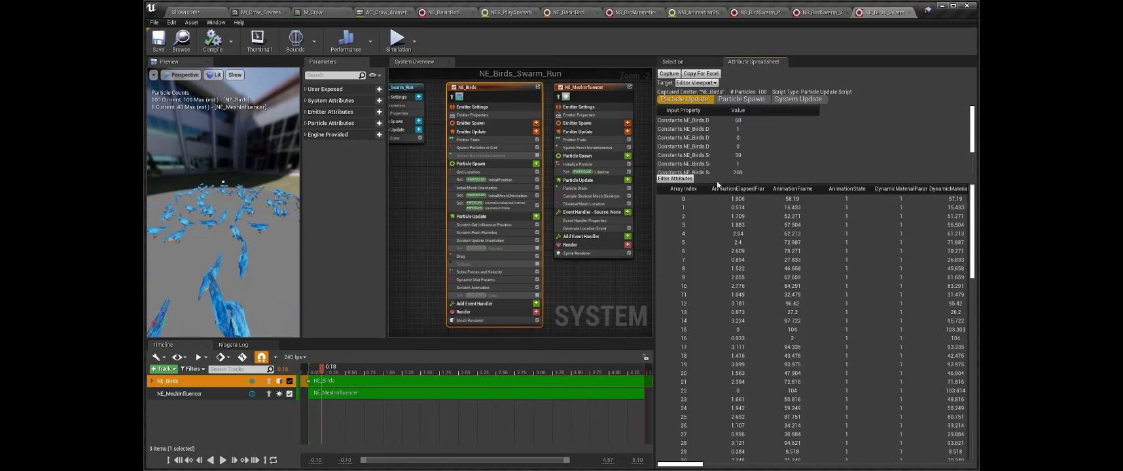
# - Filter the spreadsheet to show only Position X, Y and Z, then return to the Showroom level
pyautogui.click(675, 178)
pyautogui.click(699, 106)
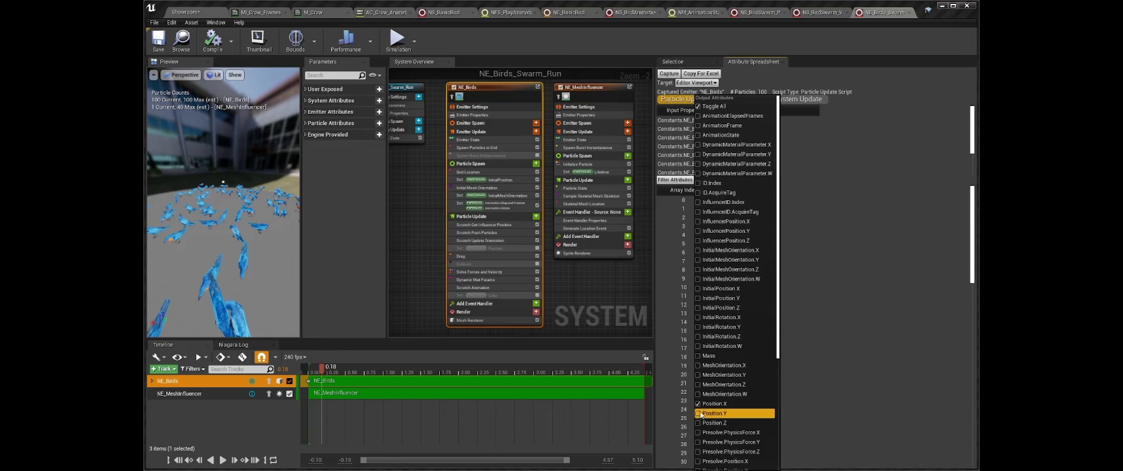
pyautogui.click(700, 413)
pyautogui.click(701, 422)
pyautogui.click(696, 85)
pyautogui.click(675, 76)
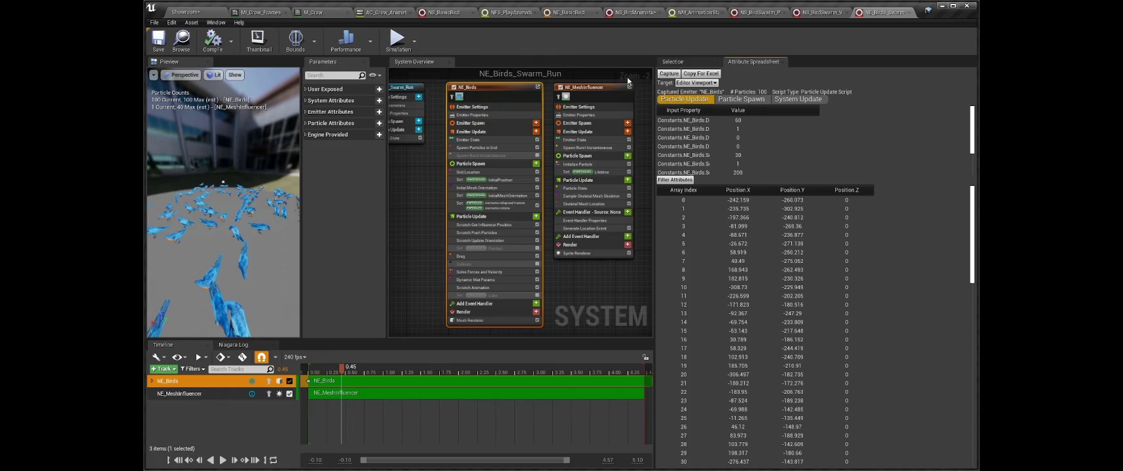
pyautogui.click(208, 16)
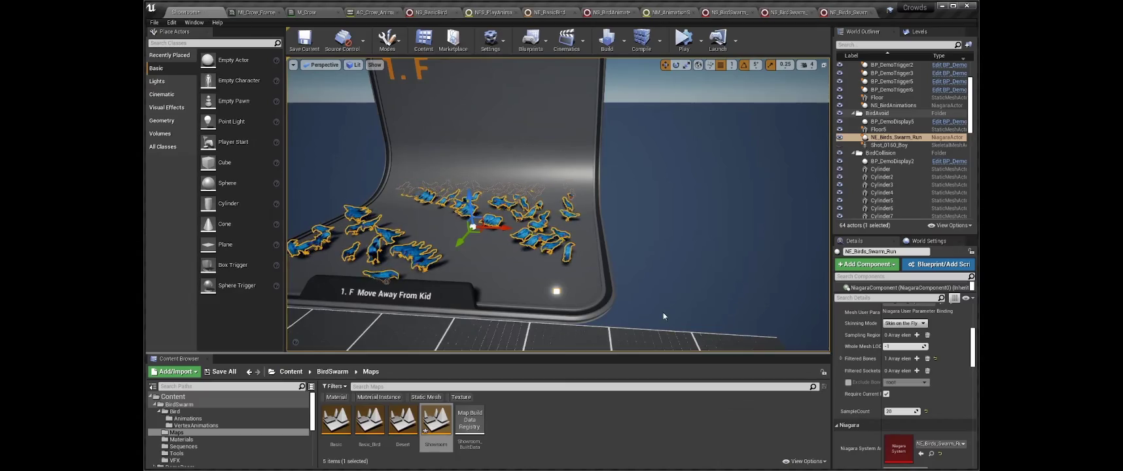
# - Search the details for 'solo' to enable Force Solo, then capture new bird positions during play
pyautogui.click(861, 298)
pyautogui.write('solo')
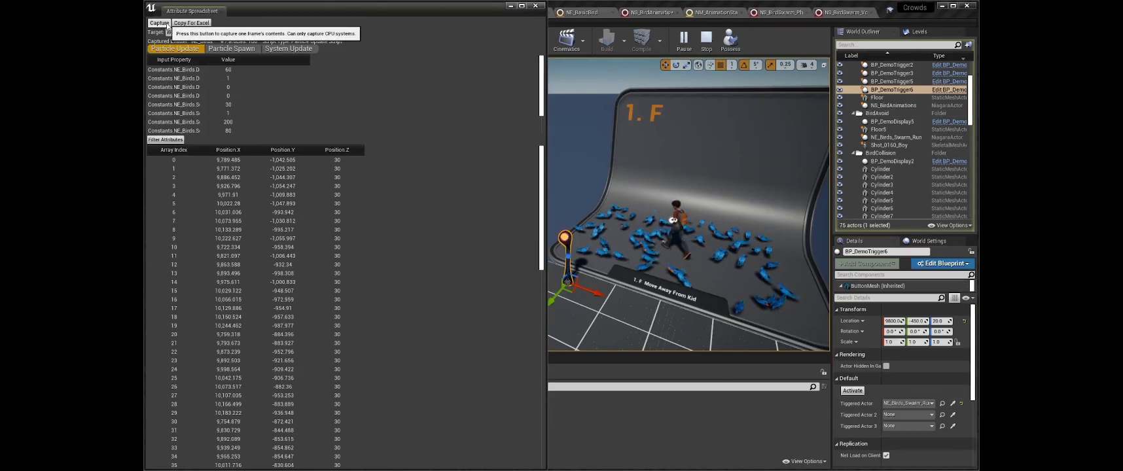
pyautogui.click(160, 25)
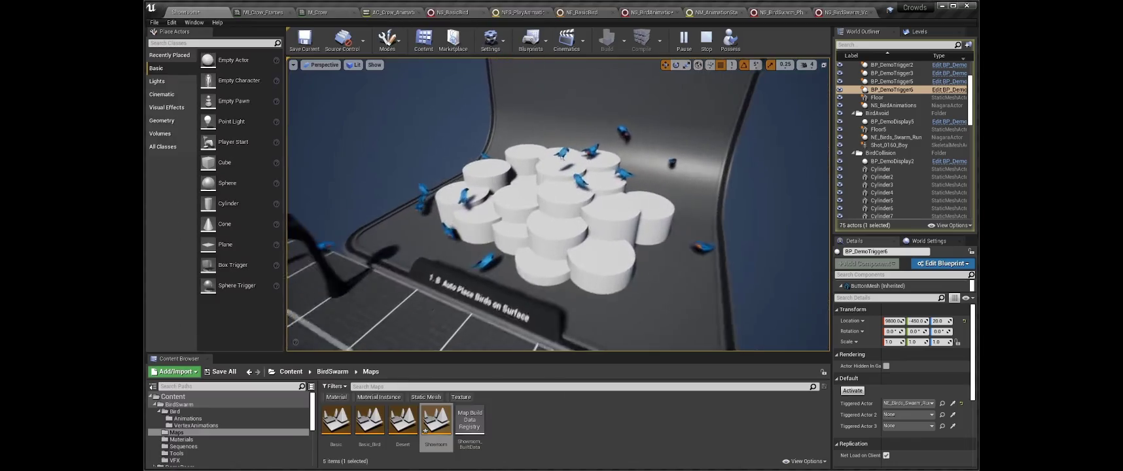
pyautogui.rightClick(585, 160)
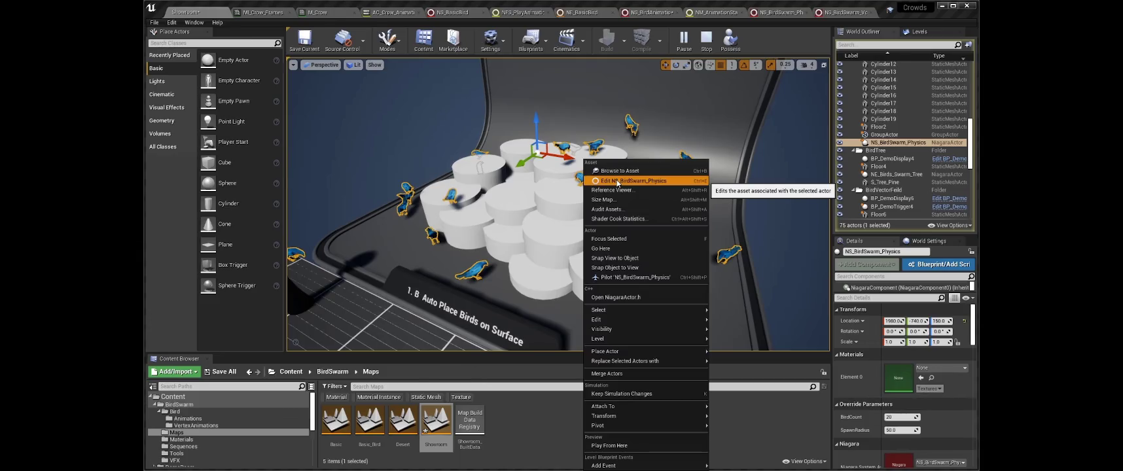
# - Edit NS_BirdSwarm_Physics, open the Debug Sprite Renderer's M_DebugText material, and play the level
pyautogui.click(617, 181)
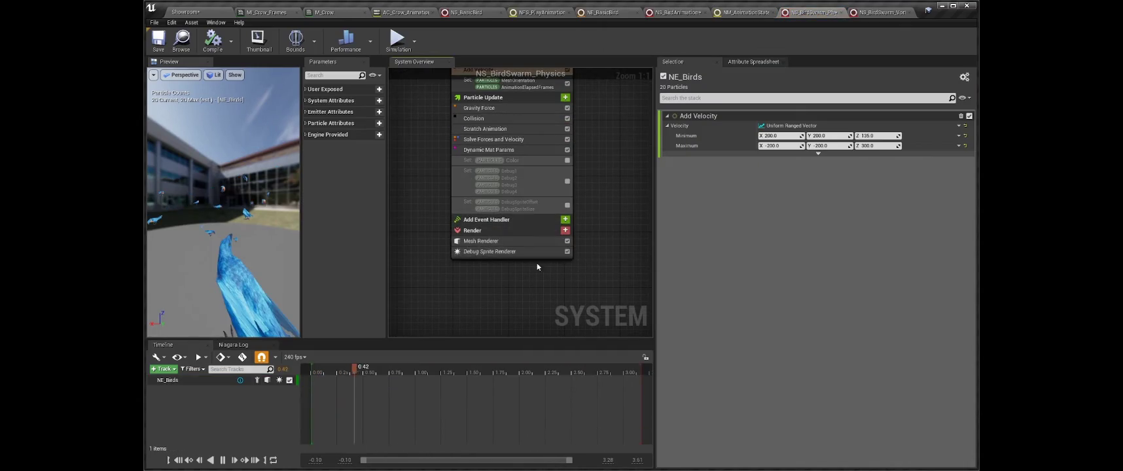
pyautogui.click(511, 251)
pyautogui.doubleClick(805, 152)
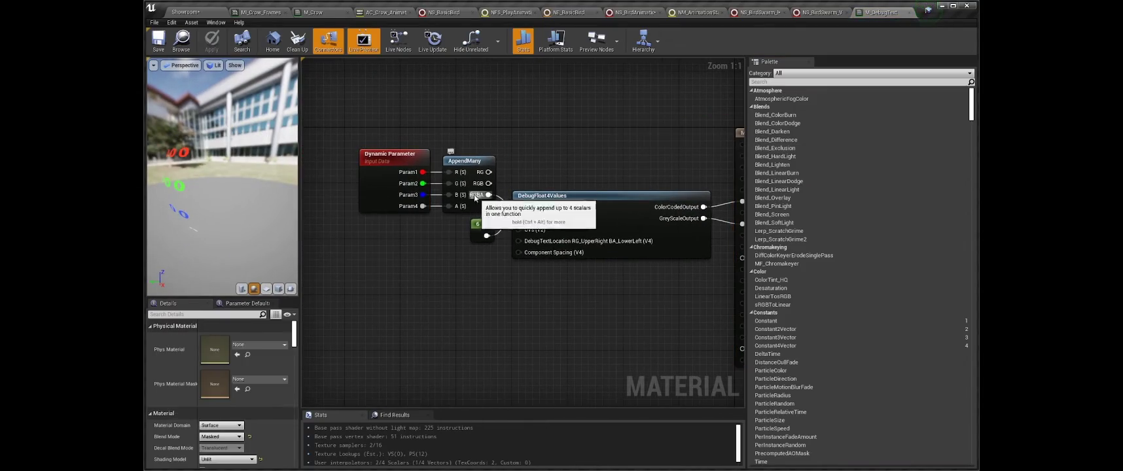
pyautogui.press('space')
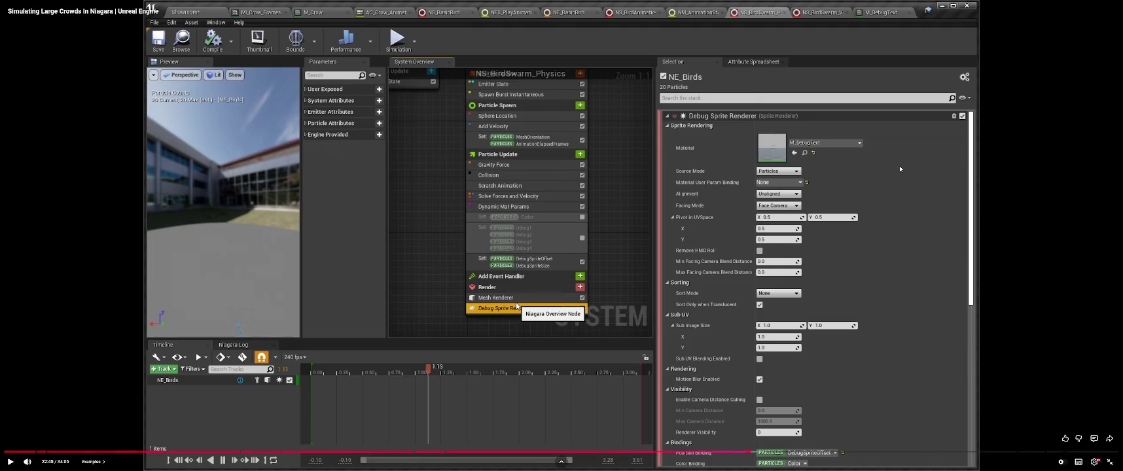
pyautogui.press('space')
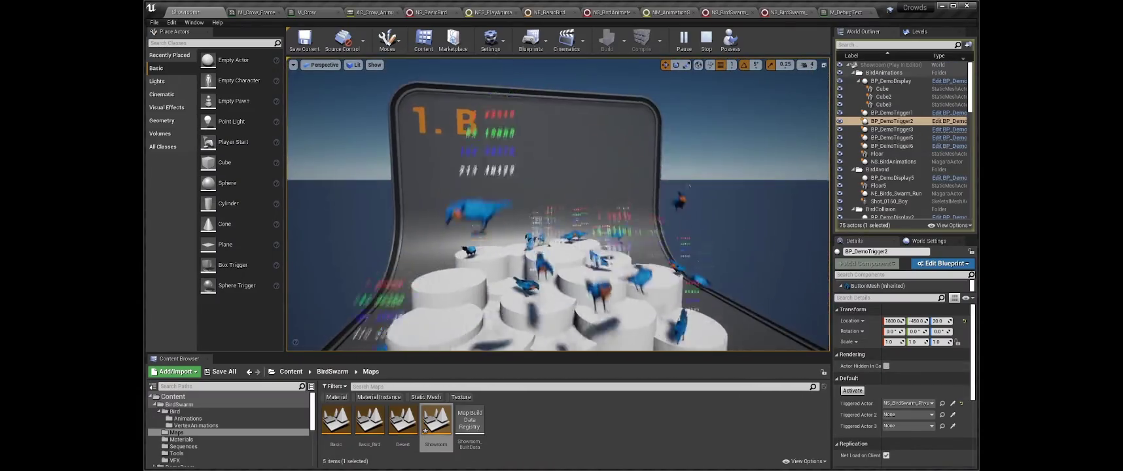
# - Run the UW_DebugTime utility widget from BirdSwarm/Tools, stop play, and reset Time Dilation to 1
pyautogui.click(255, 453)
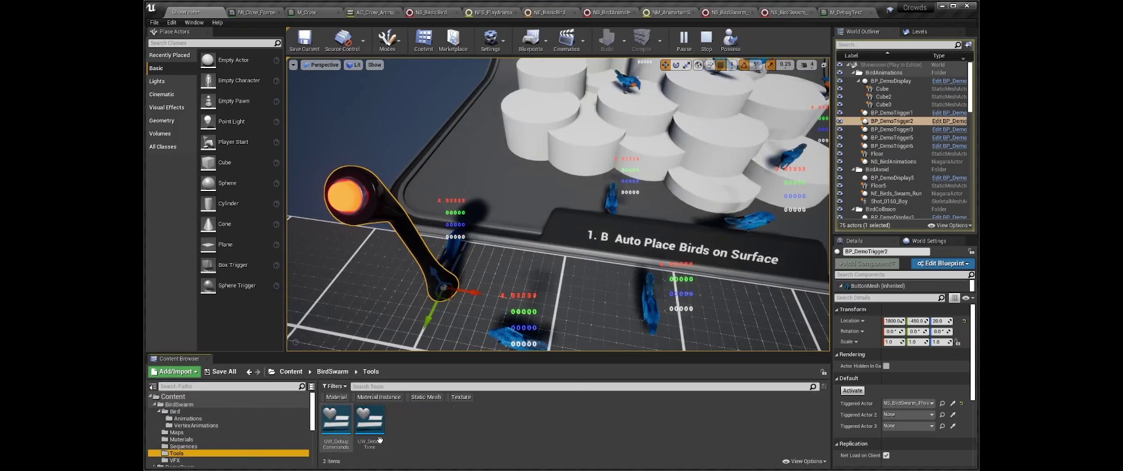
pyautogui.rightClick(380, 440)
pyautogui.click(419, 218)
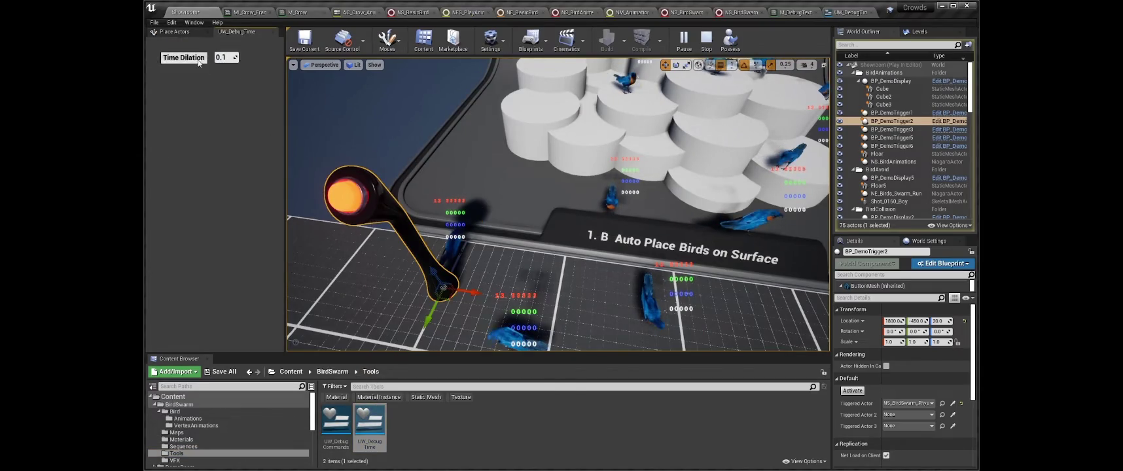
pyautogui.press('Escape')
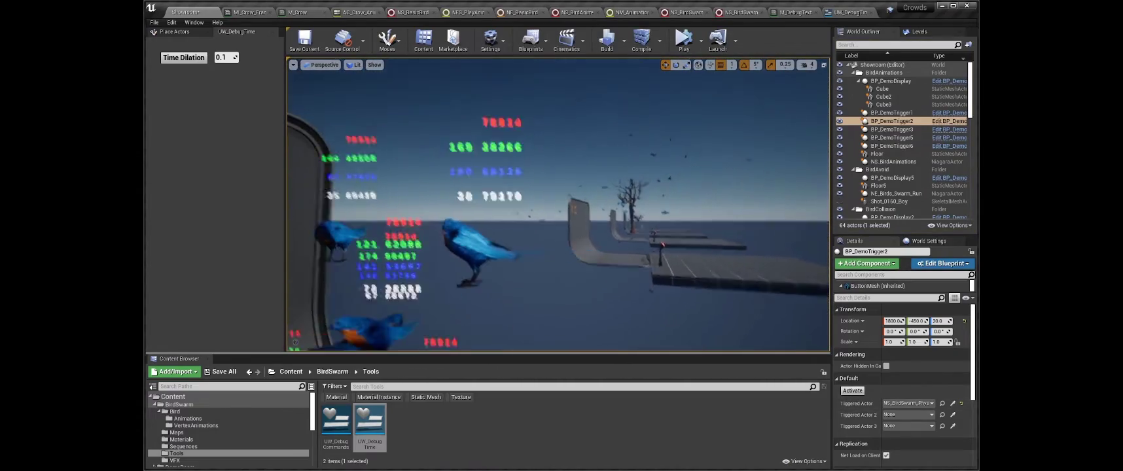
pyautogui.click(190, 58)
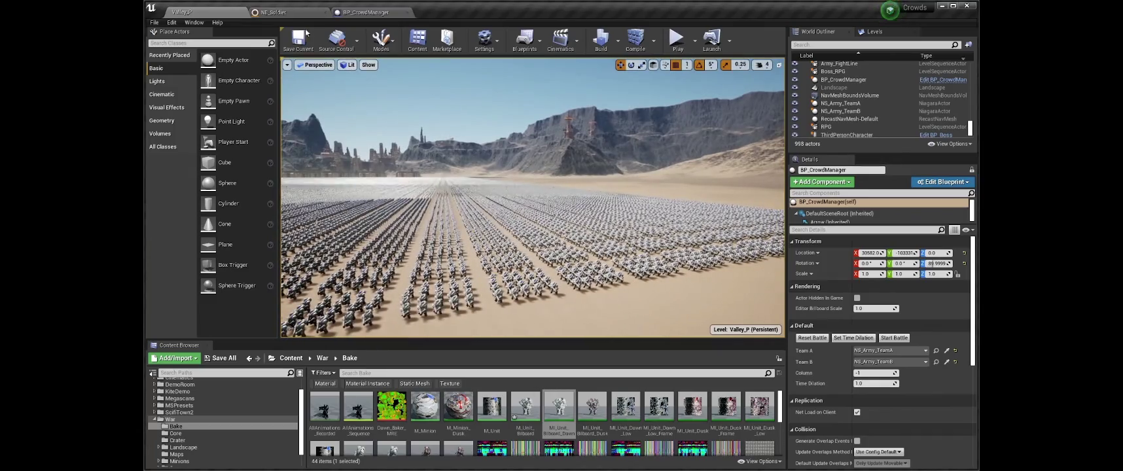
# - Open NE_Soldier and review its second mesh renderer, Sprite Renderer and Scratch LOD settings
pyautogui.click(303, 13)
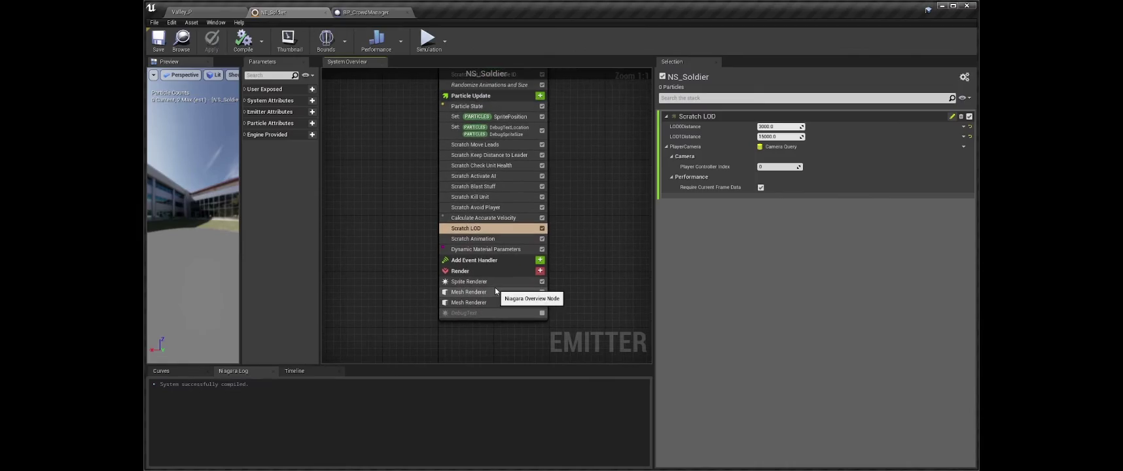
pyautogui.click(500, 302)
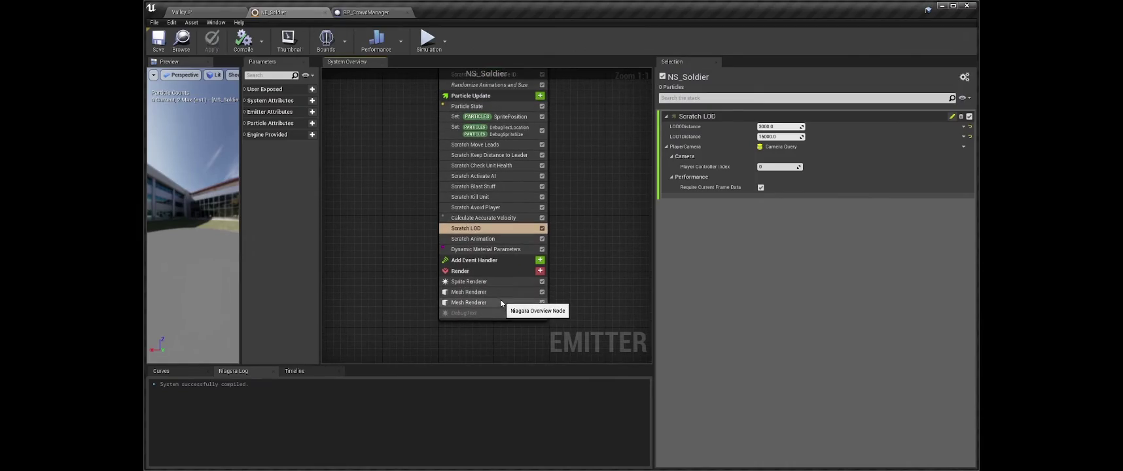
pyautogui.click(495, 281)
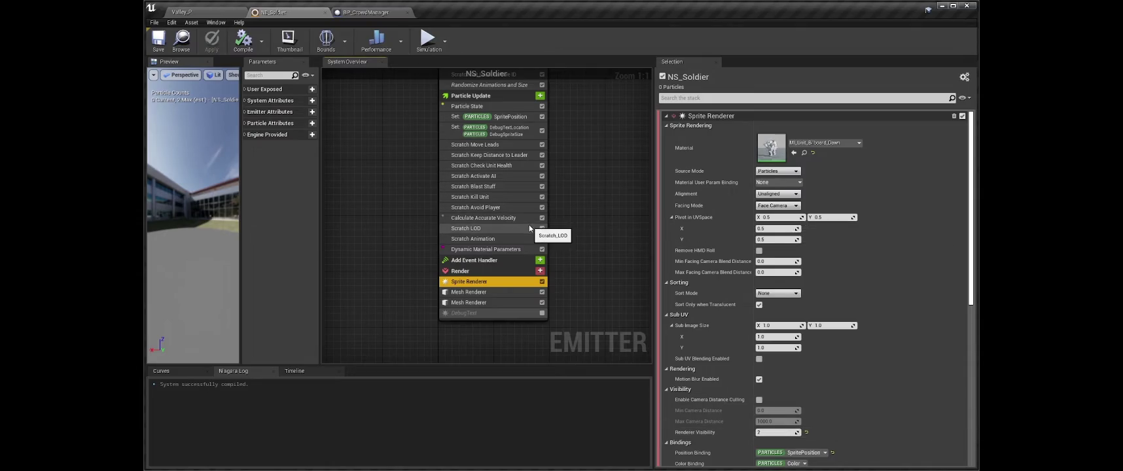
pyautogui.click(478, 229)
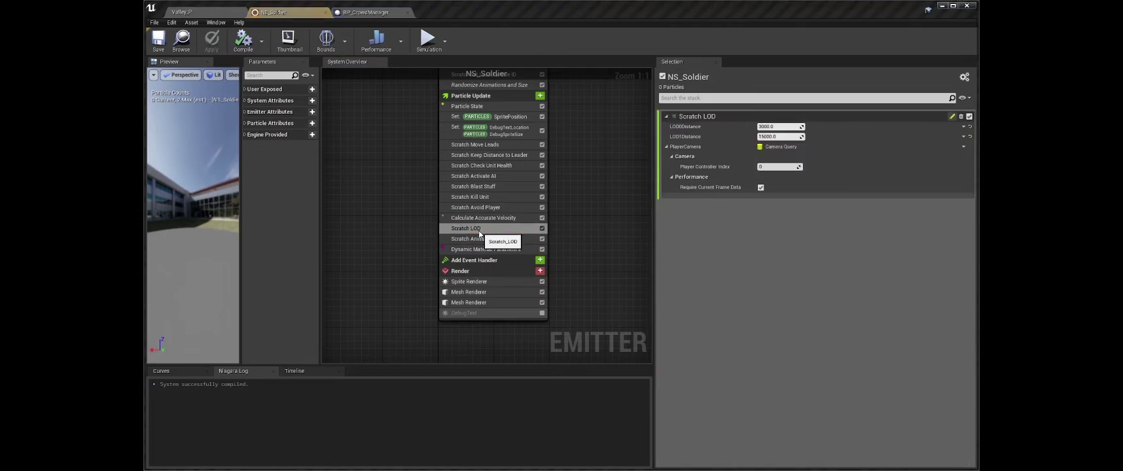
# - Inspect the Scratch_LOD graph, then open the Sprite Renderer's billboard material
pyautogui.doubleClick(478, 229)
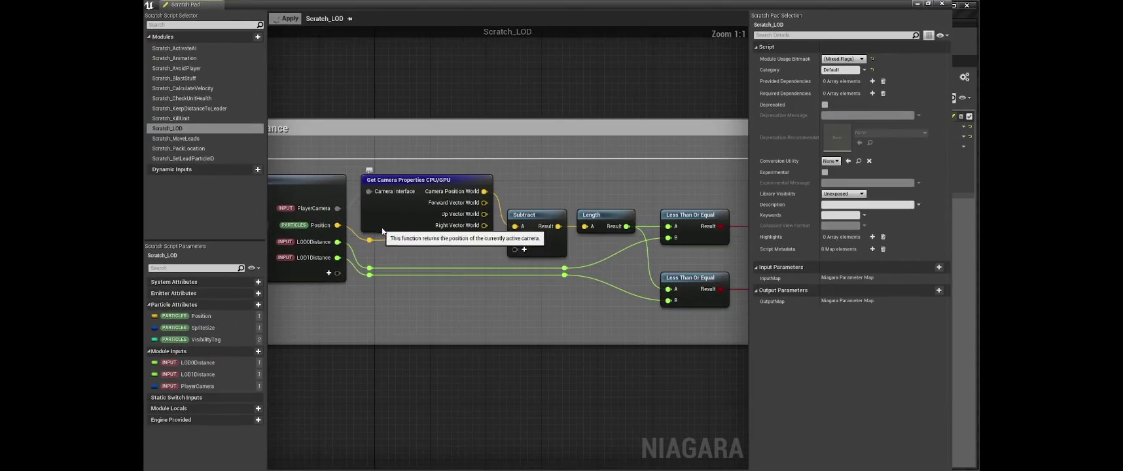
pyautogui.moveTo(531, 228); pyautogui.dragTo(333, 232)
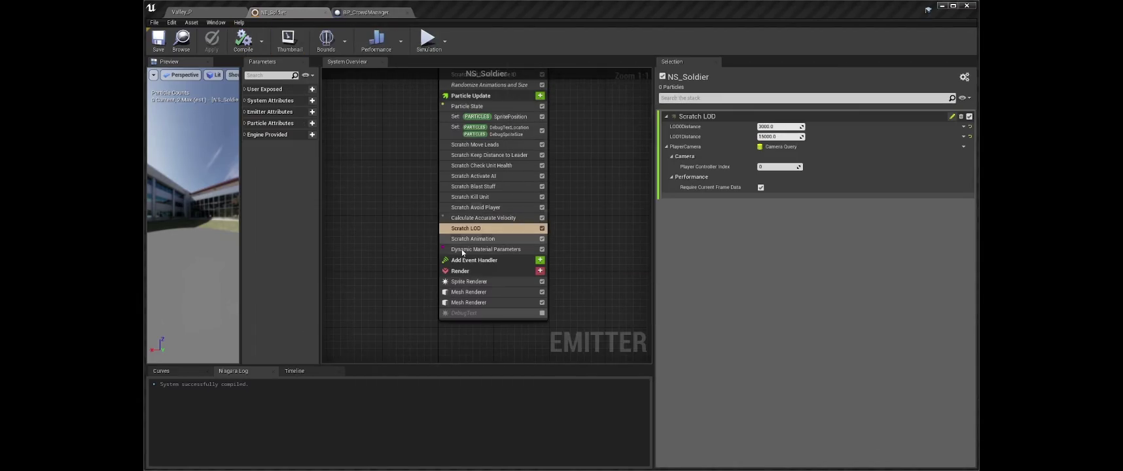
pyautogui.click(469, 282)
pyautogui.doubleClick(771, 149)
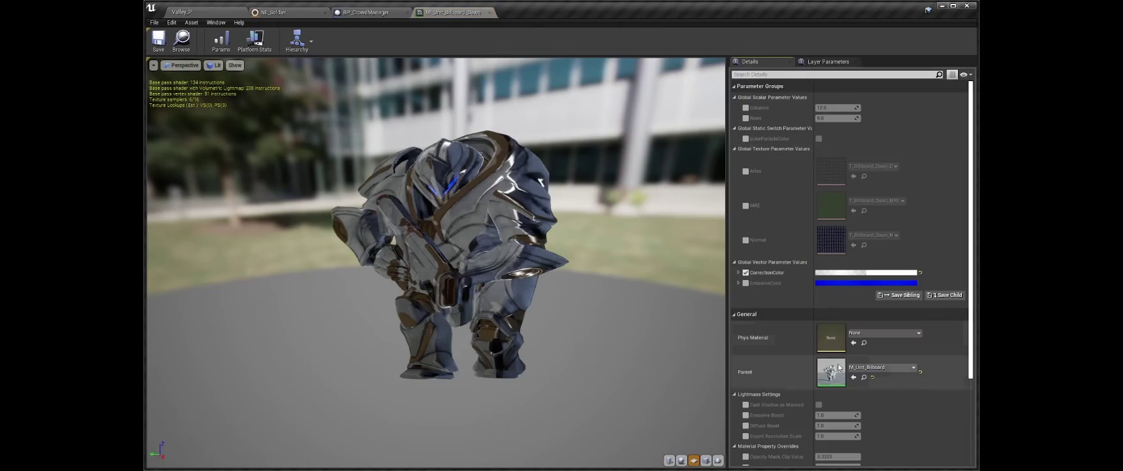
# - Open parent M_Unit_Billboard and T_Billboard_Dawn_D, check NS_Soldier's Mesh Renderer, then return to Valley_P
pyautogui.doubleClick(826, 370)
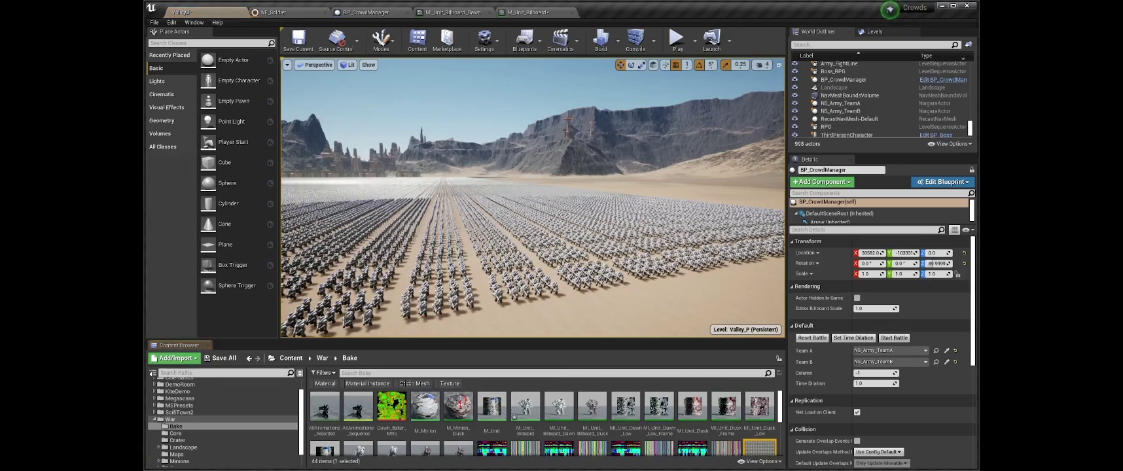
pyautogui.doubleClick(533, 406)
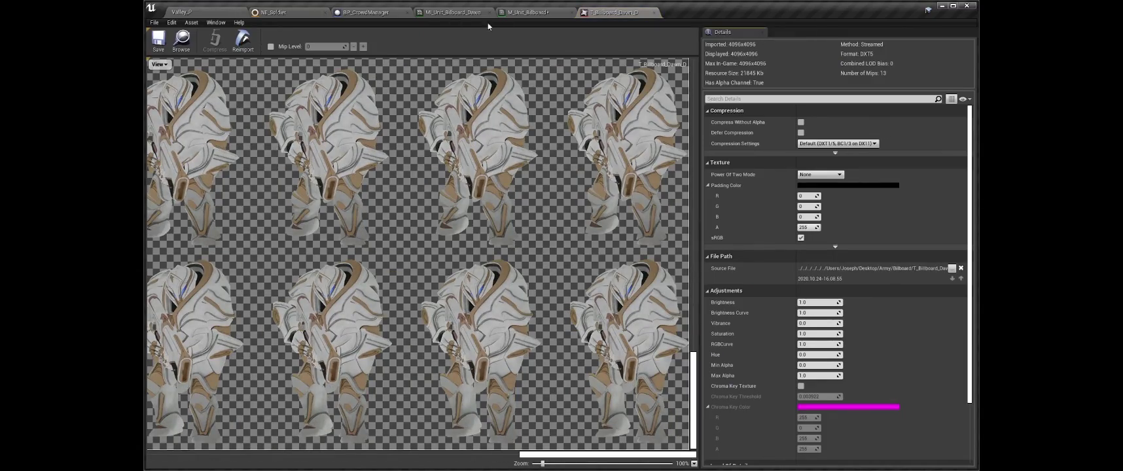
pyautogui.click(366, 11)
pyautogui.click(275, 11)
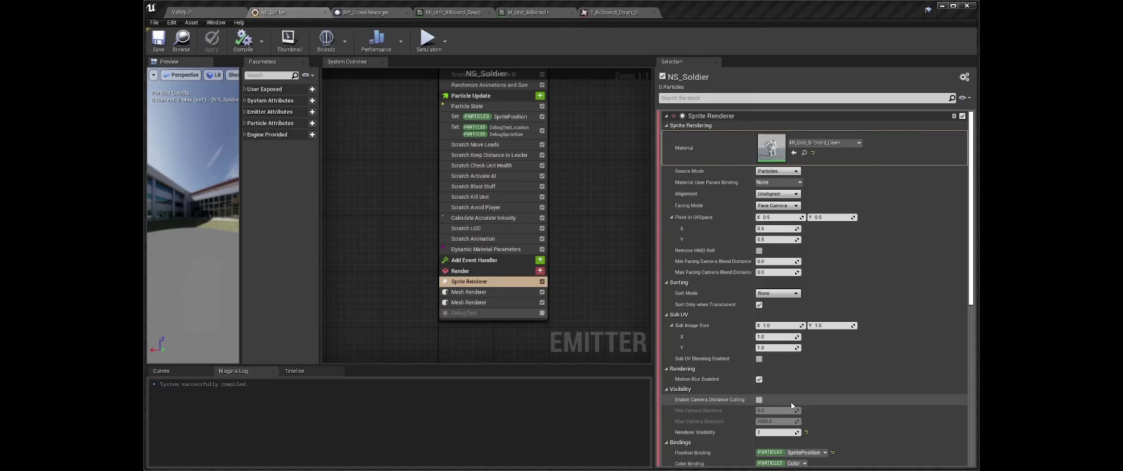
pyautogui.click(485, 292)
pyautogui.scroll(-1, 789, 355)
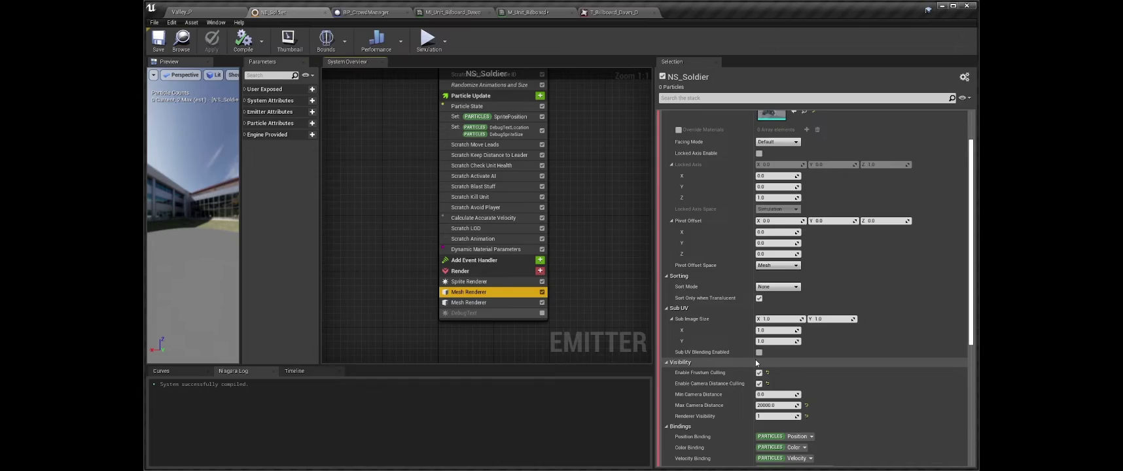
pyautogui.click(183, 12)
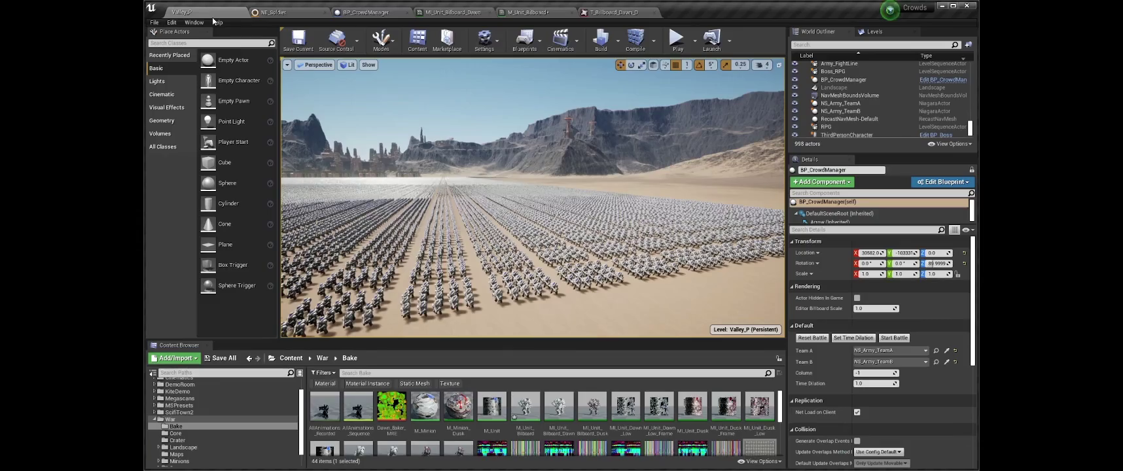
# - Fly the camera forward over the army ranks for a closer look
pyautogui.moveTo(616, 256)
pyautogui.mouseDown()
pyautogui.moveTo(615, 281)
pyautogui.moveTo(618, 257)
pyautogui.mouseUp()
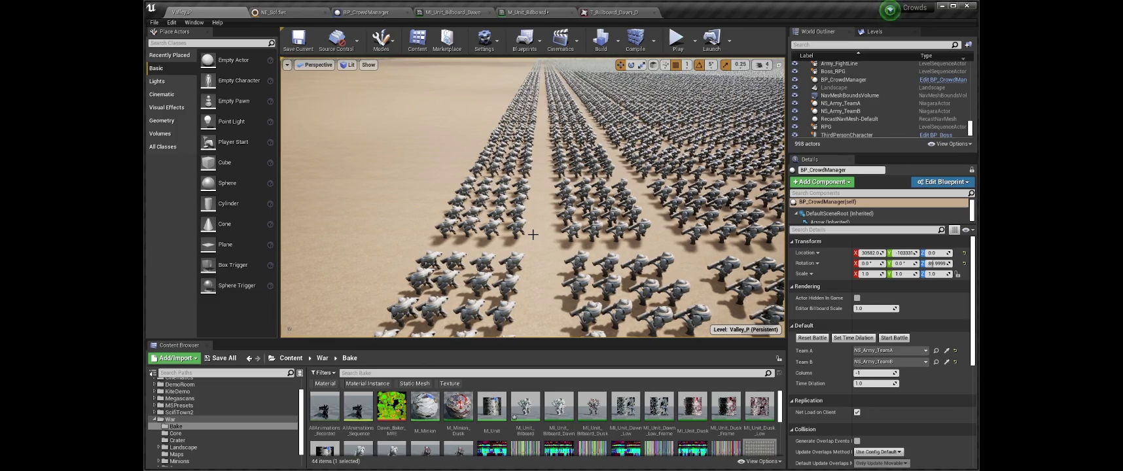
pyautogui.scroll(10, 533, 235)
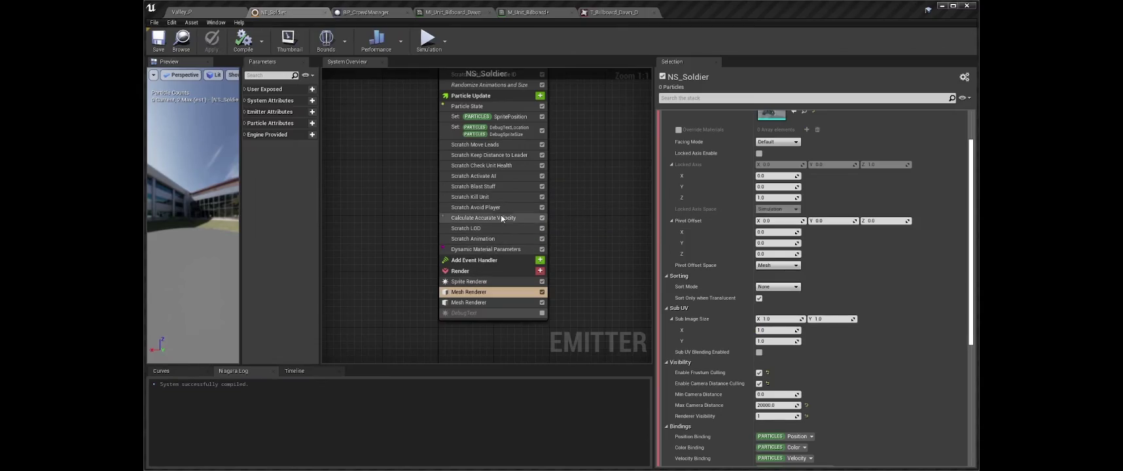
# - Open the Scratch_KillUnit graph, exit fullscreen, and load ChatGPT by entering 'chatgpt.com' in a new tab
pyautogui.doubleClick(496, 197)
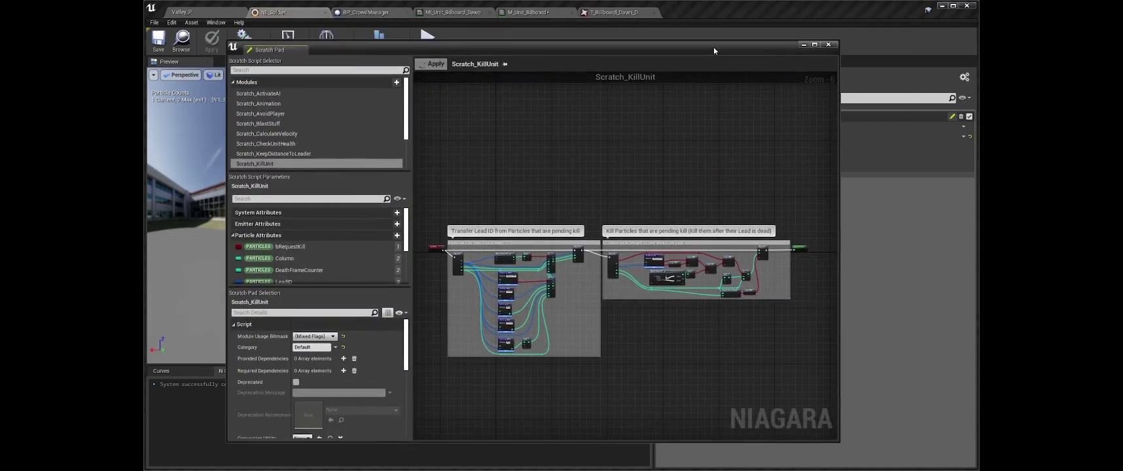
pyautogui.press('Escape')
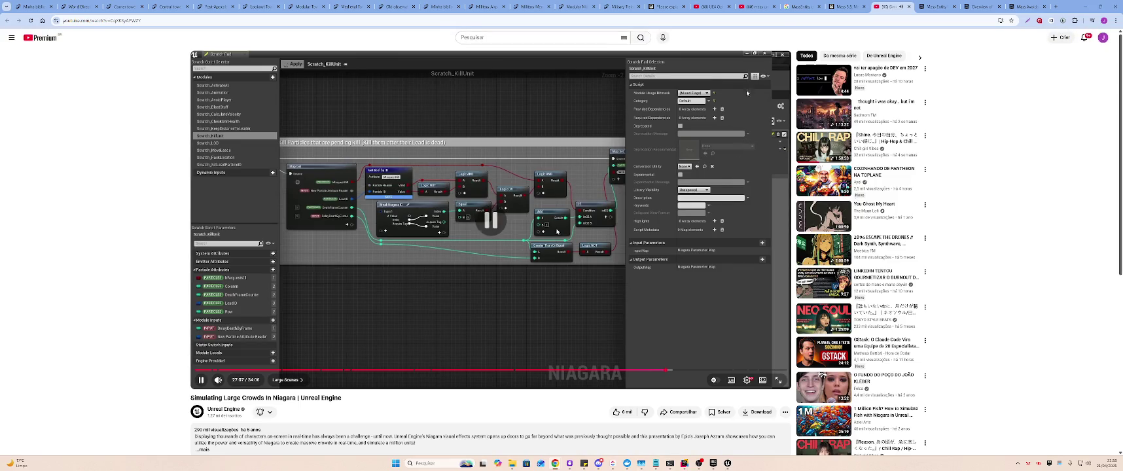
pyautogui.click(790, 20)
pyautogui.click(1055, 6)
pyautogui.write('chatgpt.com')
pyautogui.press('Return')
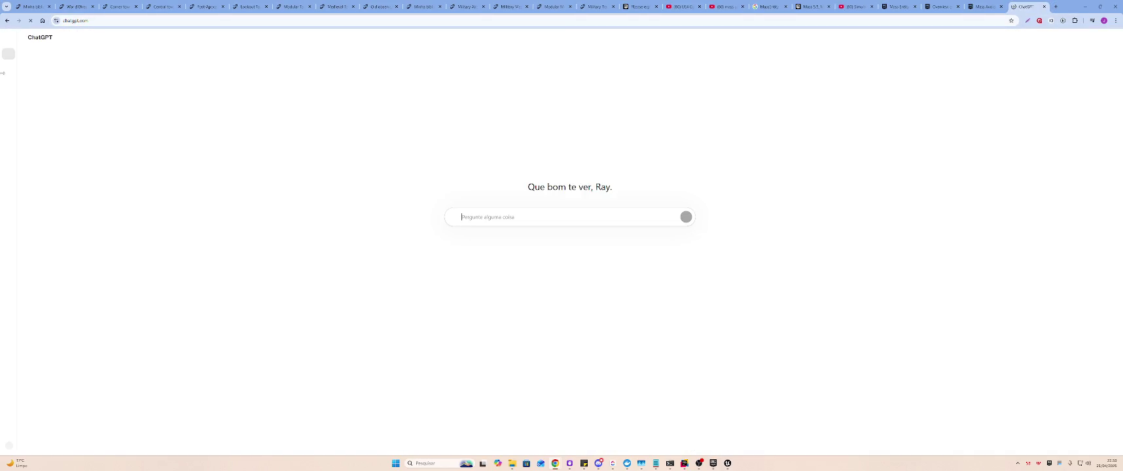
# - In the Movimento eficiente em UE5 chat, ask about the video's Niagara System approach, including its YouTube link
pyautogui.click(10, 37)
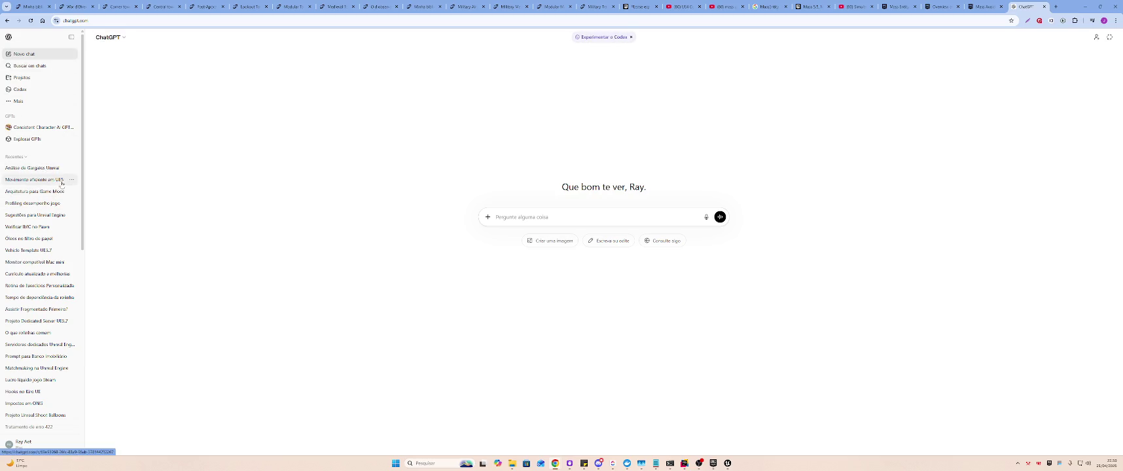
pyautogui.click(63, 183)
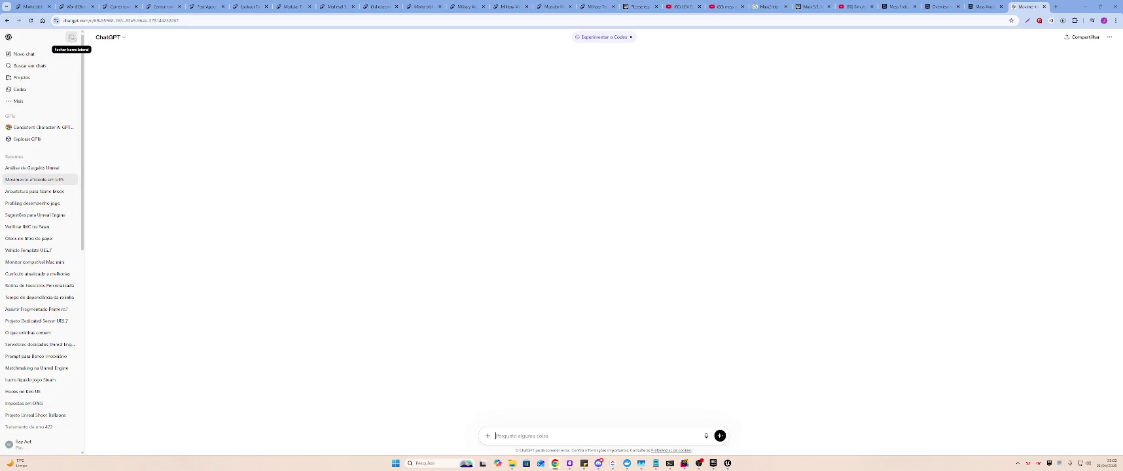
pyautogui.click(72, 37)
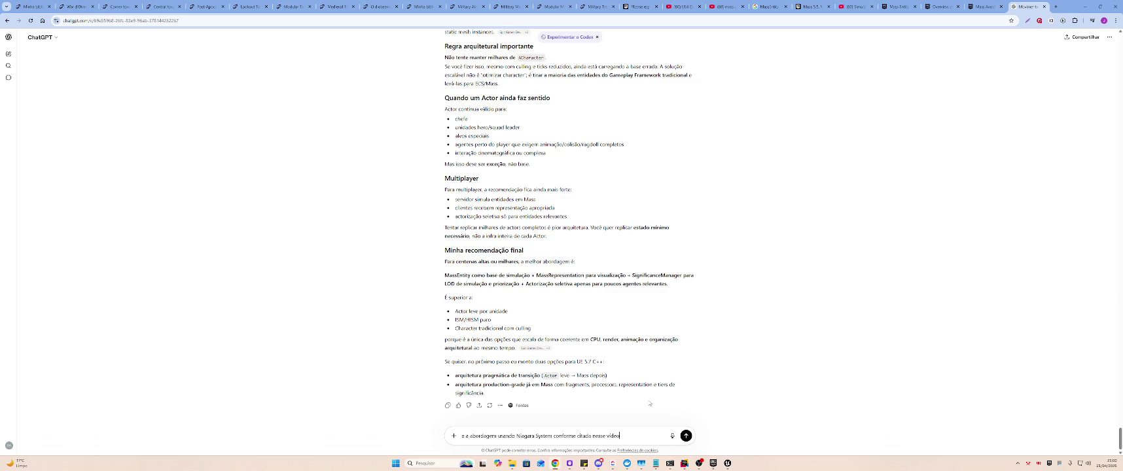
pyautogui.hotkey('ctrl', 'v')
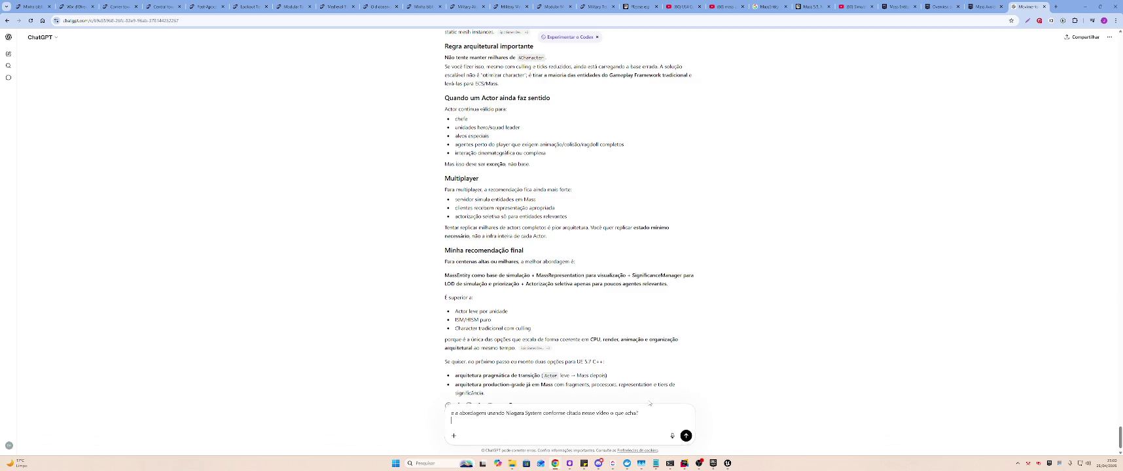
pyautogui.press('Return')
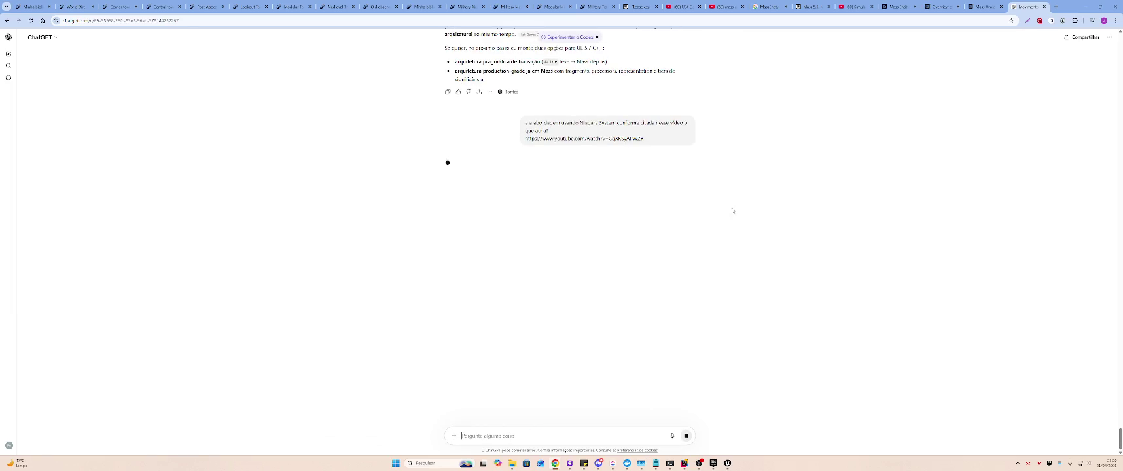
# - Glance at the YouTube tab, check the ChatGPT reply, then return to the Niagara crowds video
pyautogui.click(850, 6)
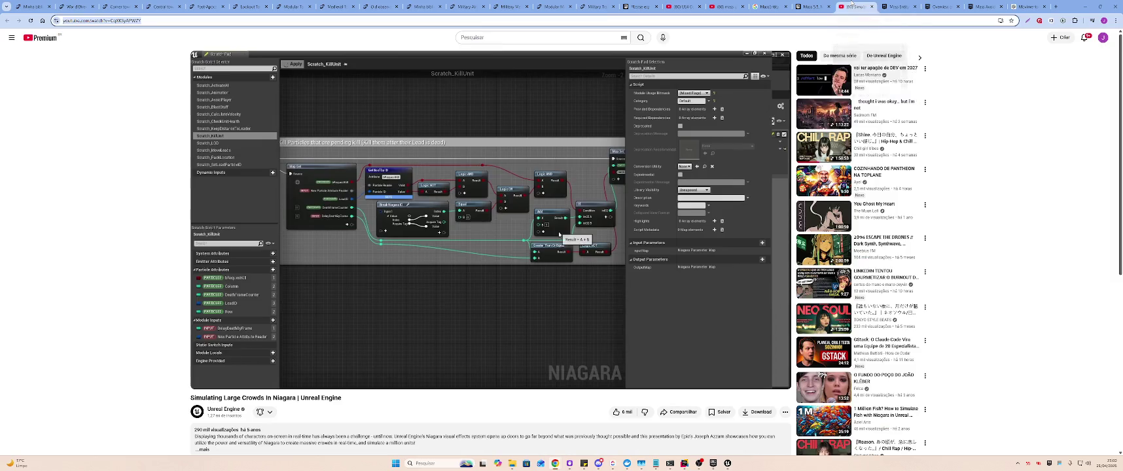
pyautogui.click(1014, 6)
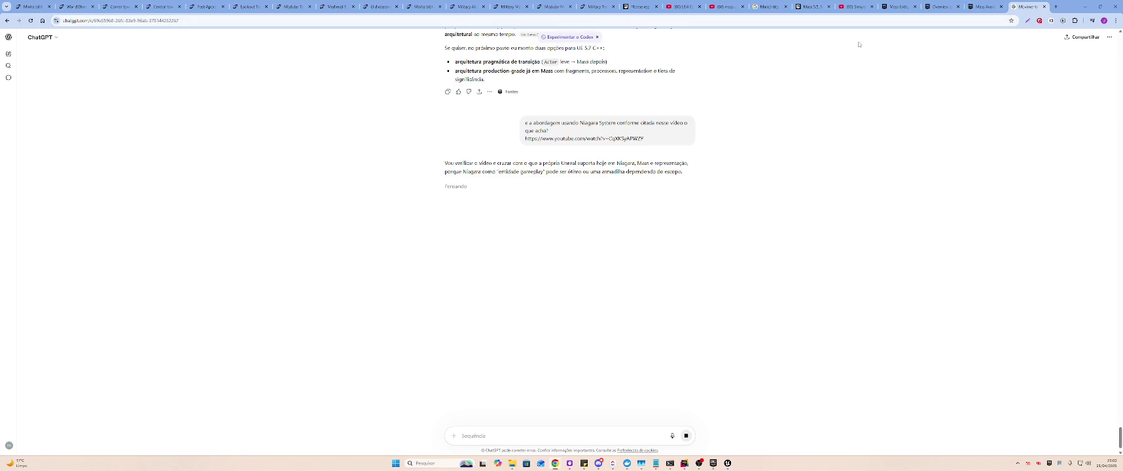
pyautogui.click(854, 6)
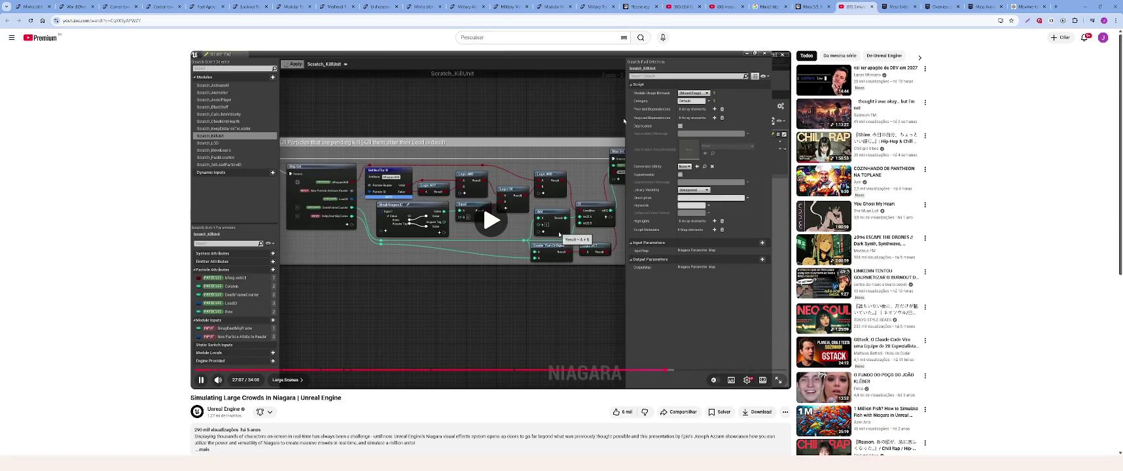
# - Watch the Niagara crowds video in fullscreen, then exit fullscreen
pyautogui.doubleClick(623, 120)
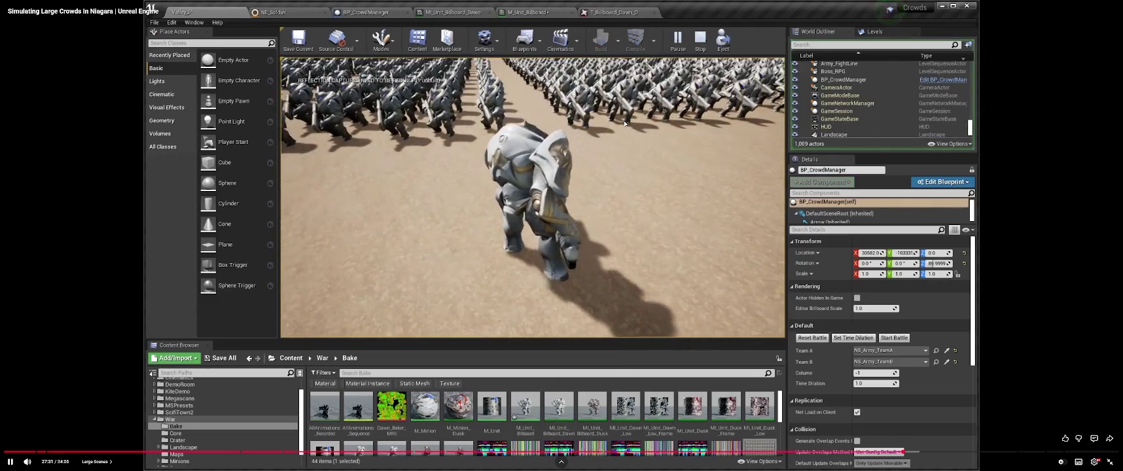
pyautogui.moveTo(628, 124)
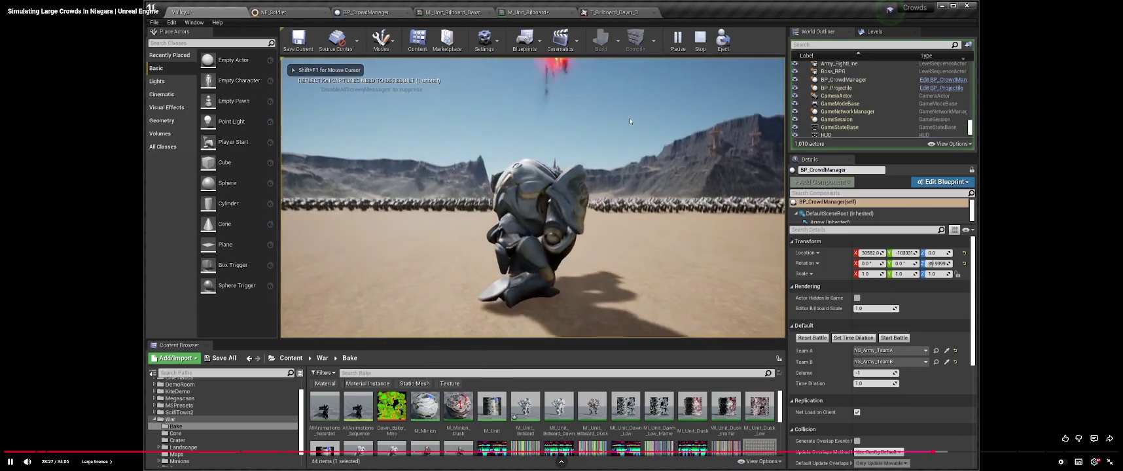
pyautogui.doubleClick(631, 119)
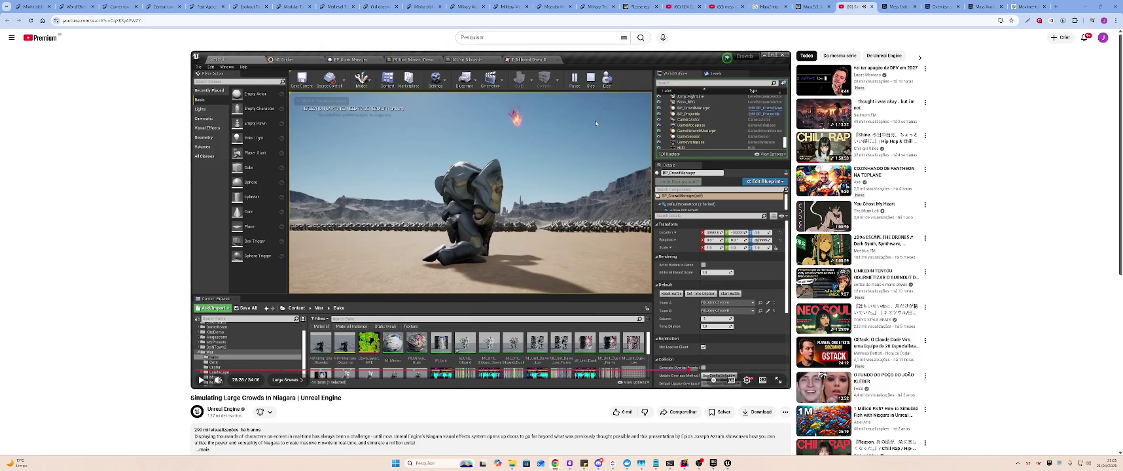
# - Expand the video's full description, then switch to ChatGPT and move its tab one place left
pyautogui.scroll(-3, 393, 220)
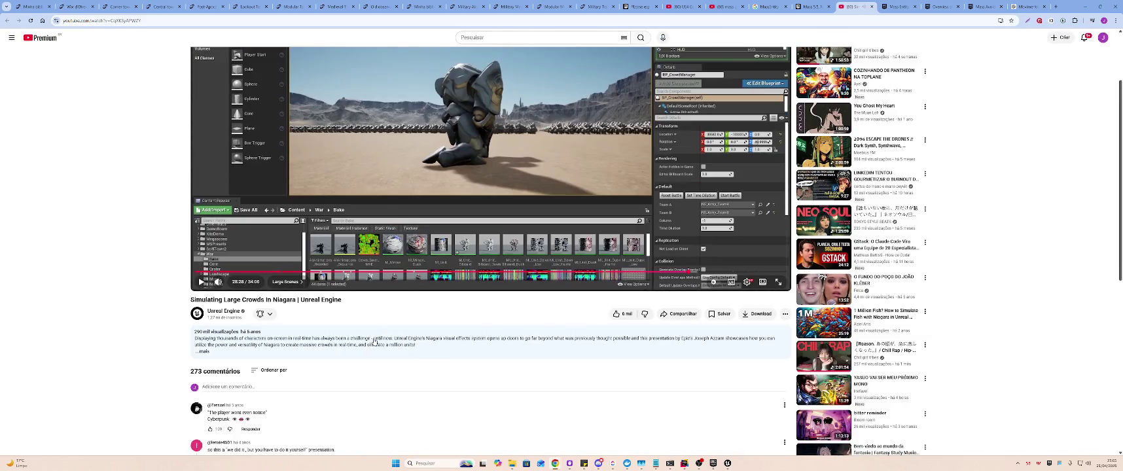
pyautogui.click(375, 335)
pyautogui.scroll(-3, 376, 335)
pyautogui.scroll(2, 372, 337)
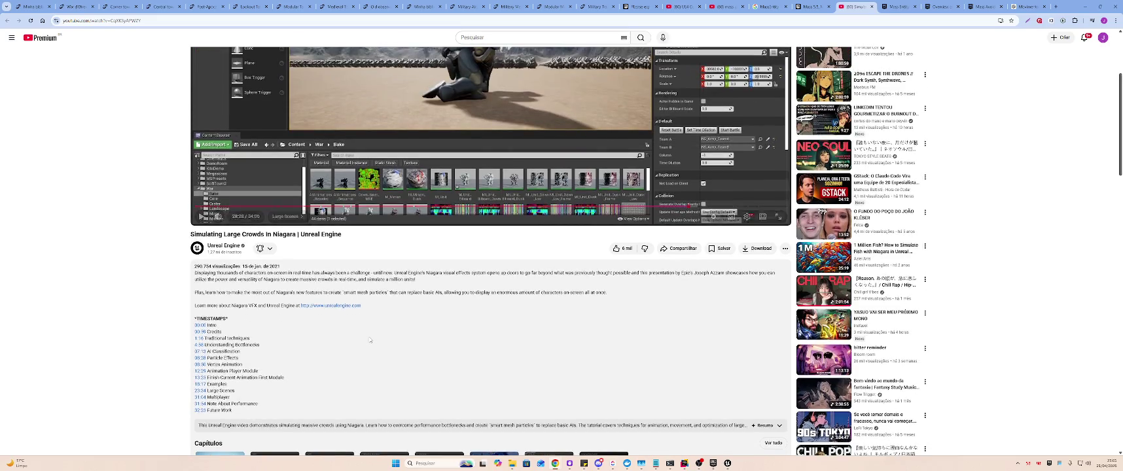
pyautogui.scroll(2, 372, 339)
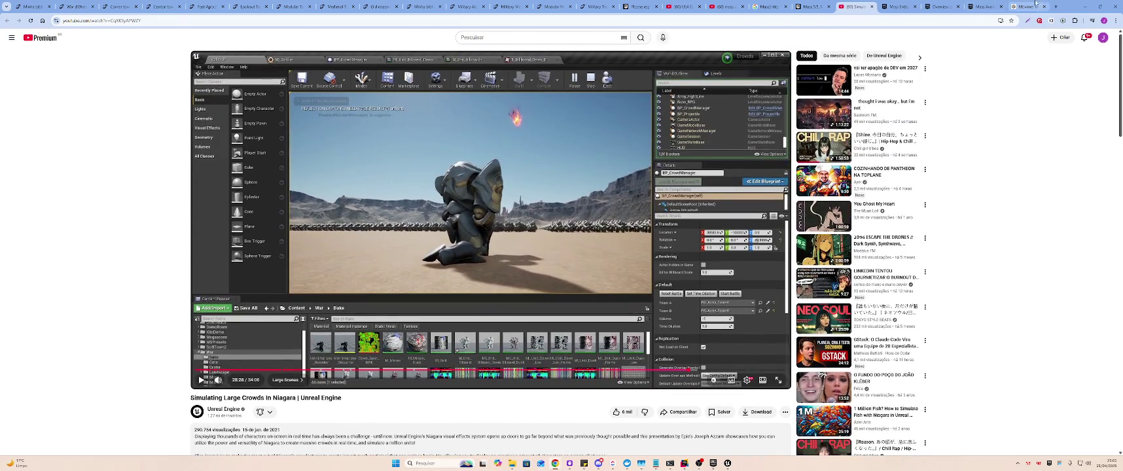
pyautogui.click(927, 6)
pyautogui.moveTo(929, 3); pyautogui.dragTo(906, 4)
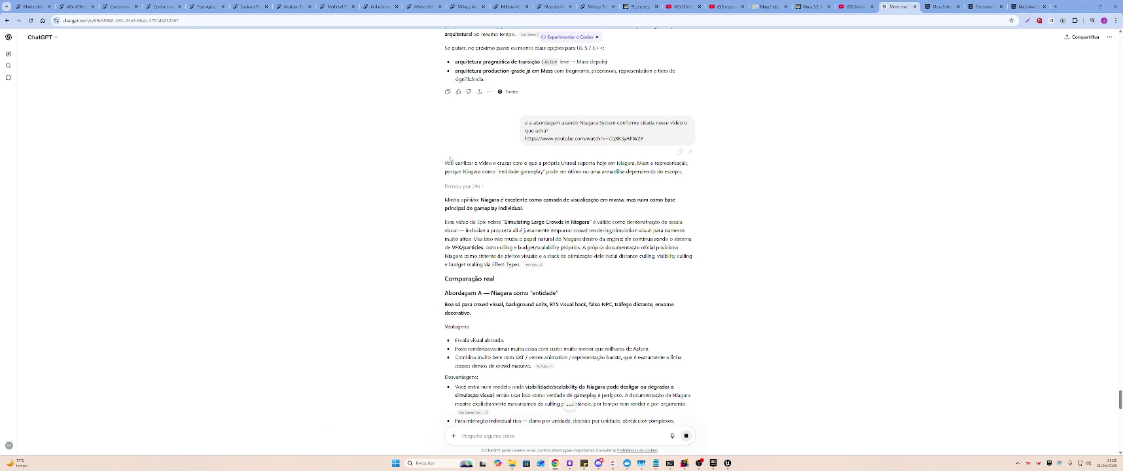
pyautogui.moveTo(528, 163)
pyautogui.mouseDown()
pyautogui.moveTo(548, 200)
pyautogui.moveTo(523, 208)
pyautogui.moveTo(681, 203)
pyautogui.moveTo(585, 208)
pyautogui.mouseUp()
pyautogui.moveTo(450, 214); pyautogui.dragTo(523, 218)
pyautogui.moveTo(616, 216)
pyautogui.mouseDown()
pyautogui.moveTo(684, 221)
pyautogui.moveTo(475, 230)
pyautogui.moveTo(674, 231)
pyautogui.moveTo(498, 239)
pyautogui.moveTo(684, 230)
pyautogui.moveTo(477, 247)
pyautogui.moveTo(674, 245)
pyautogui.moveTo(477, 256)
pyautogui.moveTo(691, 256)
pyautogui.moveTo(460, 265)
pyautogui.moveTo(673, 321)
pyautogui.mouseUp()
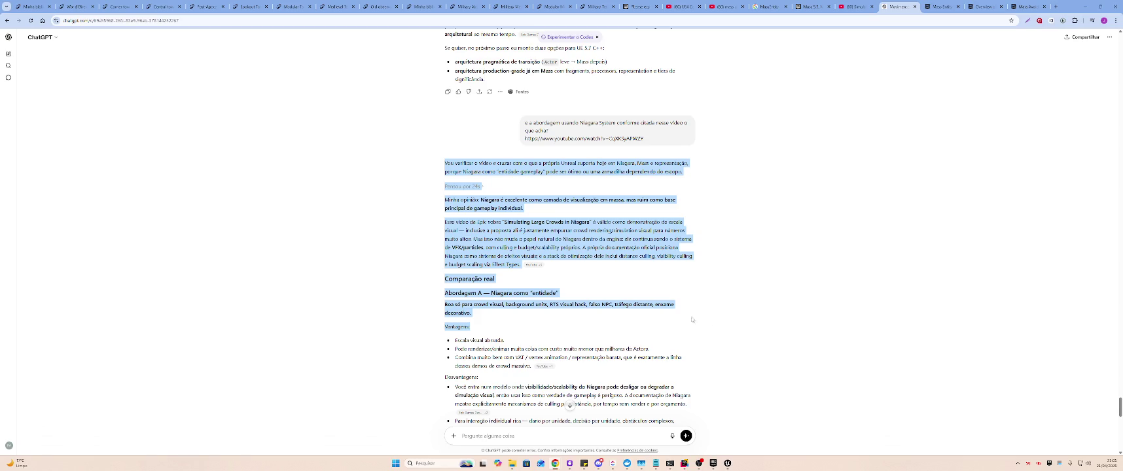
pyautogui.click(674, 293)
pyautogui.moveTo(519, 293); pyautogui.dragTo(703, 315)
pyautogui.click(703, 315)
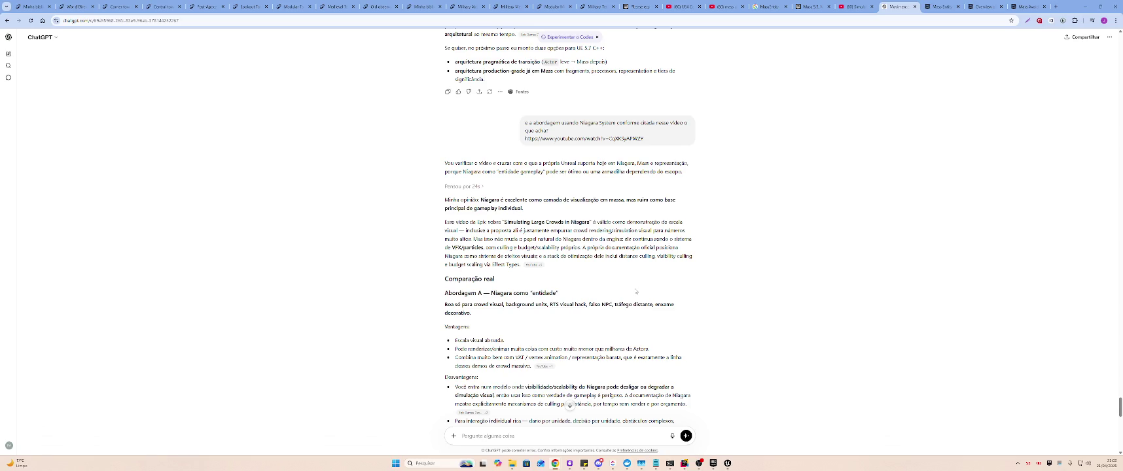
pyautogui.scroll(-1, 636, 292)
pyautogui.scroll(-2, 636, 292)
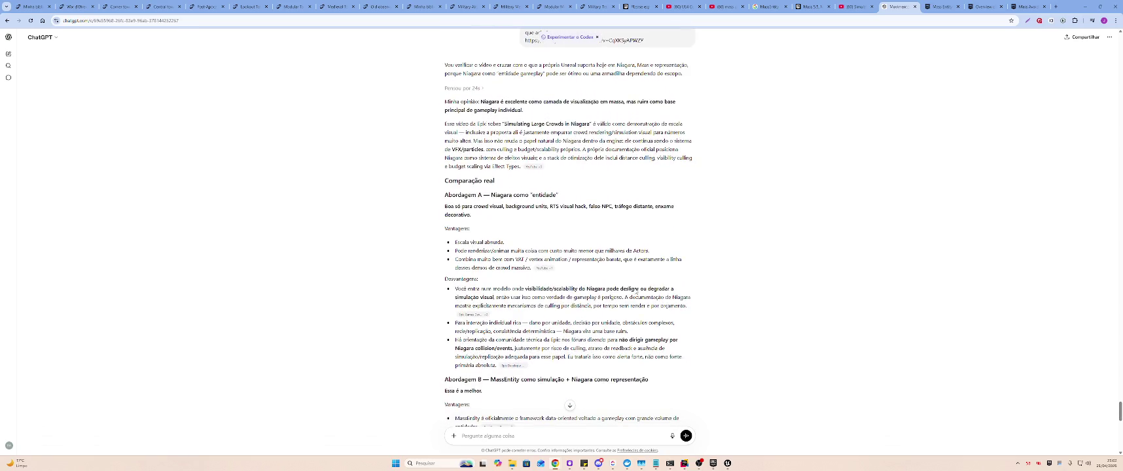
pyautogui.scroll(-3, 456, 259)
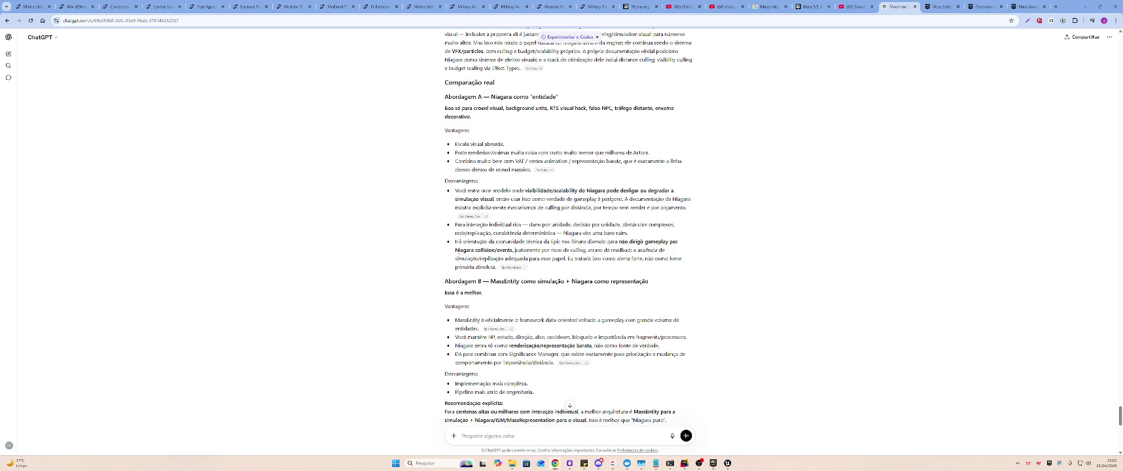
pyautogui.scroll(-2, 568, 227)
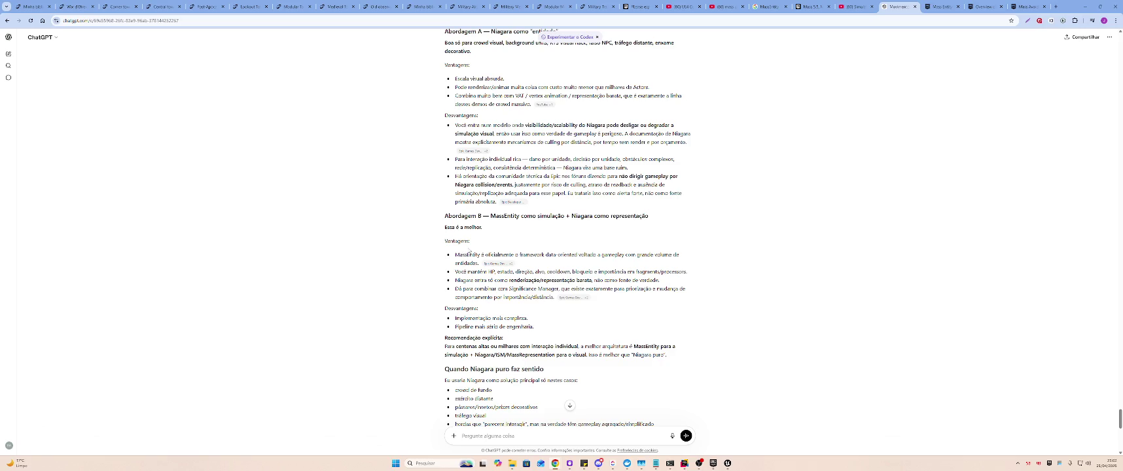
pyautogui.scroll(15, 494, 253)
# - Search the ChatGPT conversation for 'niagara', stepping through the matches and reading through the reply
pyautogui.hotkey('ctrl', 'f')
pyautogui.press('Return')
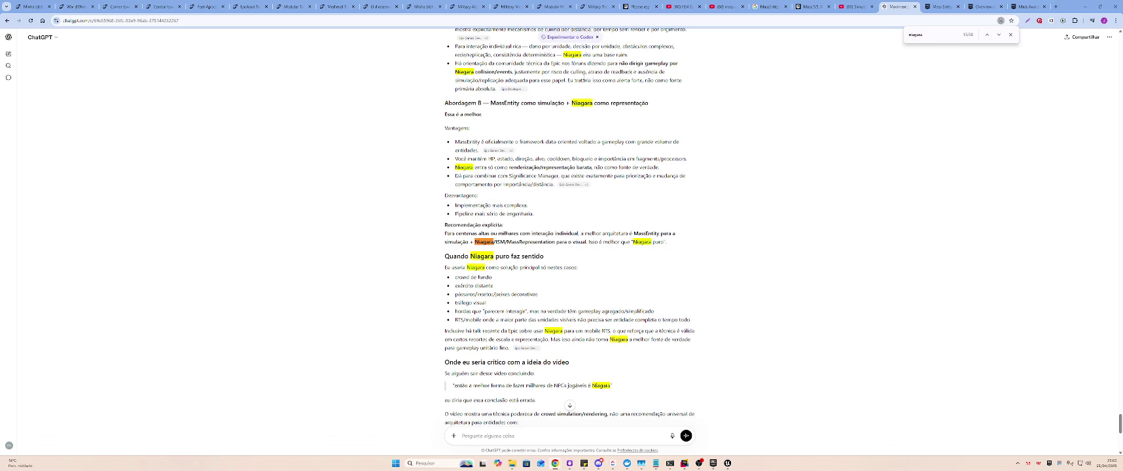
pyautogui.hotkey('shift', 'Return')
pyautogui.hotkey('shift', 'Return')
pyautogui.hotkey('shift', 'Return')
pyautogui.hotkey('shift', 'Return')
pyautogui.hotkey('shift', 'Return')
pyautogui.hotkey('shift', 'Return')
pyautogui.hotkey('shift', 'Return')
pyautogui.hotkey('shift', 'Return')
pyautogui.press('Return')
pyautogui.press('Return')
pyautogui.press('Return')
pyautogui.press('Return')
pyautogui.press('Return')
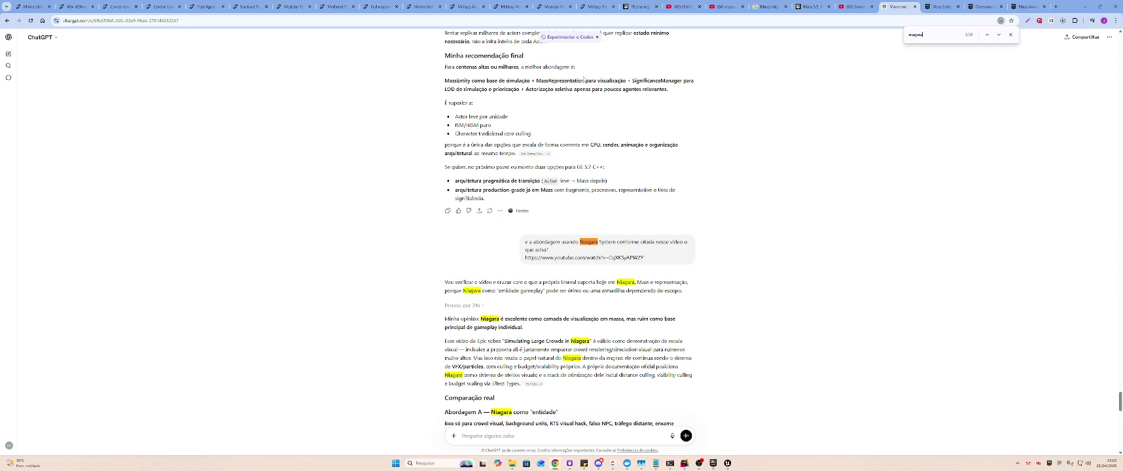
pyautogui.scroll(20, 835, 252)
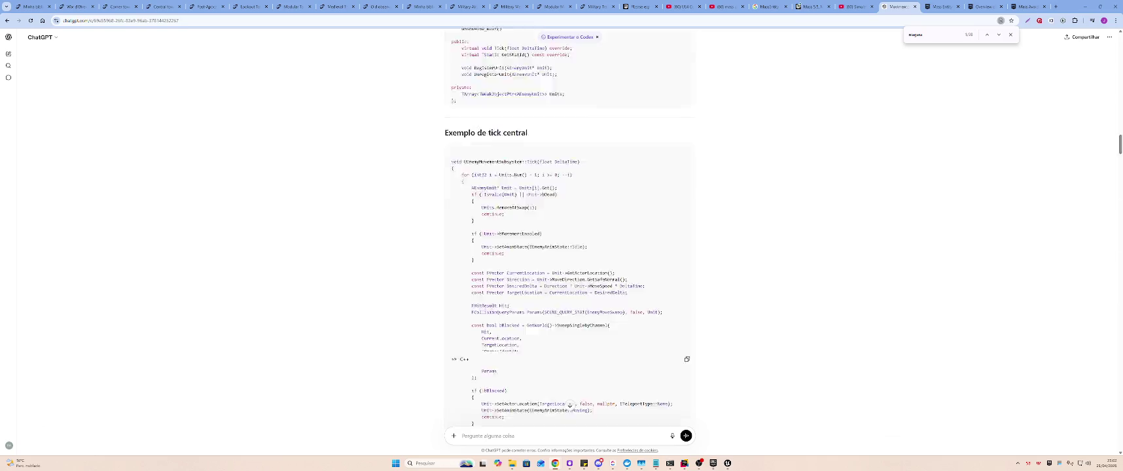
pyautogui.scroll(-15, 868, 270)
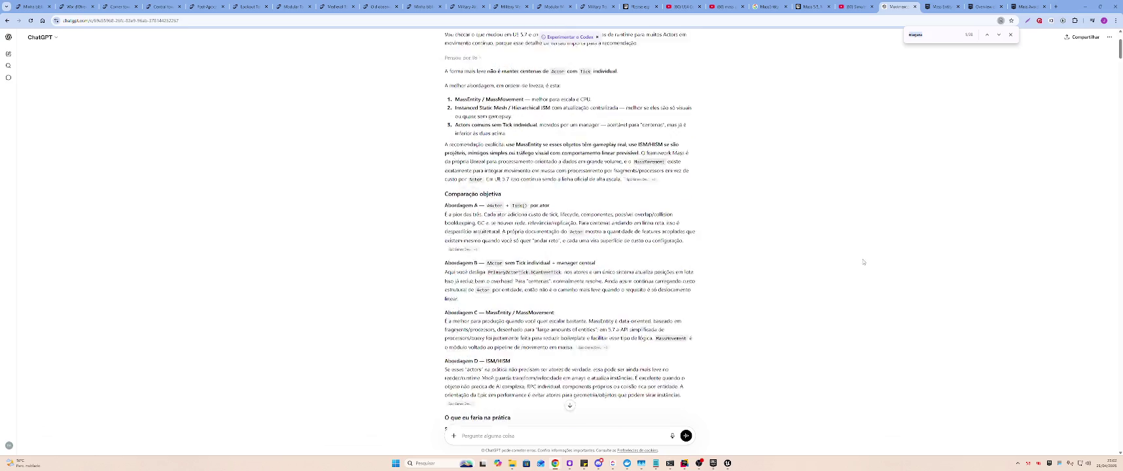
pyautogui.scroll(-12, 871, 259)
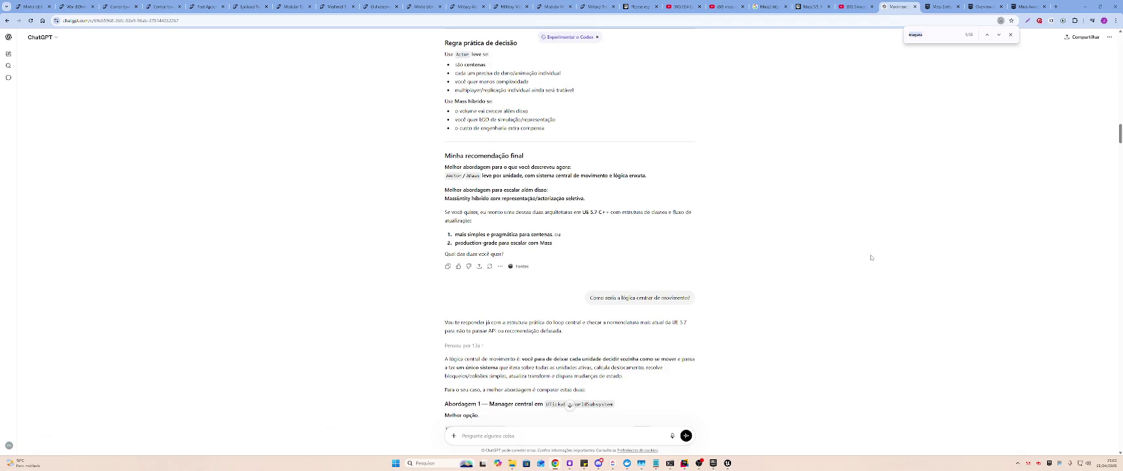
pyautogui.scroll(3, 871, 257)
pyautogui.scroll(-7, 870, 258)
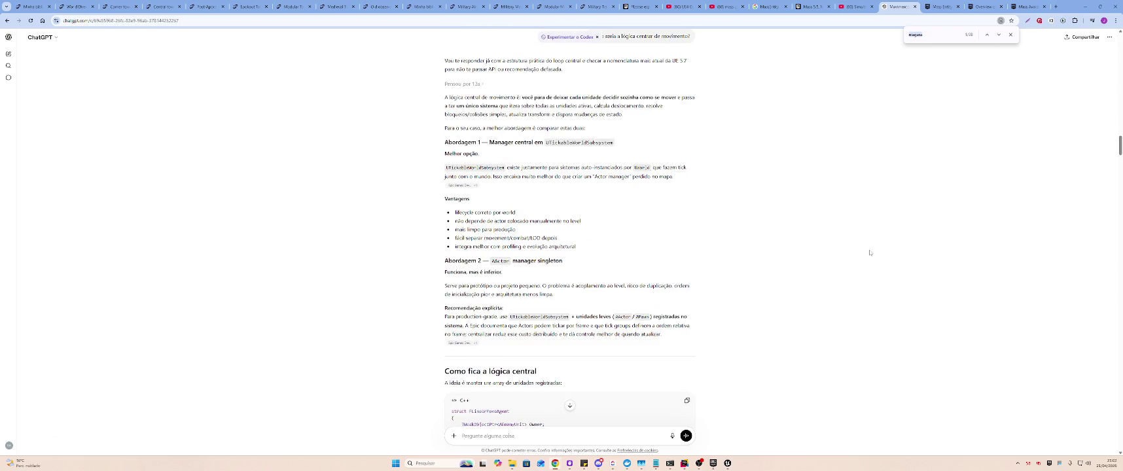
pyautogui.scroll(-3, 864, 252)
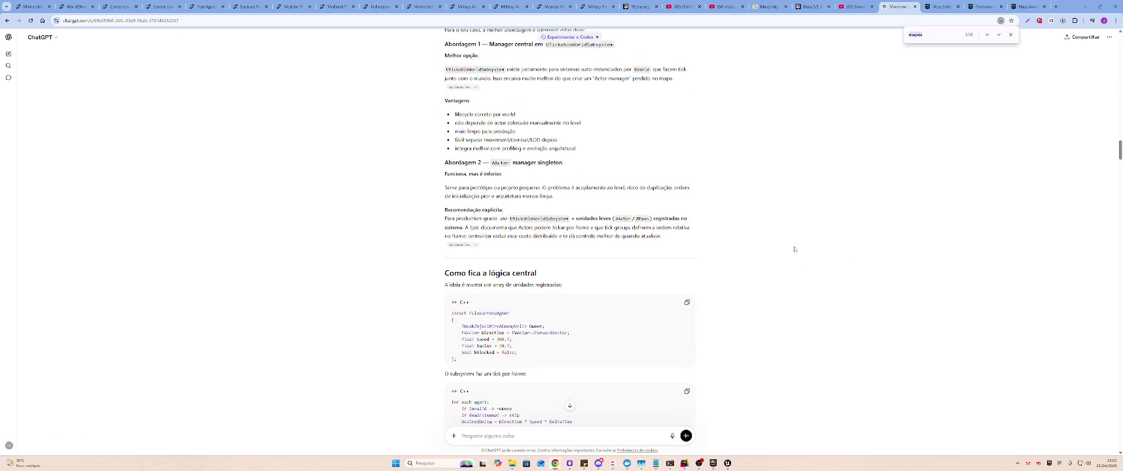
pyautogui.scroll(-20, 790, 240)
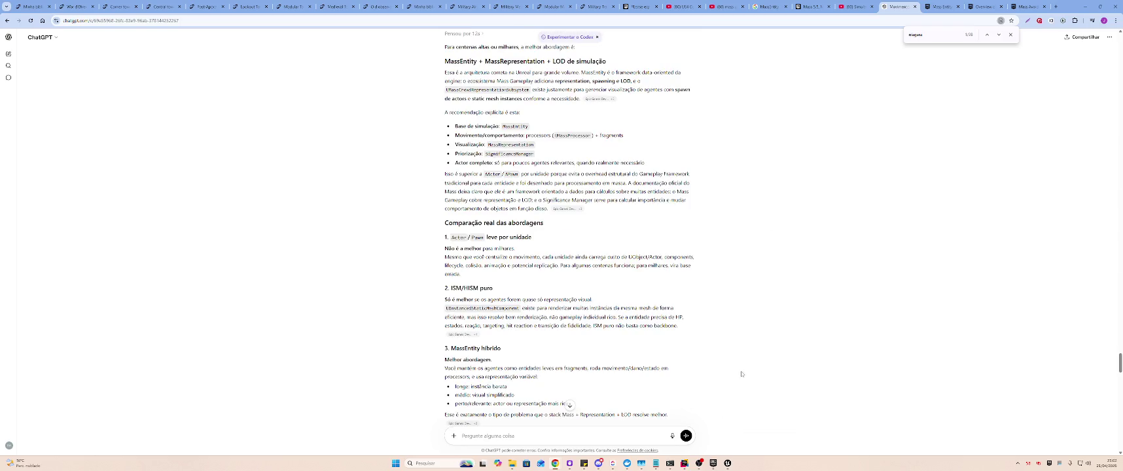
pyautogui.scroll(-20, 791, 373)
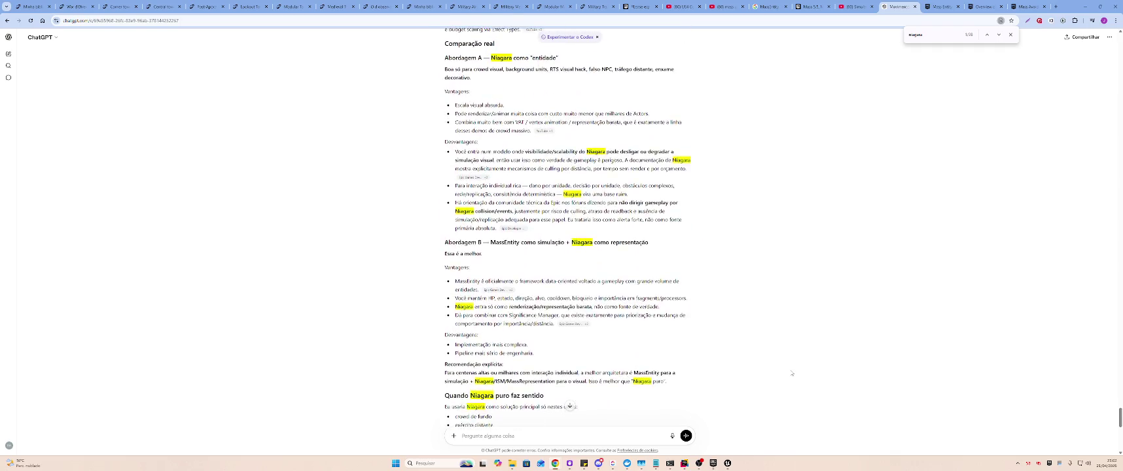
pyautogui.scroll(1, 790, 374)
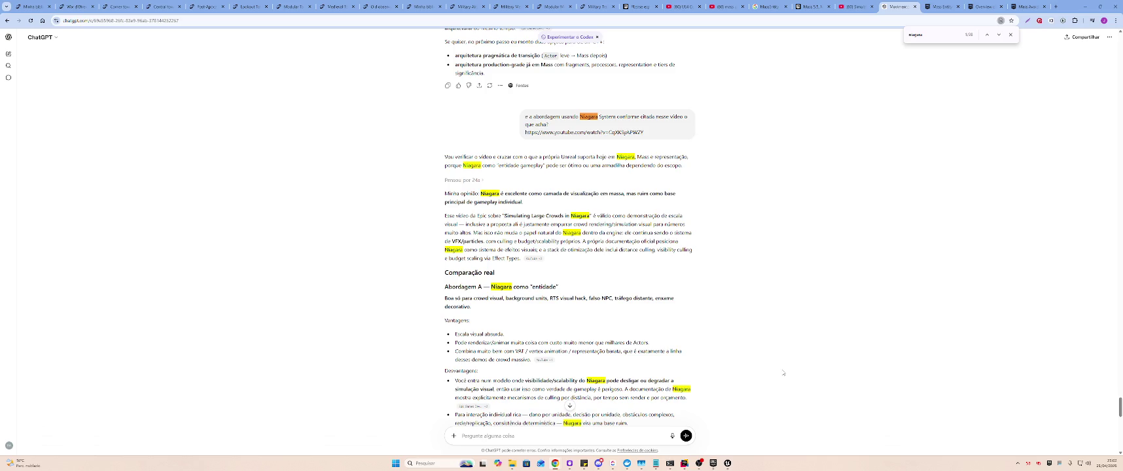
pyautogui.scroll(-4, 780, 372)
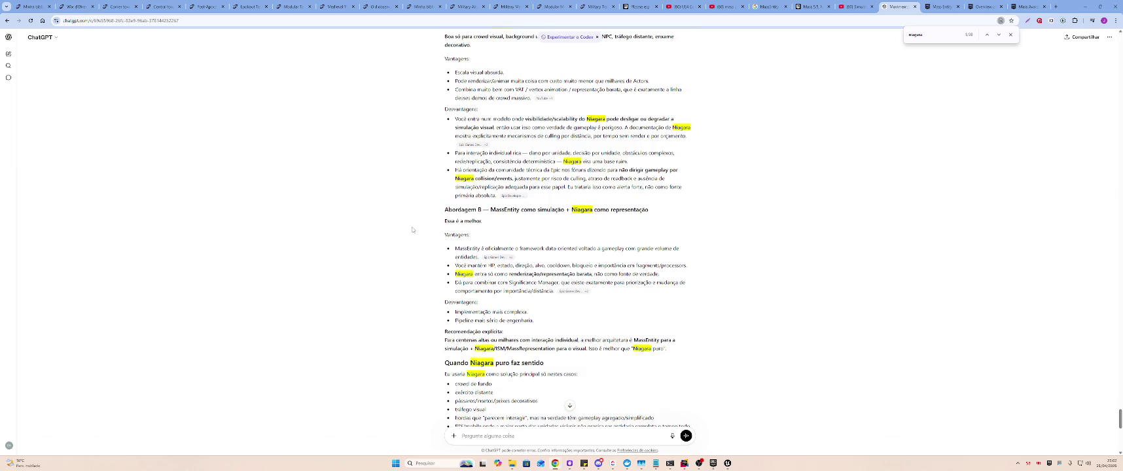
# - Highlight the MassEntity Vantagens passages, including the HP and state lines, and clear each highlight
pyautogui.moveTo(448, 248)
pyautogui.mouseDown()
pyautogui.moveTo(655, 249)
pyautogui.moveTo(727, 275)
pyautogui.moveTo(746, 252)
pyautogui.moveTo(746, 226)
pyautogui.moveTo(746, 304)
pyautogui.mouseUp()
pyautogui.click(753, 292)
pyautogui.click(746, 229)
pyautogui.click(716, 299)
pyautogui.moveTo(474, 275)
pyautogui.mouseDown()
pyautogui.moveTo(493, 265)
pyautogui.moveTo(725, 275)
pyautogui.mouseUp()
pyautogui.click(725, 275)
pyautogui.moveTo(476, 265); pyautogui.dragTo(726, 273)
pyautogui.click(712, 271)
# - Highlight the Desvantagens bullets, the recommendation paragraph and the pure-Niagara cases in the answer
pyautogui.moveTo(450, 315)
pyautogui.mouseDown()
pyautogui.moveTo(533, 322)
pyautogui.moveTo(523, 305)
pyautogui.mouseUp()
pyautogui.click(580, 325)
pyautogui.moveTo(459, 336); pyautogui.dragTo(557, 333)
pyautogui.moveTo(632, 331); pyautogui.dragTo(713, 338)
pyautogui.click(713, 338)
pyautogui.scroll(-2, 690, 248)
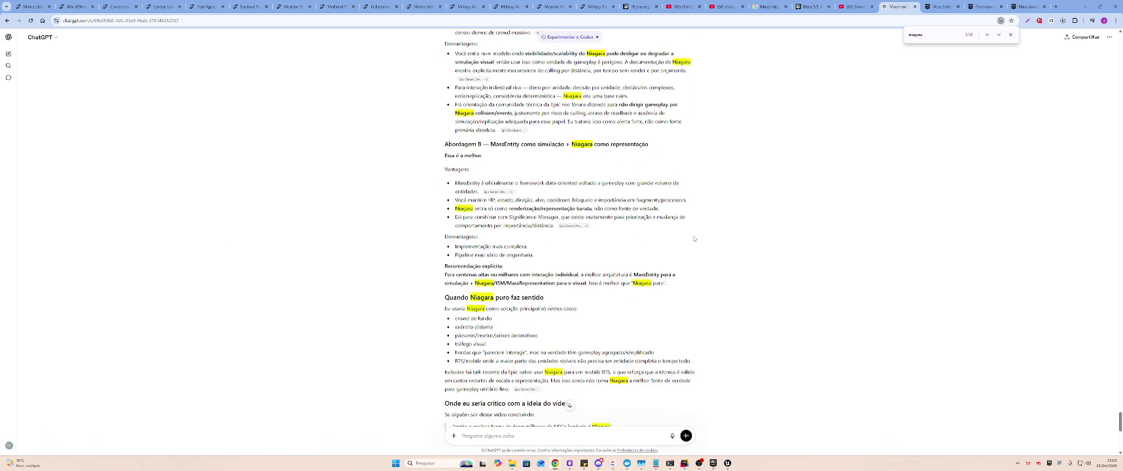
pyautogui.scroll(-2, 694, 238)
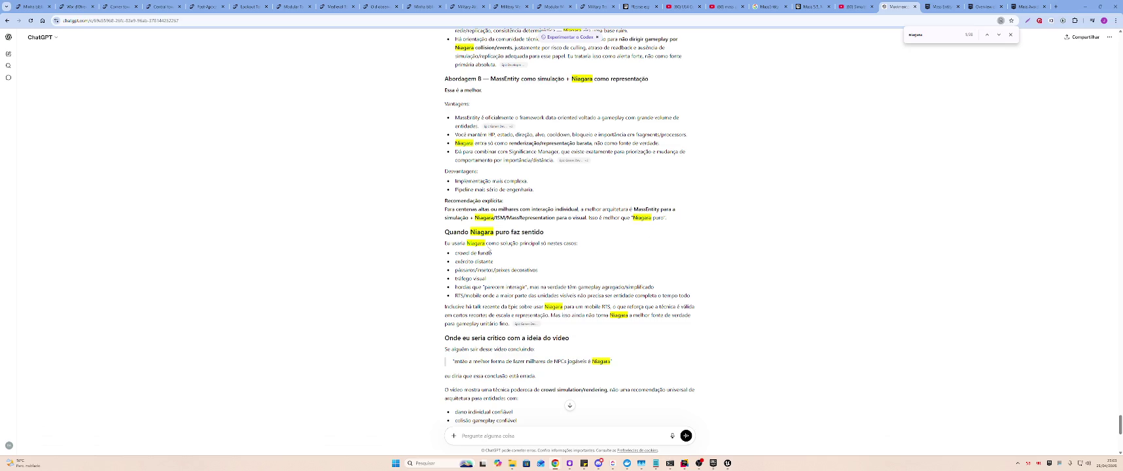
pyautogui.moveTo(454, 263); pyautogui.dragTo(541, 283)
pyautogui.click(955, 167)
# - Highlight the visual-versus-gameplay advice and best-architecture recommendation, then resume the YouTube Niagara video
pyautogui.scroll(-1, 709, 233)
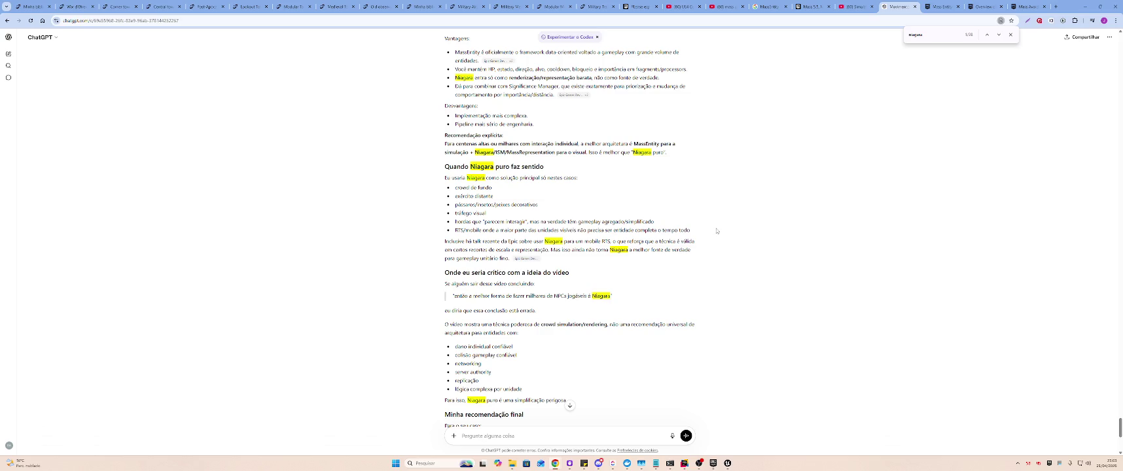
pyautogui.scroll(-2, 716, 232)
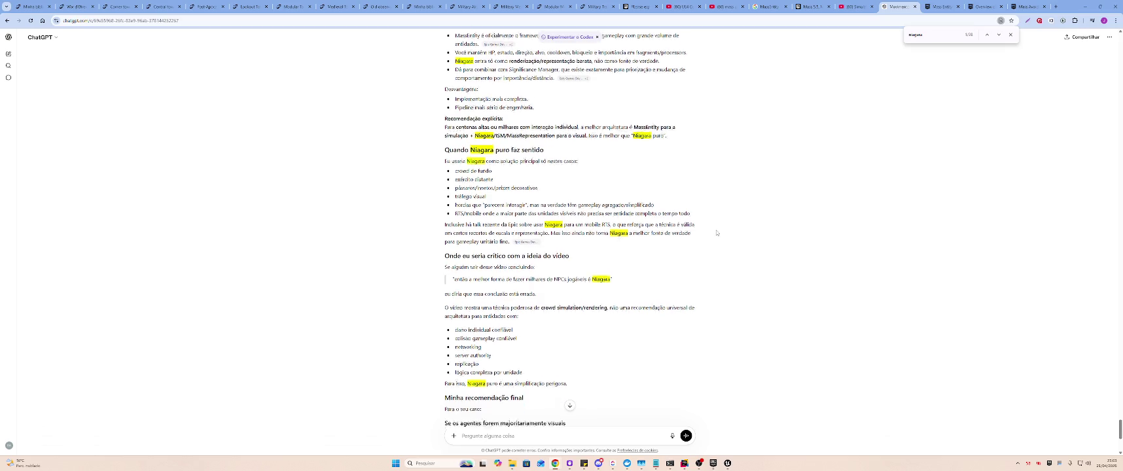
pyautogui.scroll(-1, 716, 234)
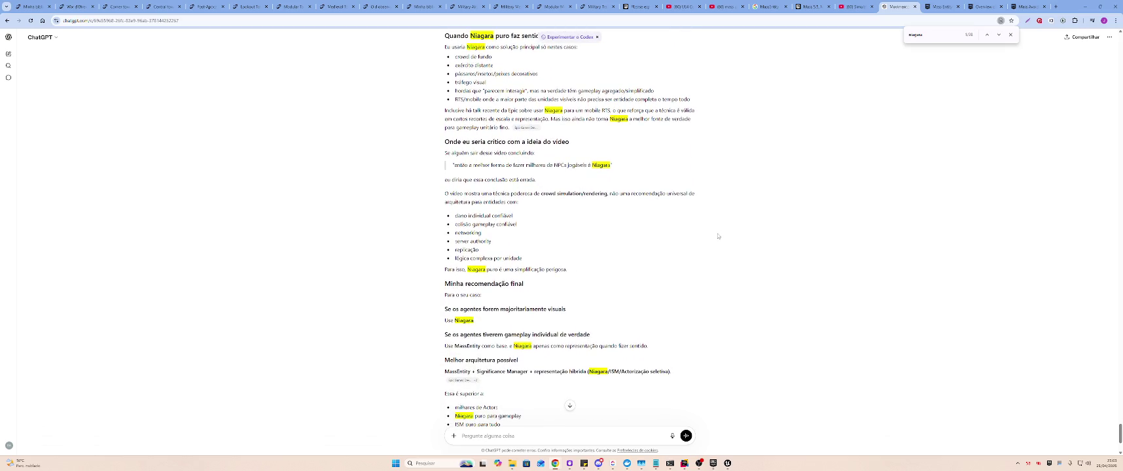
pyautogui.scroll(-1, 722, 233)
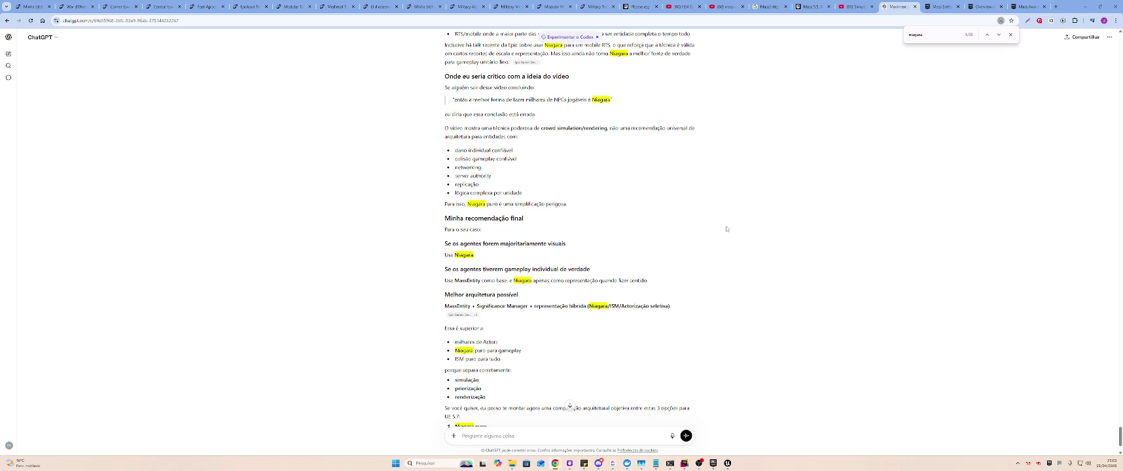
pyautogui.moveTo(439, 238)
pyautogui.mouseDown()
pyautogui.moveTo(524, 258)
pyautogui.moveTo(698, 268)
pyautogui.mouseUp()
pyautogui.click(704, 254)
pyautogui.moveTo(711, 267); pyautogui.dragTo(745, 306)
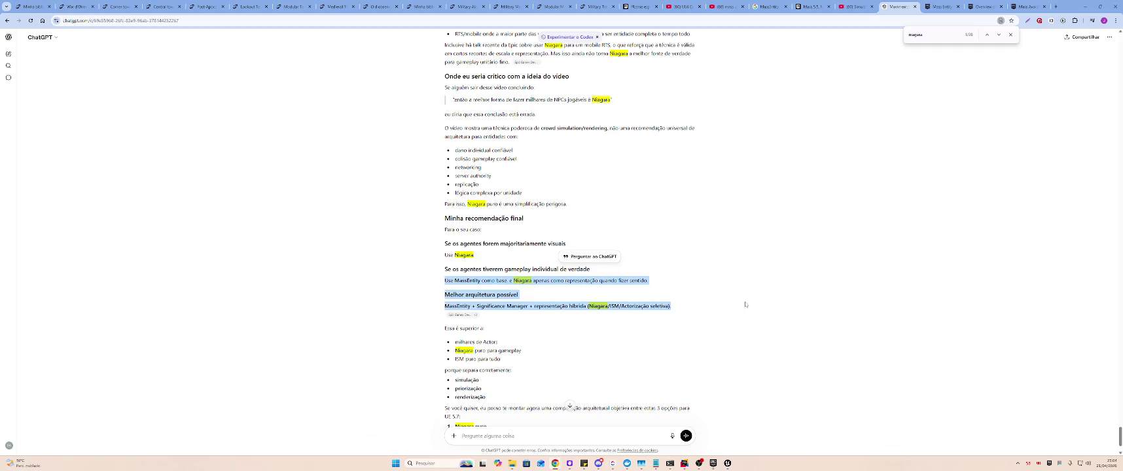
pyautogui.click(744, 281)
pyautogui.hotkey('ctrl', 'shift', 'Tab')
pyautogui.click(572, 206)
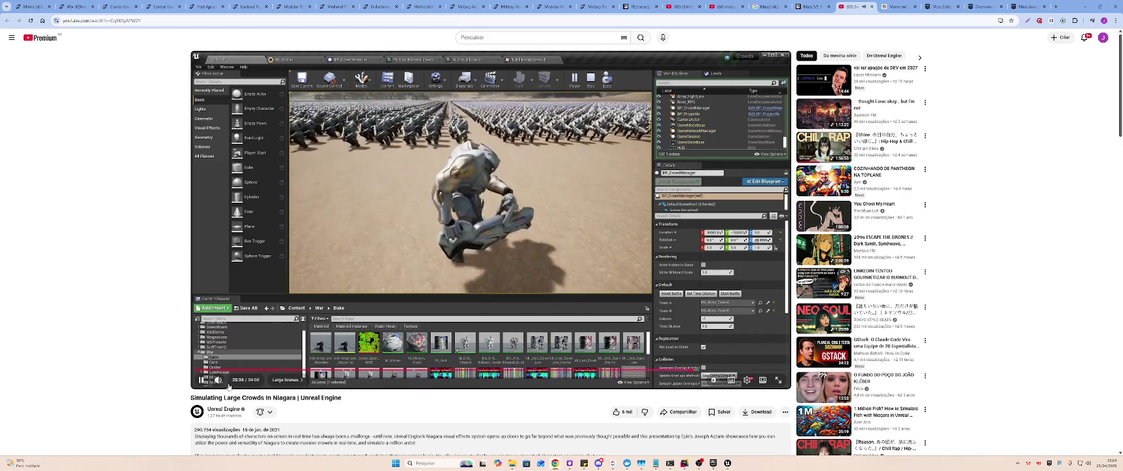
# - Set the tutorial's playback speed to 1.25x and resume playing
pyautogui.click(484, 277)
pyautogui.click(747, 381)
pyautogui.click(749, 348)
pyautogui.click(713, 354)
pyautogui.click(626, 237)
# - Watch the Niagara crowds tutorial in full screen
pyautogui.click(747, 379)
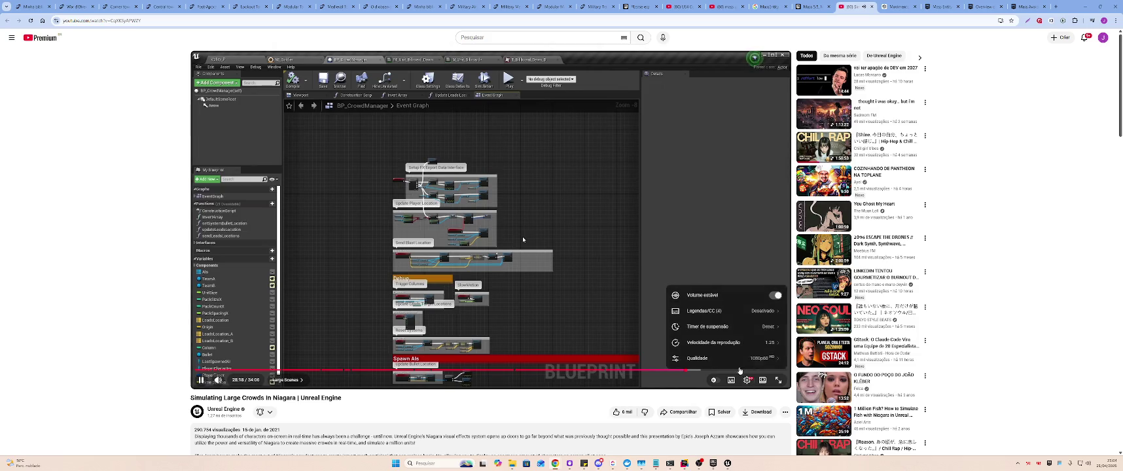
pyautogui.click(715, 343)
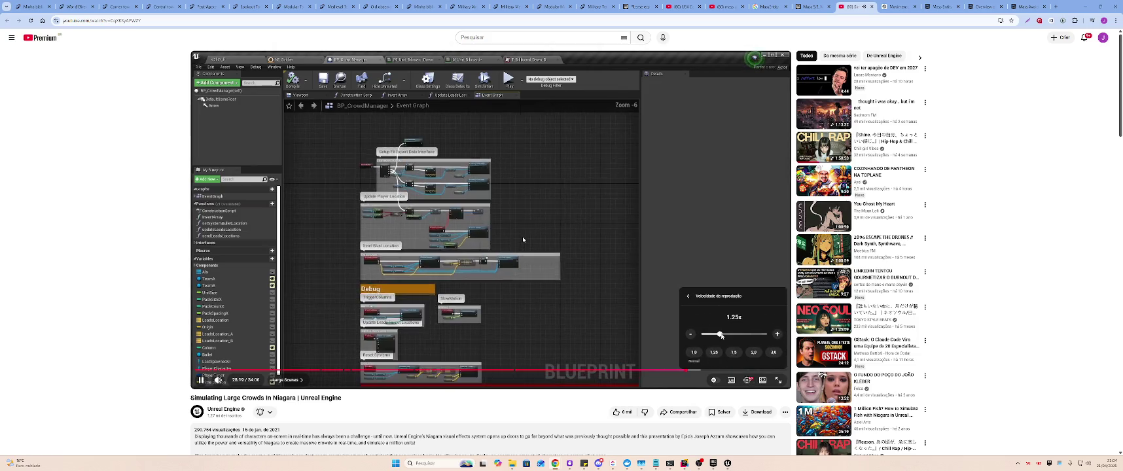
pyautogui.click(777, 380)
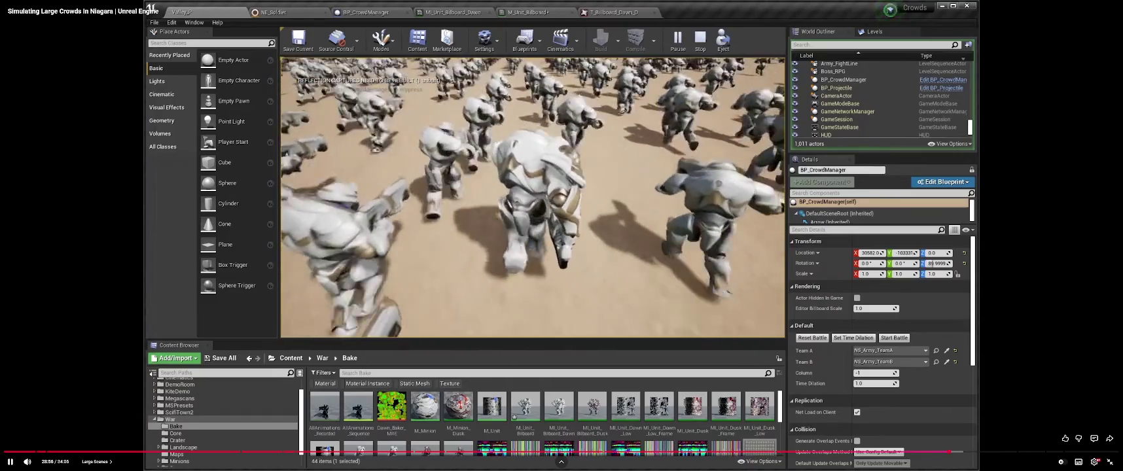
pyautogui.moveTo(707, 282)
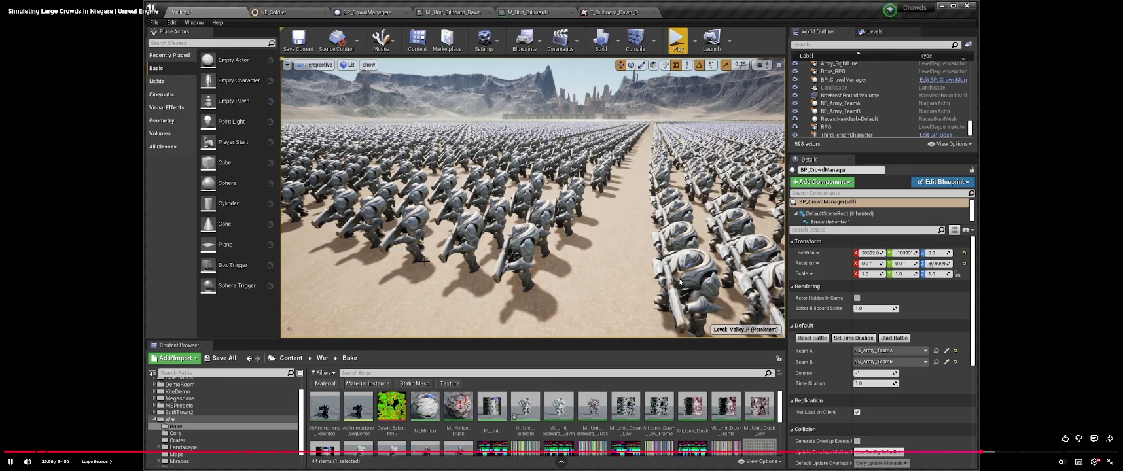
# - Pause the tutorial, jump back to 29:40 and let it play on
pyautogui.click(683, 295)
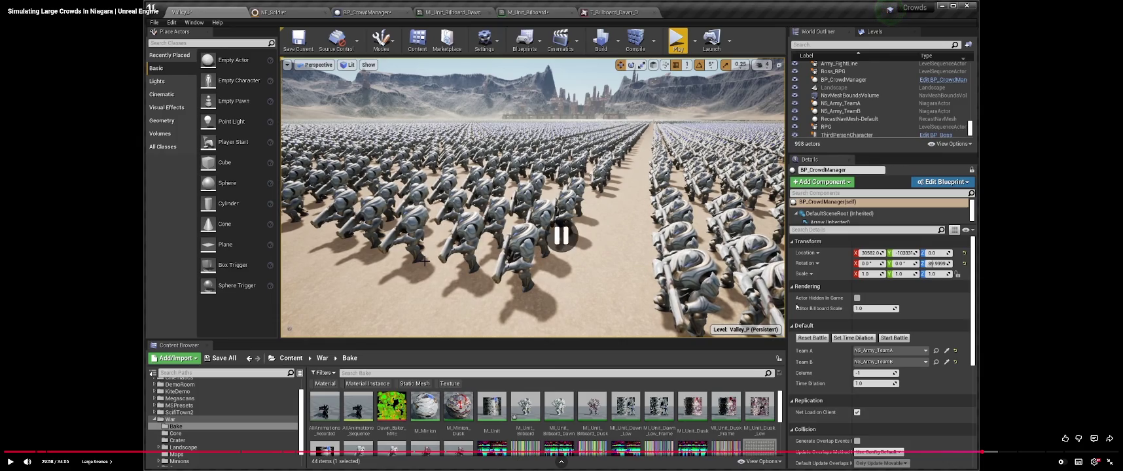
pyautogui.click(973, 451)
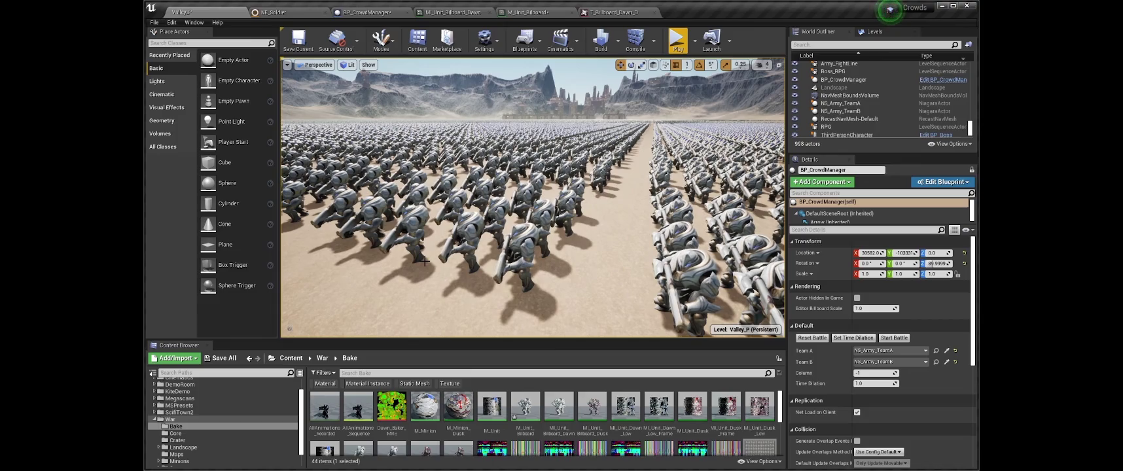
pyautogui.moveTo(624, 200)
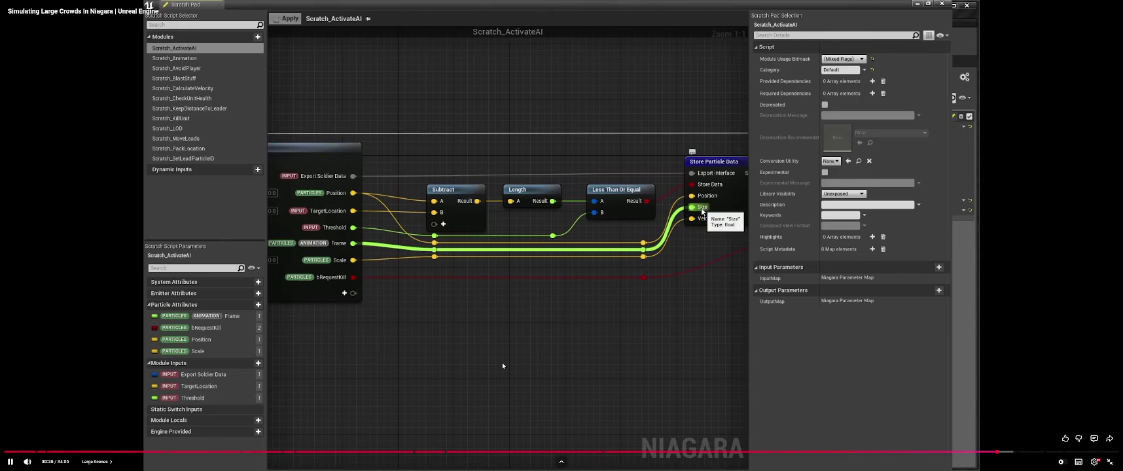
pyautogui.hotkey('alt', 'Tab')
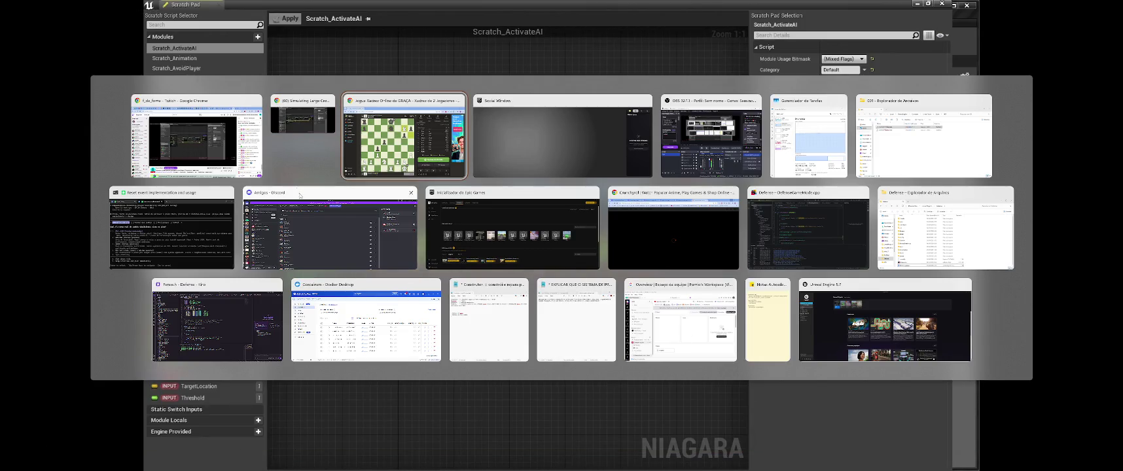
# - Leave full-screen video playback and bring the Unreal Engine launcher to the front
pyautogui.click(540, 129)
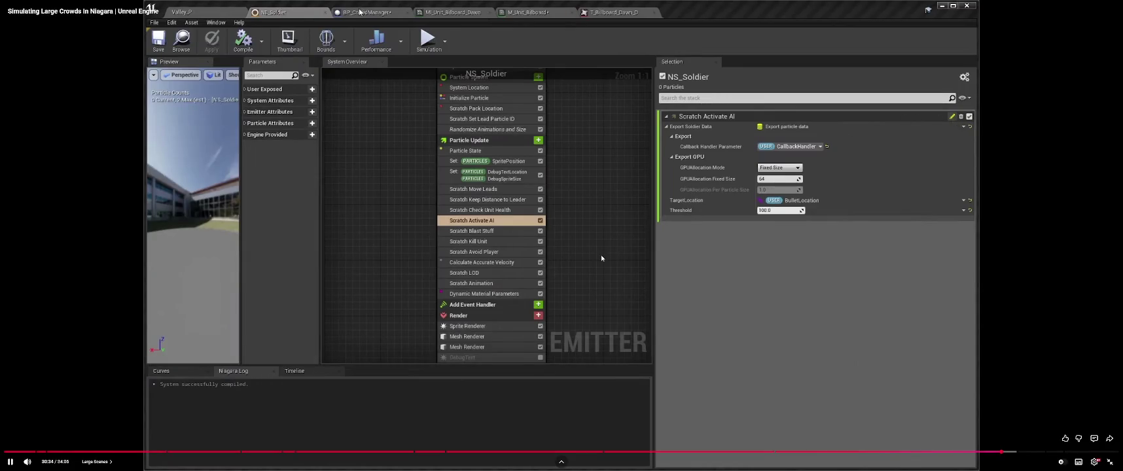
pyautogui.press('Escape')
pyautogui.hotkey('alt', 'Tab')
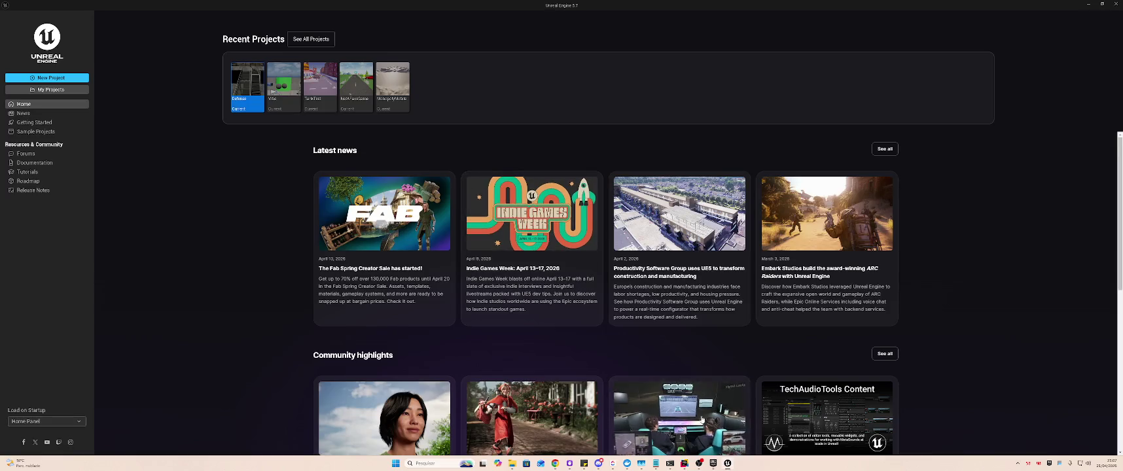
# - Create a new Third Person C++ project with a new project name
pyautogui.click(47, 78)
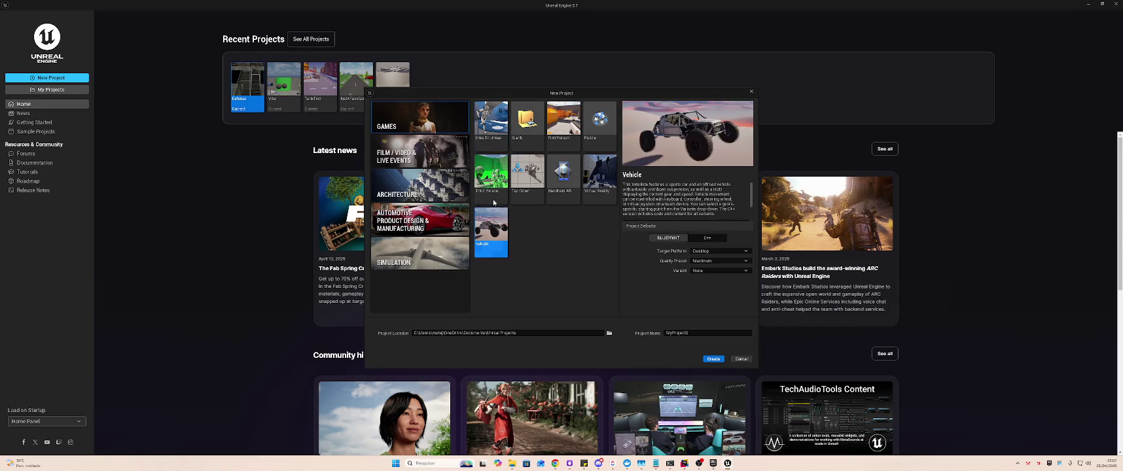
pyautogui.click(491, 173)
pyautogui.click(709, 239)
pyautogui.click(707, 333)
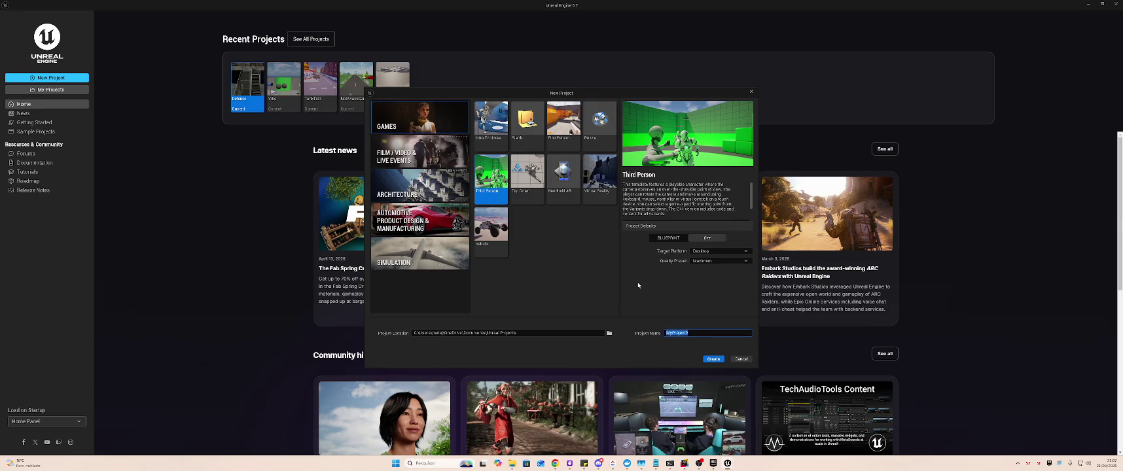
pyautogui.write('M')
pyautogui.click(710, 359)
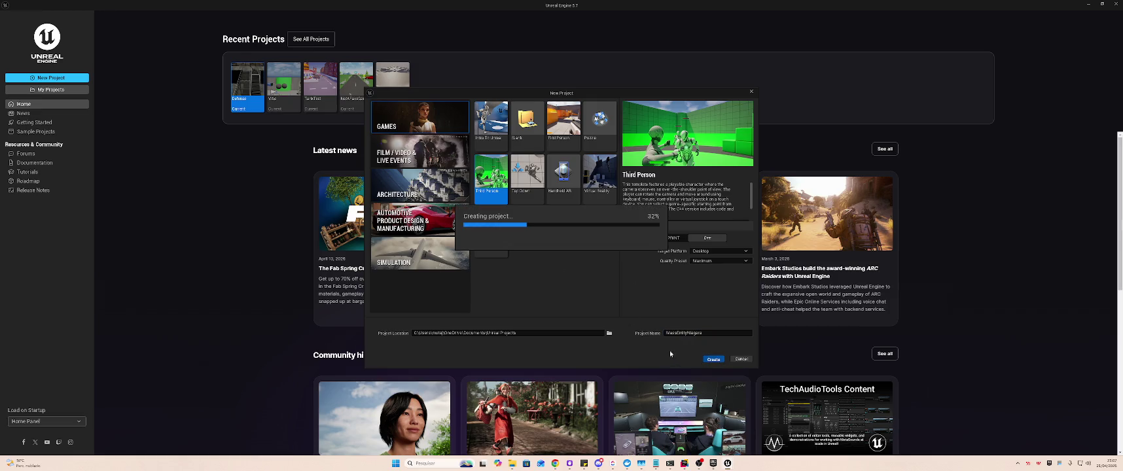
pyautogui.hotkey('alt', 'Tab')
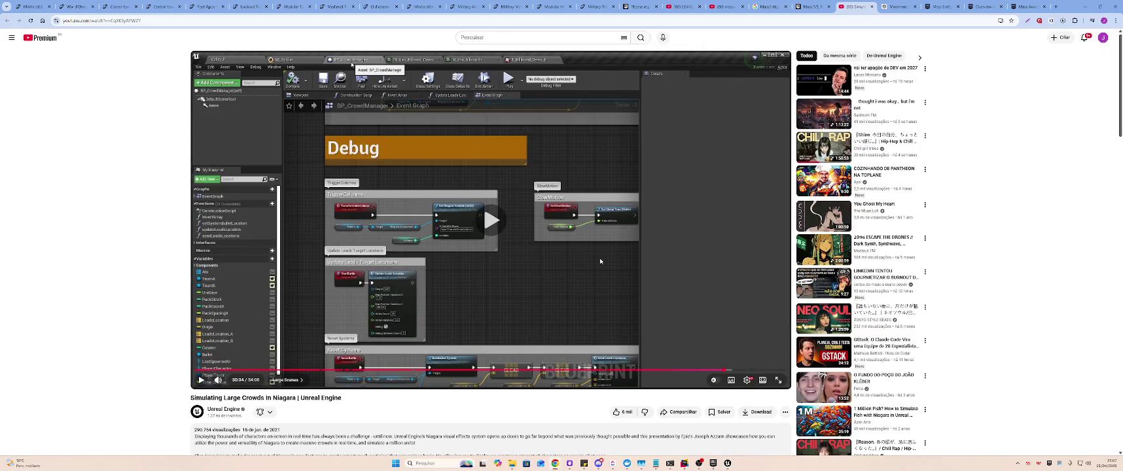
# - Check on project creation, then pause the crowd tutorial and open the Fab library tab
pyautogui.hotkey('alt', 'Tab')
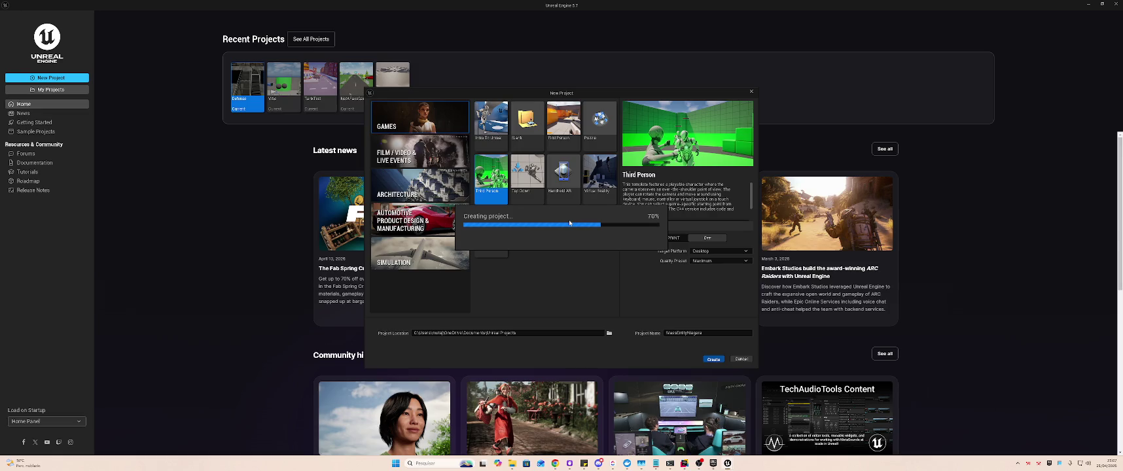
pyautogui.hotkey('alt', 'Tab')
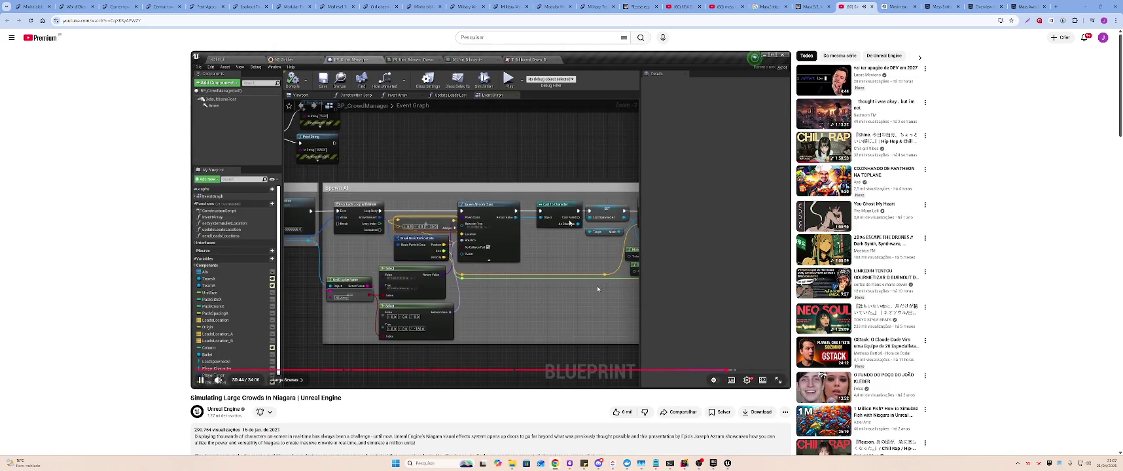
pyautogui.click(589, 189)
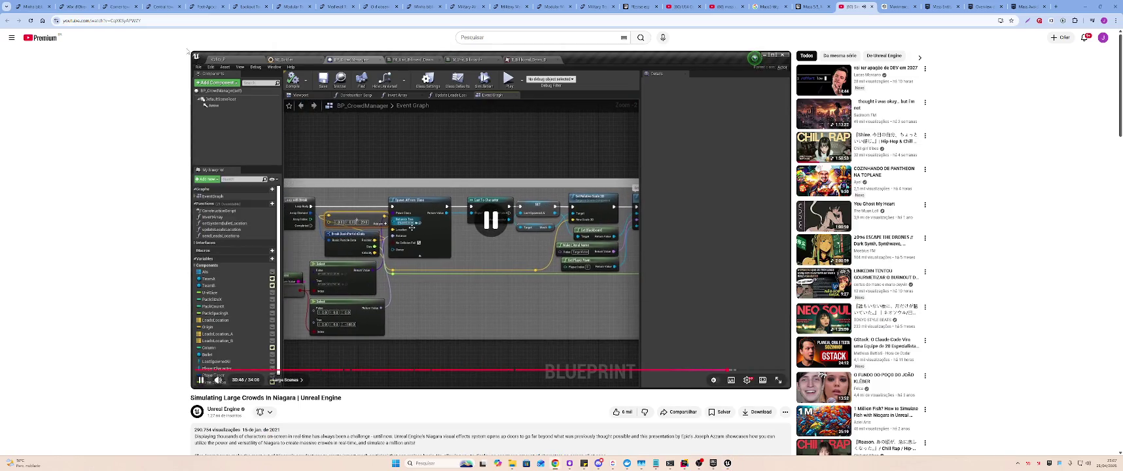
pyautogui.click(55, 11)
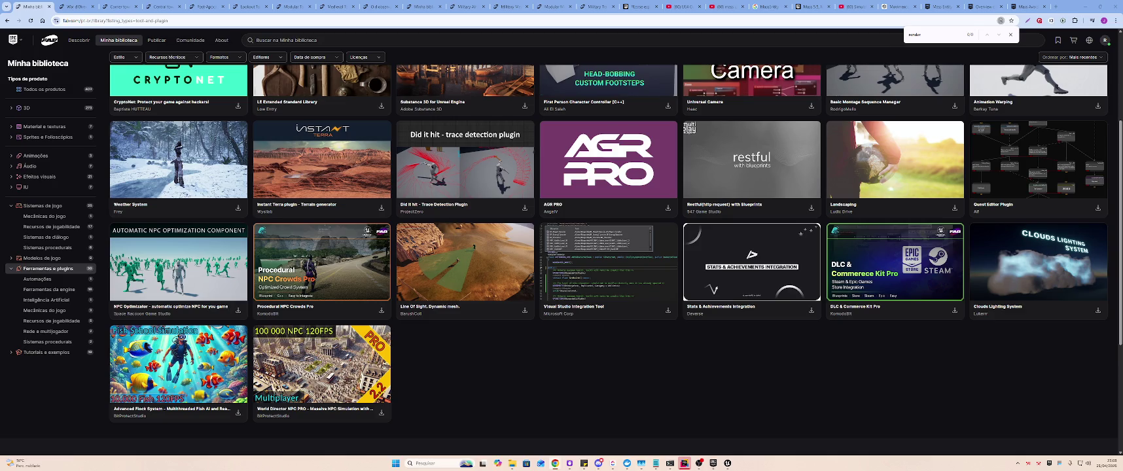
# - Enlarge the zombie listing and view its second preview image and T-pose 3D preview
pyautogui.click(897, 120)
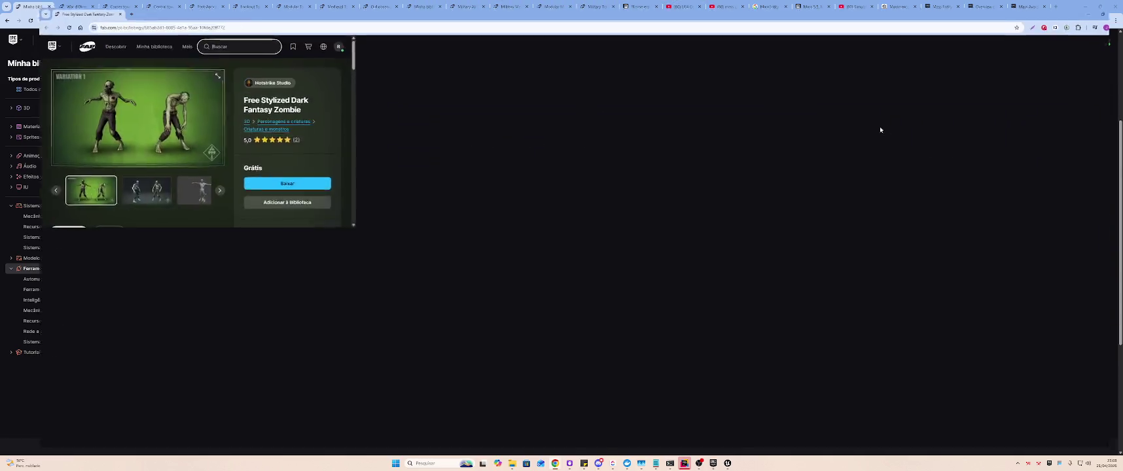
pyautogui.click(384, 292)
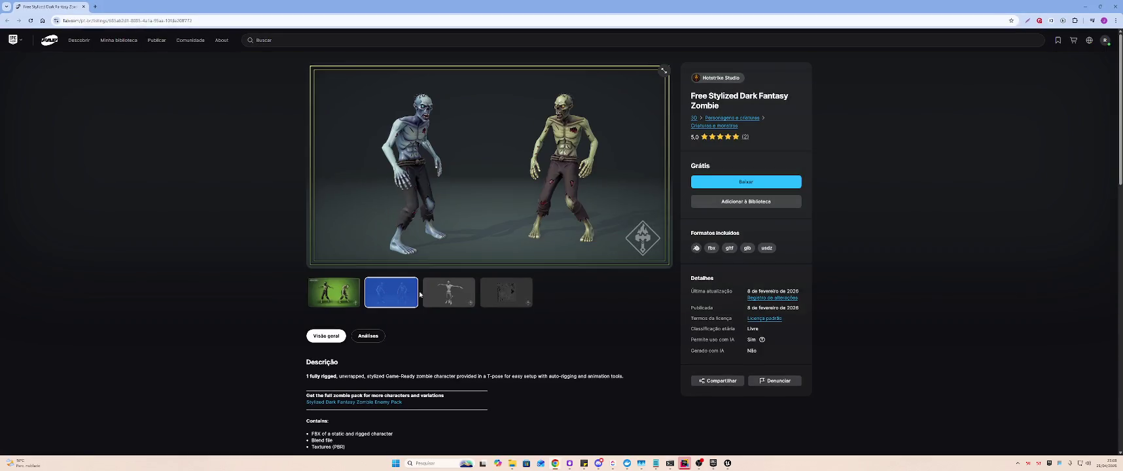
pyautogui.click(449, 292)
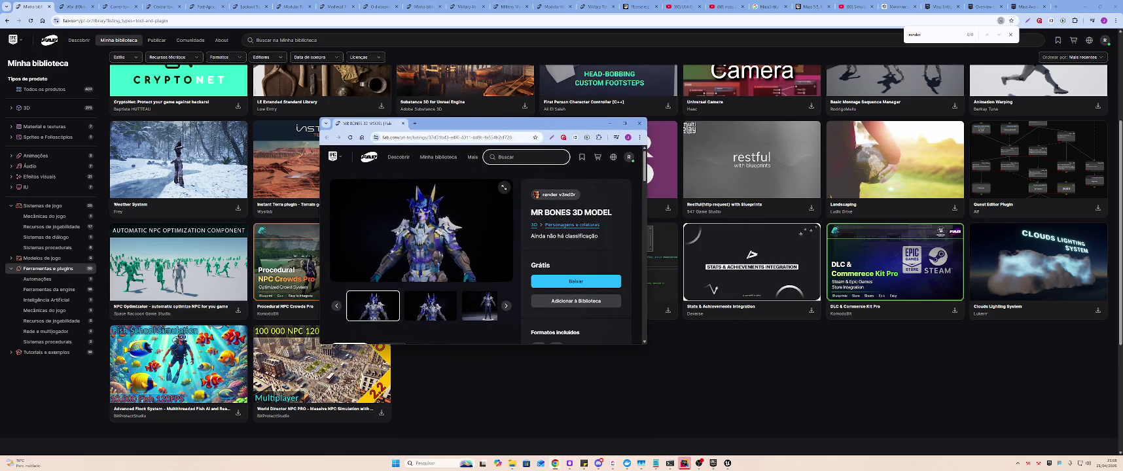
# - Browse the Mr Bones gallery and full description, then close it and return to the Zombie results
pyautogui.click(430, 305)
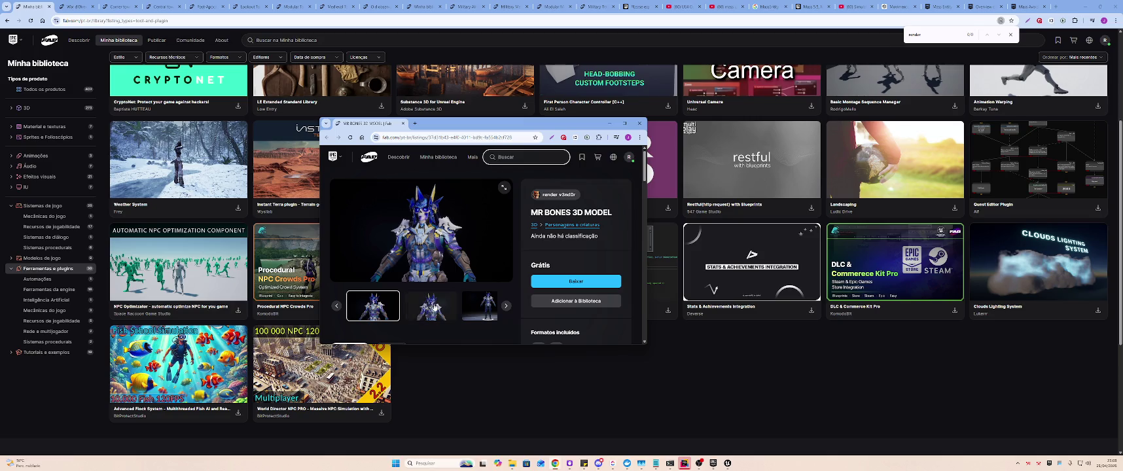
pyautogui.click(471, 306)
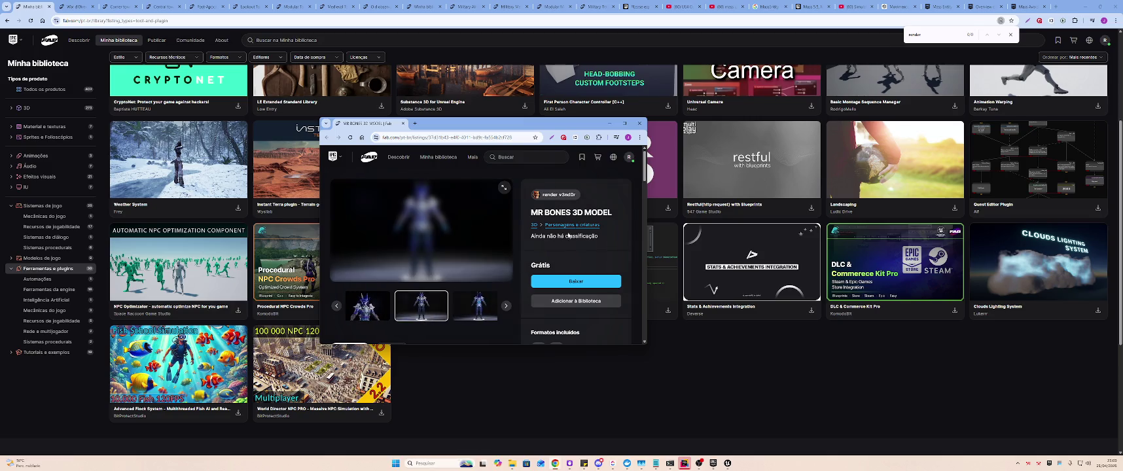
pyautogui.click(613, 157)
pyautogui.press('Right')
pyautogui.press('Right')
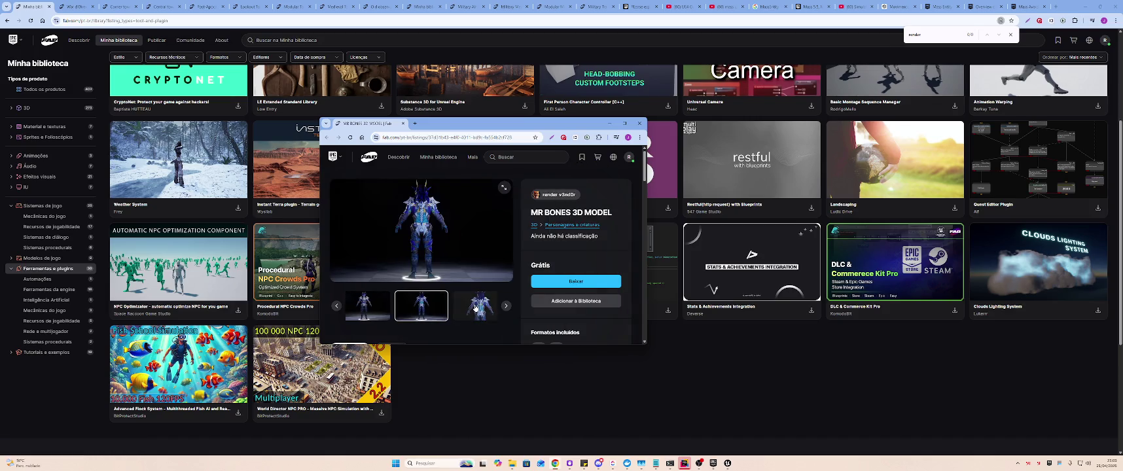
pyautogui.click(624, 123)
pyautogui.scroll(-3, 478, 243)
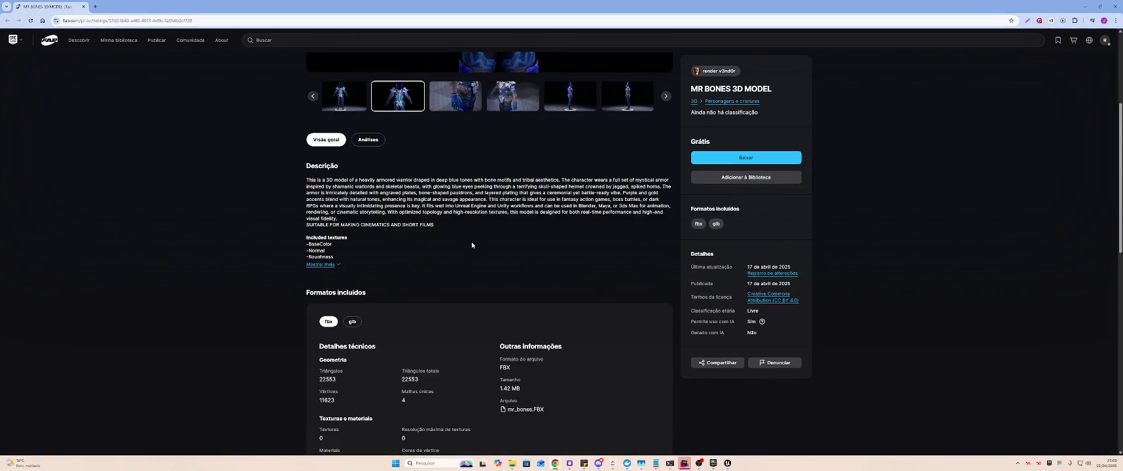
pyautogui.click(321, 264)
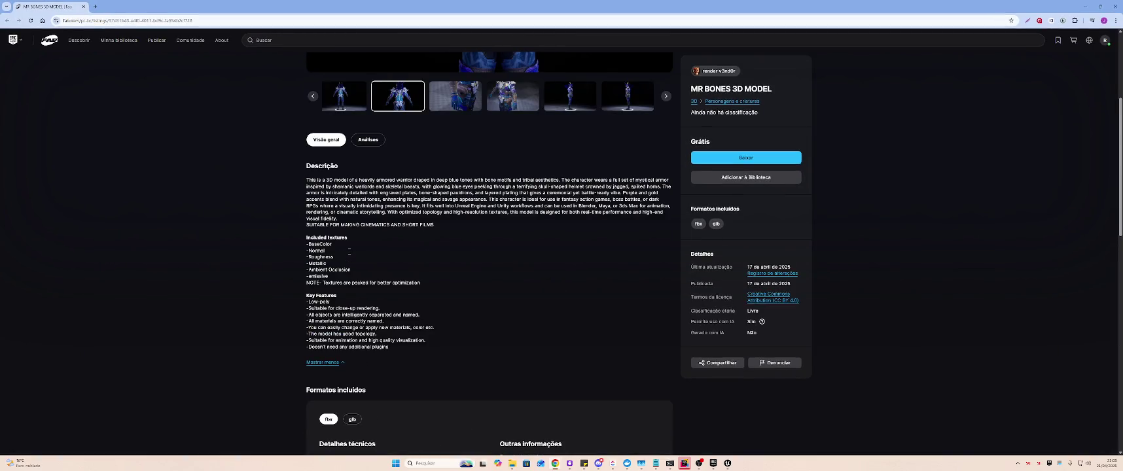
pyautogui.scroll(-1, 428, 267)
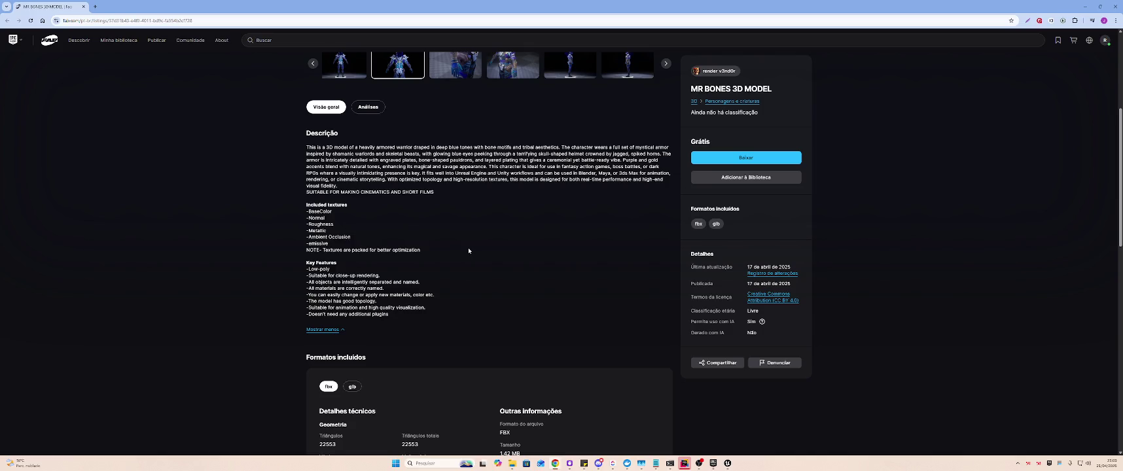
pyautogui.scroll(-2, 452, 262)
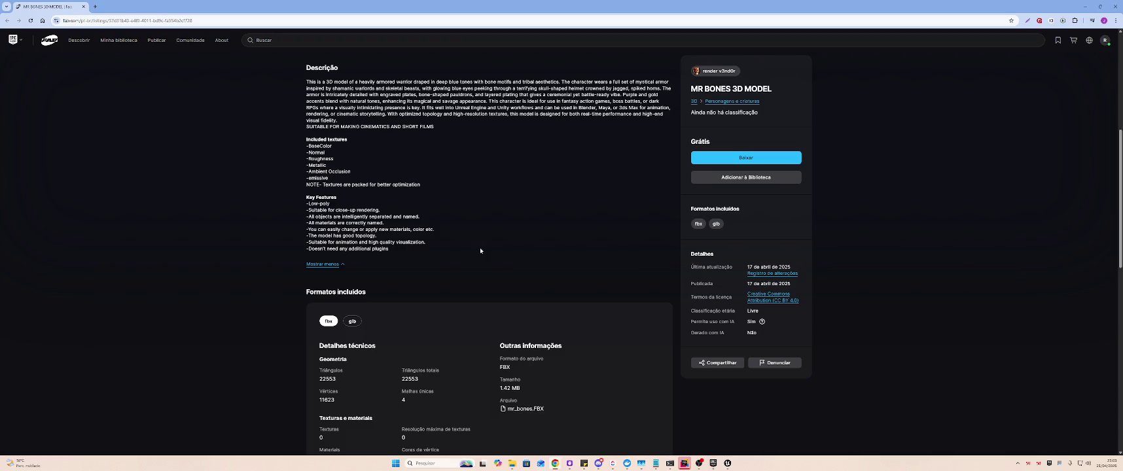
pyautogui.hotkey('ctrl', 'w')
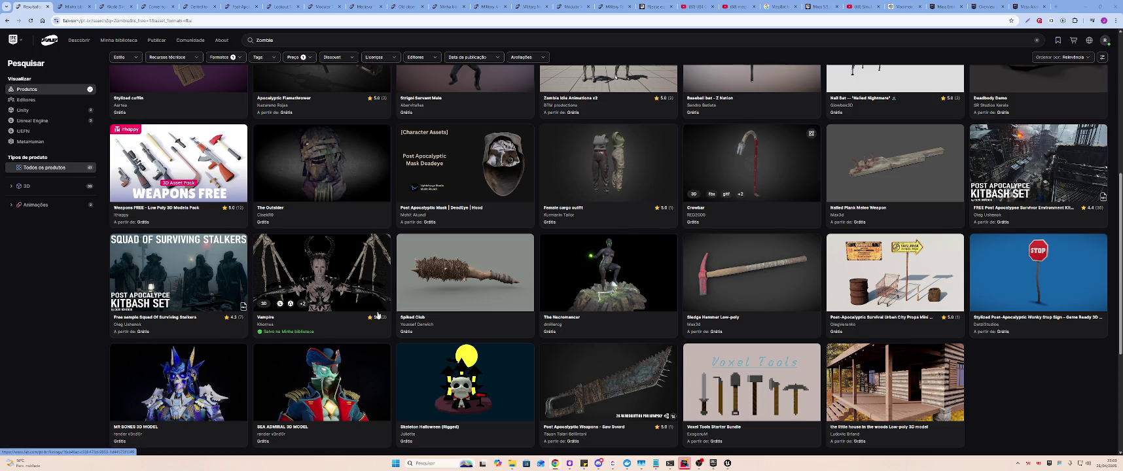
pyautogui.scroll(5, 447, 149)
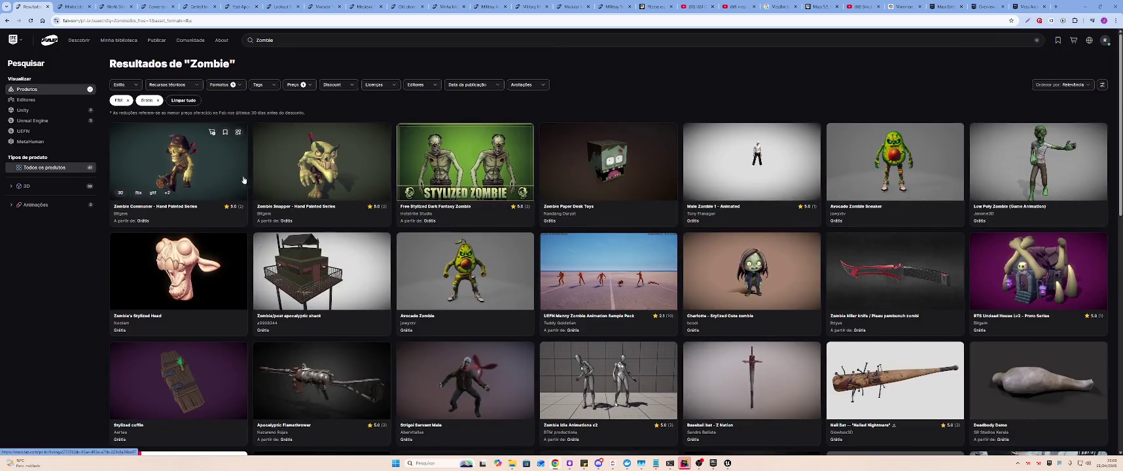
# - Read the Free Stylized Dark Fantasy Zombie listing's full description in a new tab, then close it
pyautogui.click(448, 148)
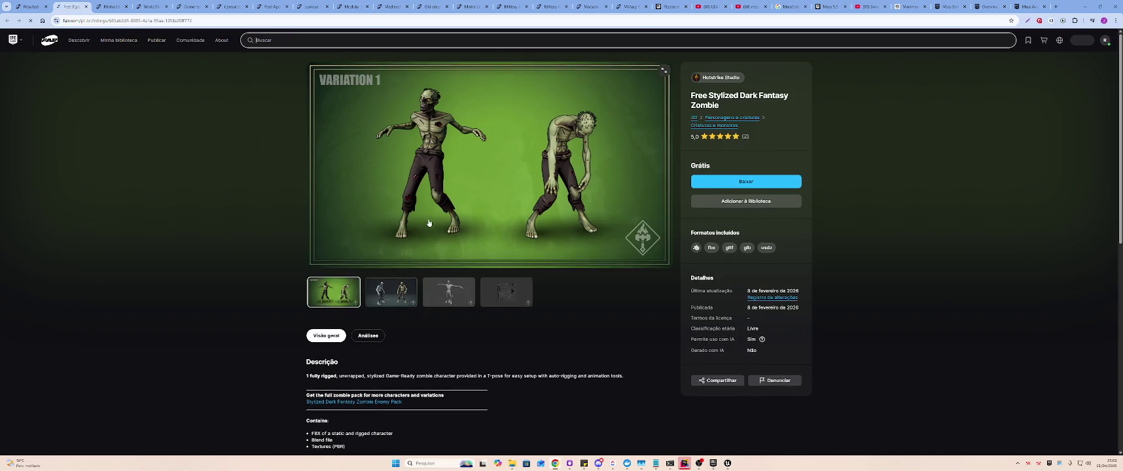
pyautogui.scroll(-3, 382, 316)
pyautogui.click(331, 297)
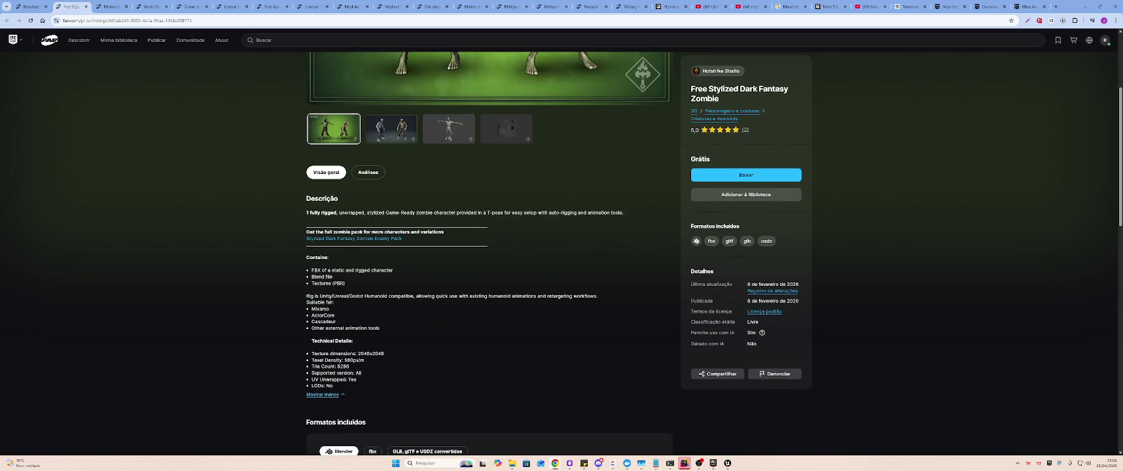
pyautogui.scroll(-3, 363, 302)
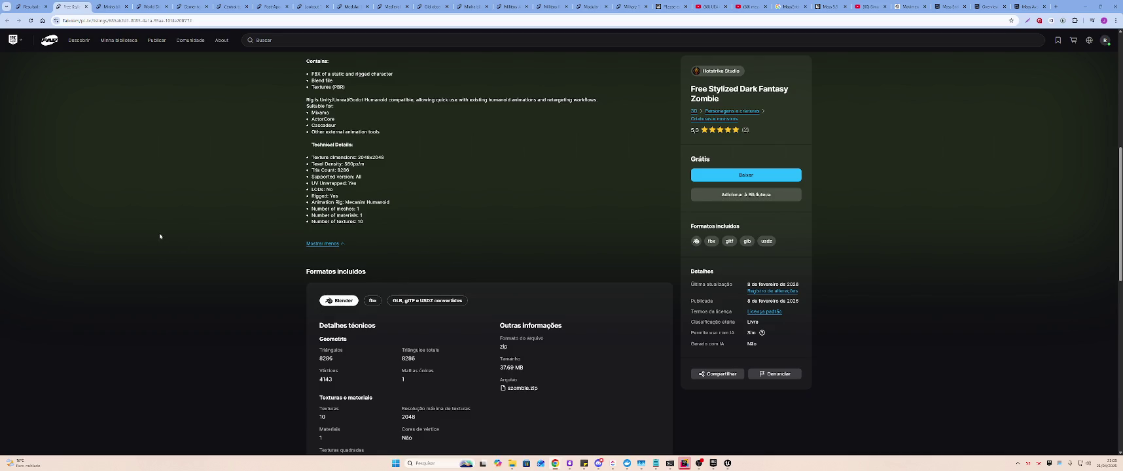
pyautogui.scroll(5, 219, 232)
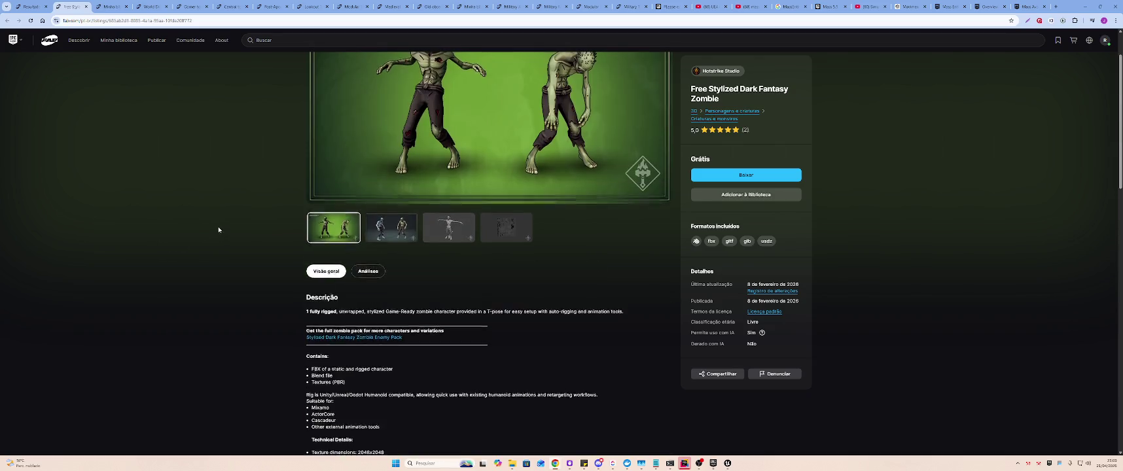
pyautogui.scroll(-5, 212, 222)
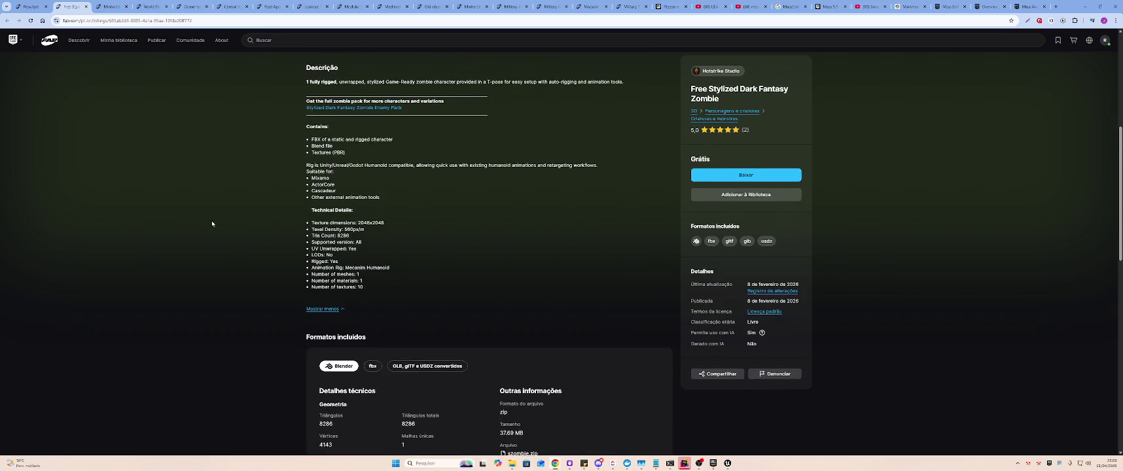
pyautogui.scroll(5, 385, 251)
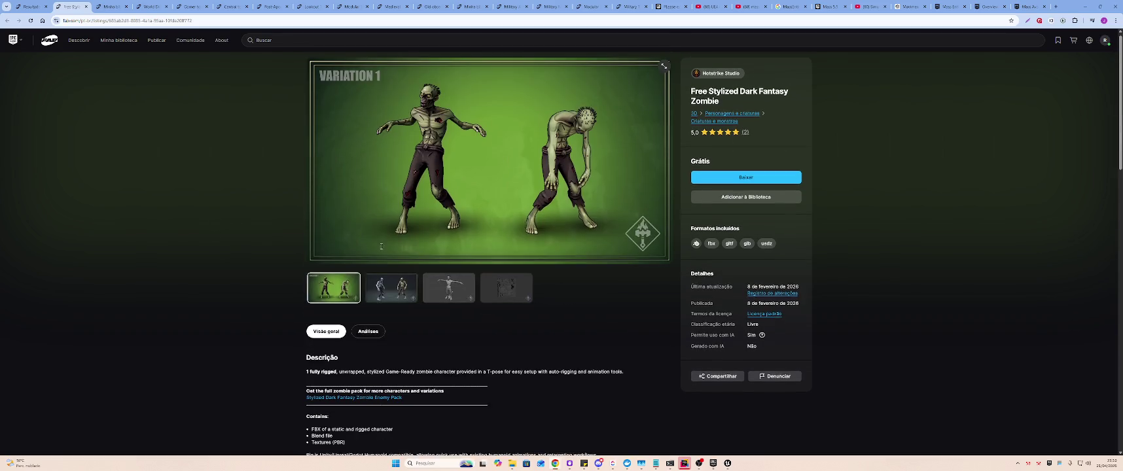
pyautogui.middleClick(71, 5)
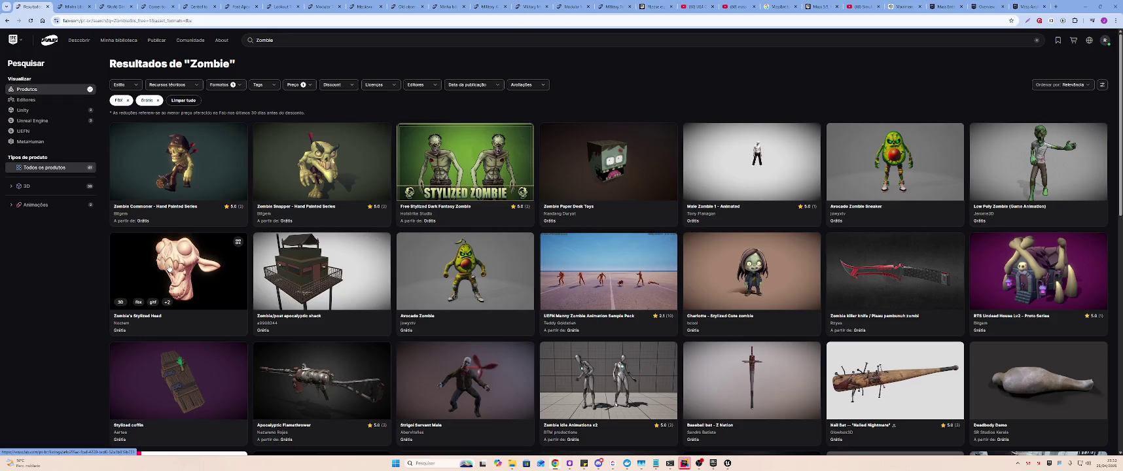
# - Check the Strigoi Servant Male listing and its gallery, then return to the Zombie results
pyautogui.scroll(-2, 515, 231)
pyautogui.middleClick(515, 230)
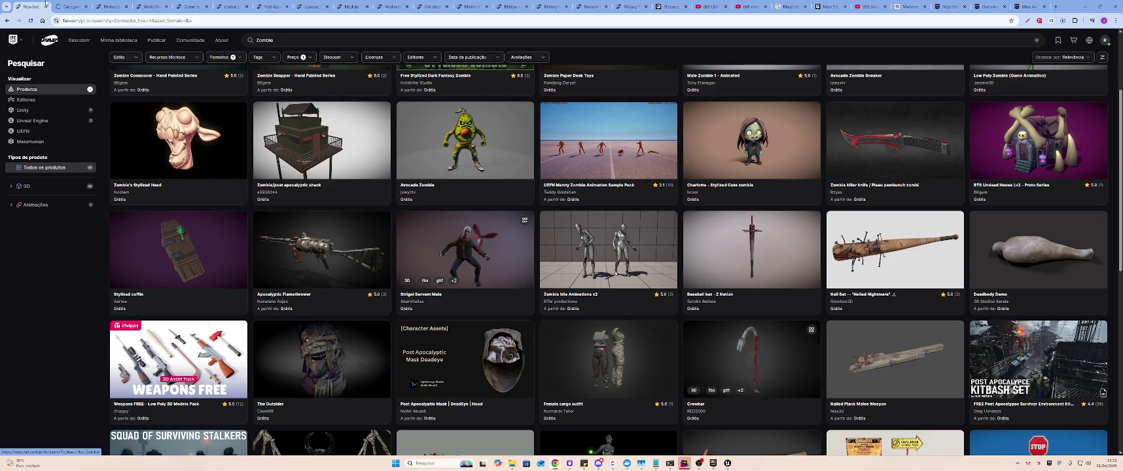
pyautogui.click(74, 6)
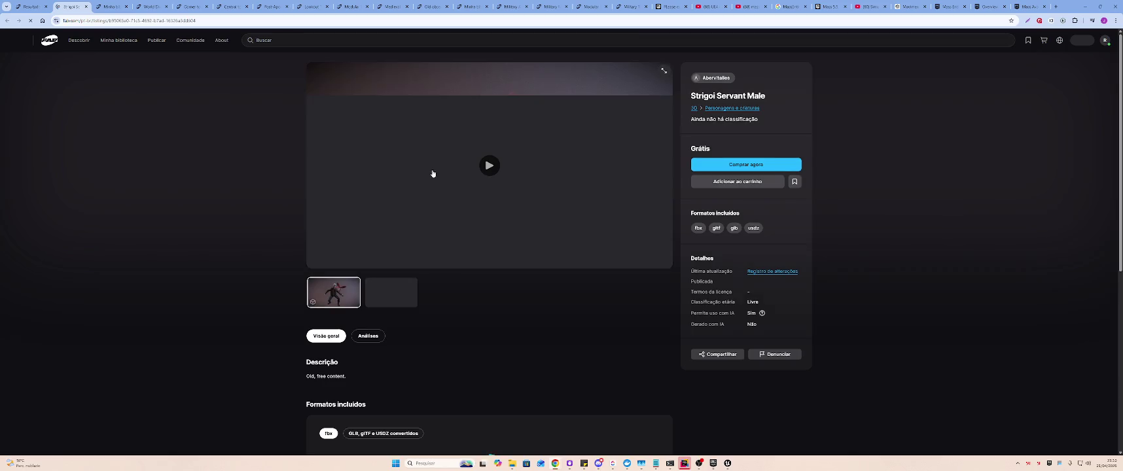
pyautogui.click(390, 295)
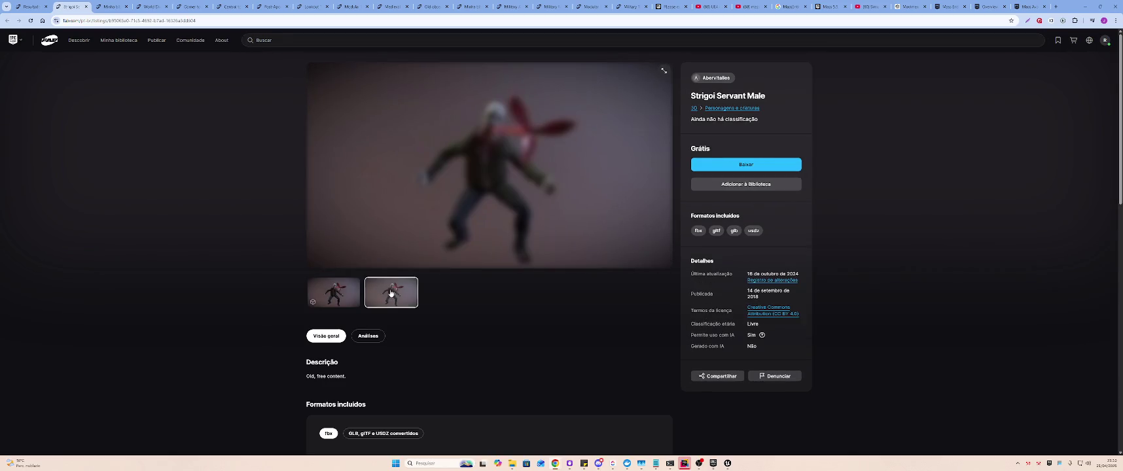
pyautogui.scroll(-3, 491, 292)
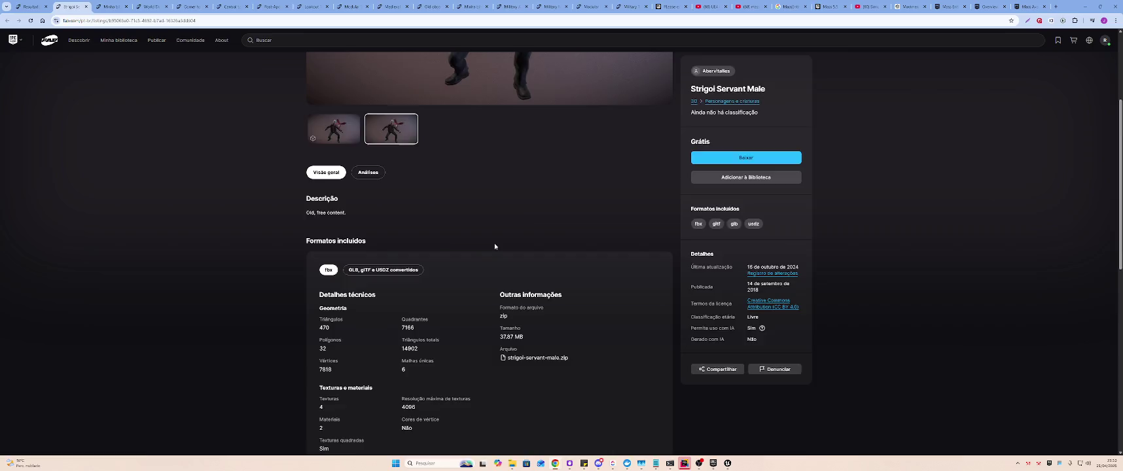
pyautogui.hotkey('alt', 'Left')
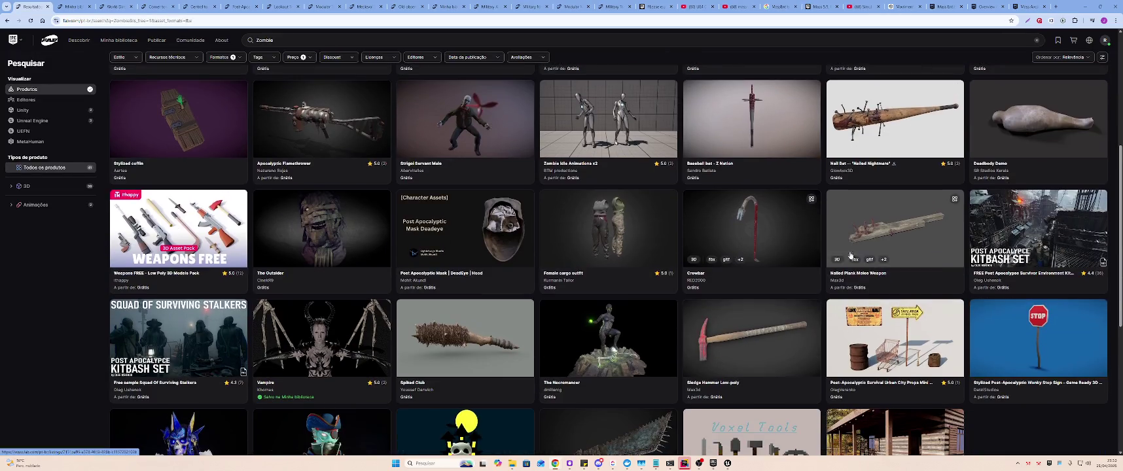
# - Uncheck Grátis in the Preço filter to include paid assets in the Zombie results
pyautogui.scroll(-1, 720, 252)
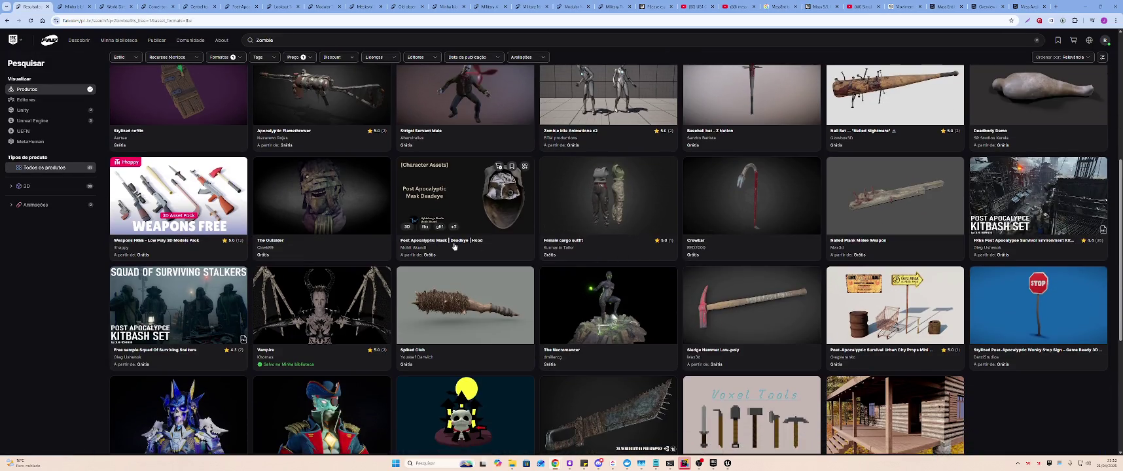
pyautogui.scroll(-3, 209, 315)
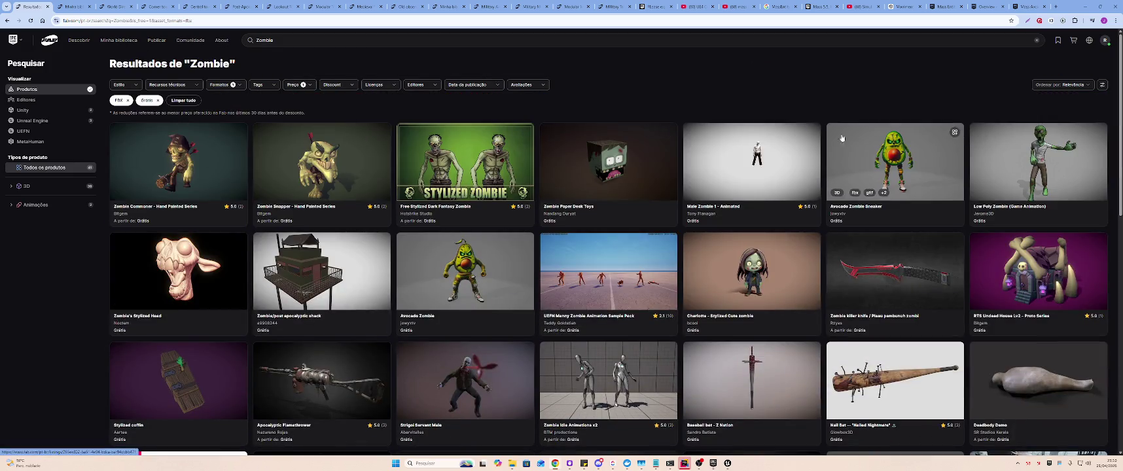
pyautogui.scroll(-1, 419, 151)
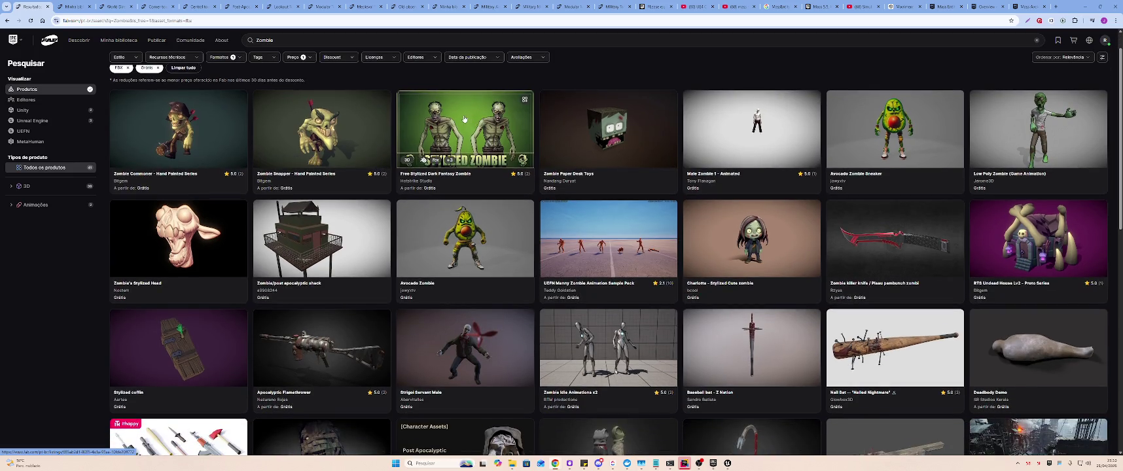
pyautogui.click(298, 57)
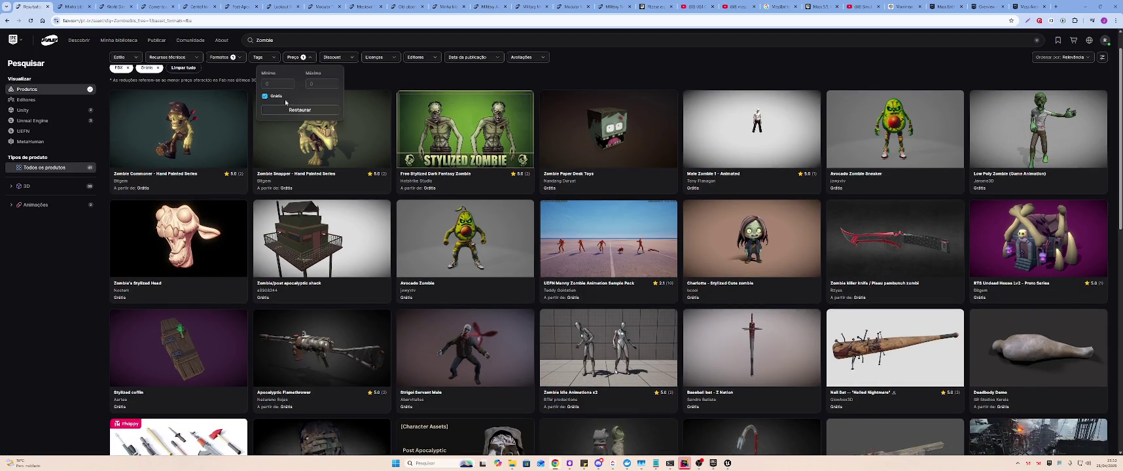
pyautogui.click(273, 97)
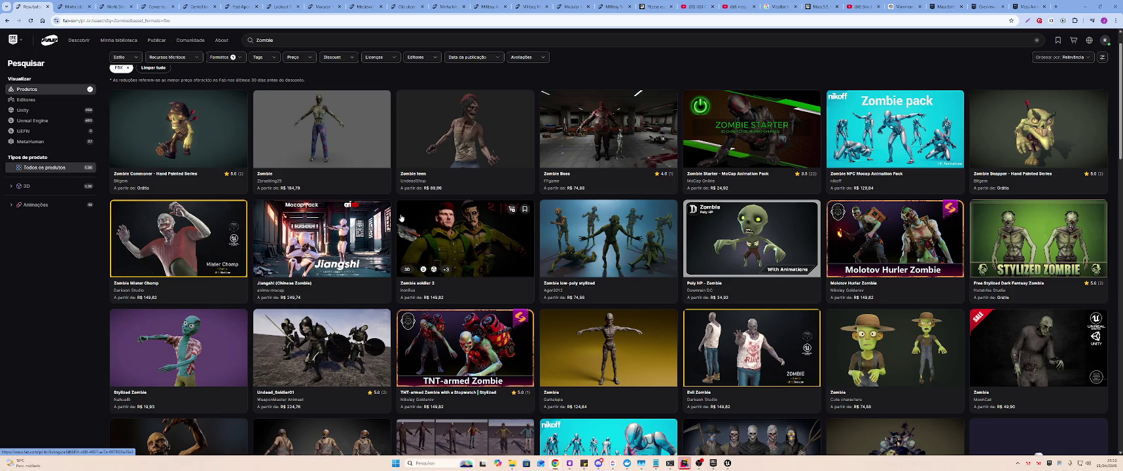
# - Open the Zombie Pack listing by FFgame in a new tab and view its second gallery image
pyautogui.scroll(-2, 386, 226)
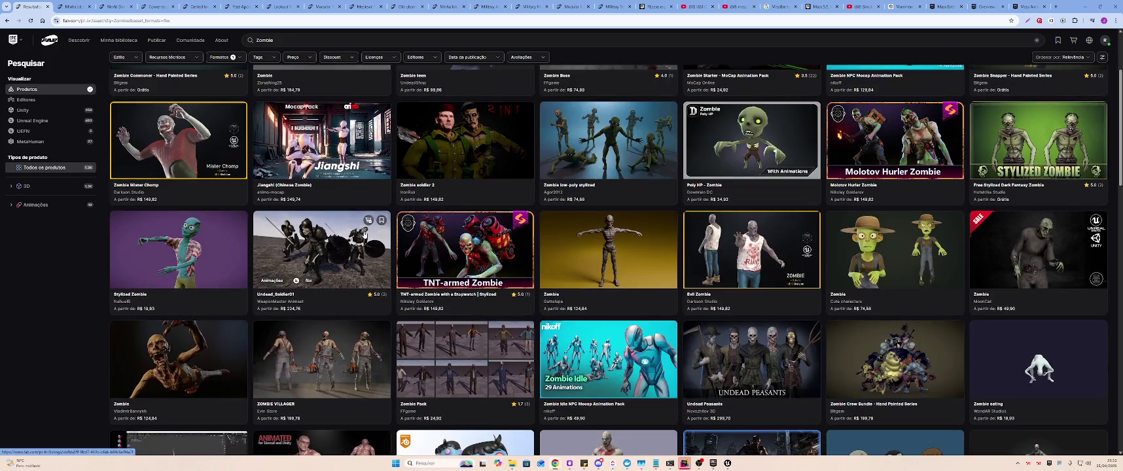
pyautogui.scroll(-2, 365, 230)
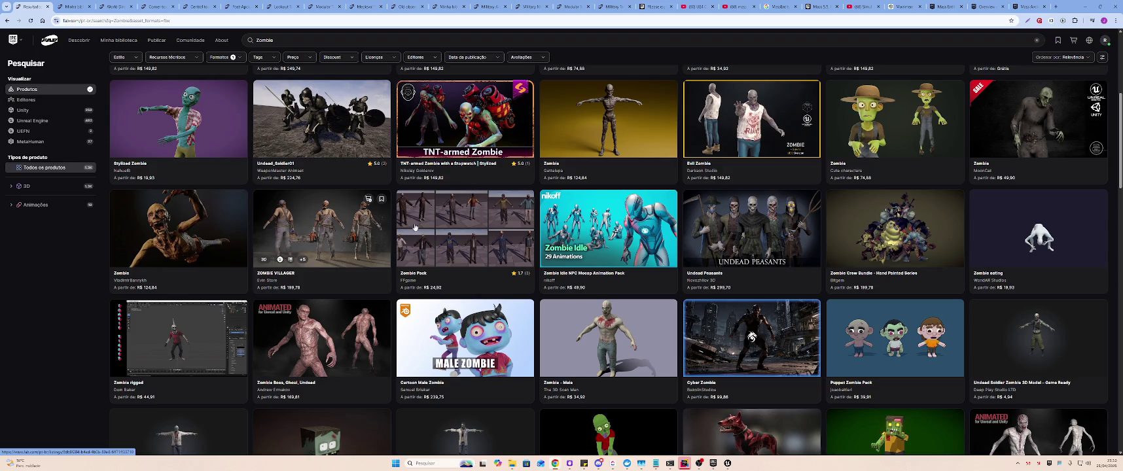
pyautogui.middleClick(474, 218)
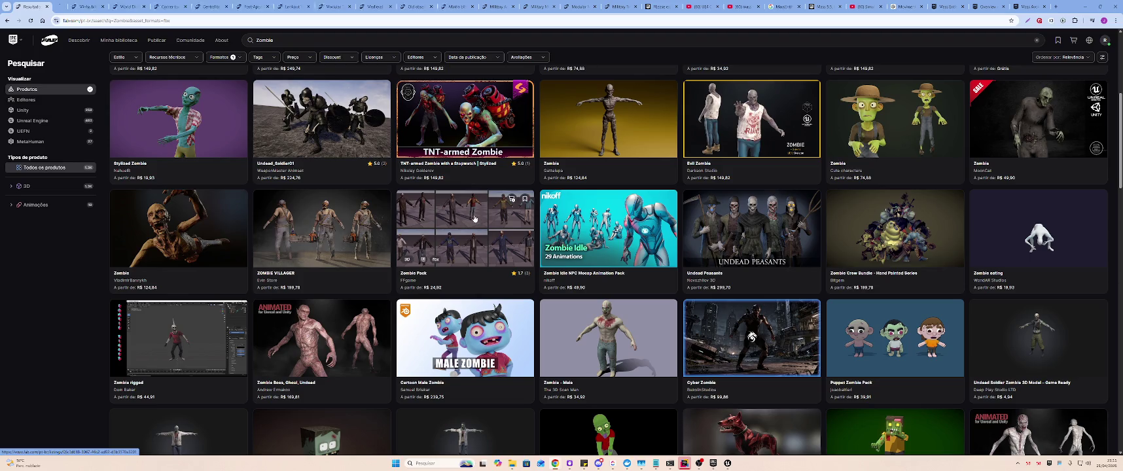
pyautogui.click(83, 5)
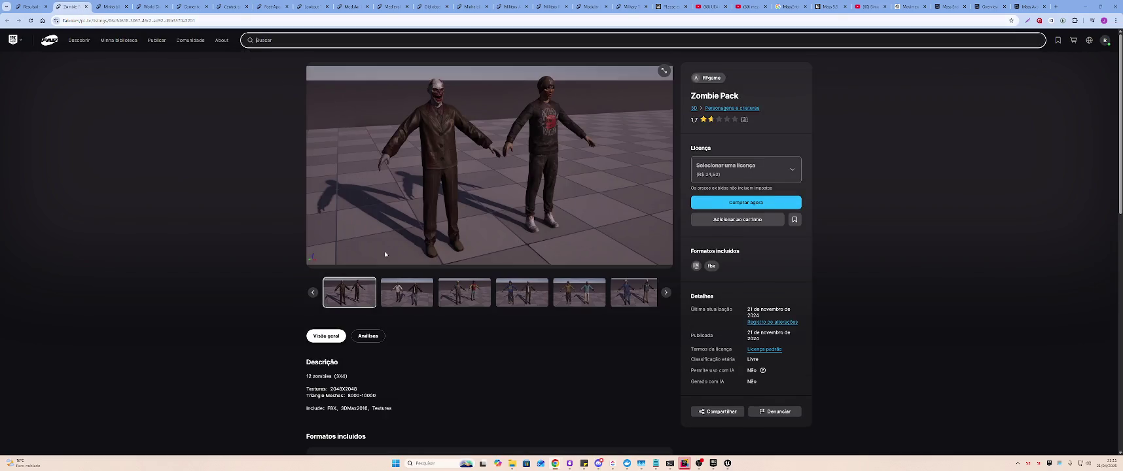
pyautogui.click(406, 293)
# - Scroll the Zombie Pack listing and check its Triangle Meshes count
pyautogui.scroll(-4, 451, 288)
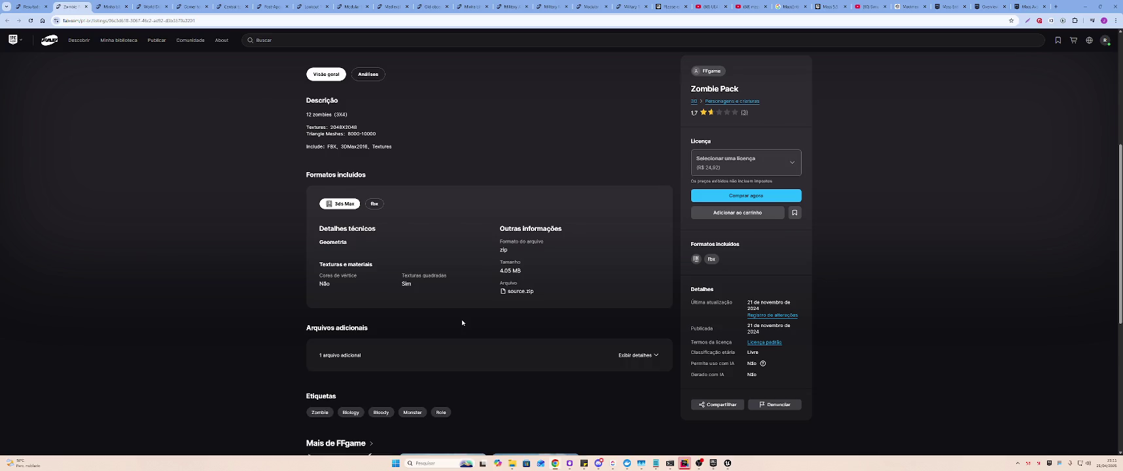
pyautogui.doubleClick(345, 134)
pyautogui.click(395, 135)
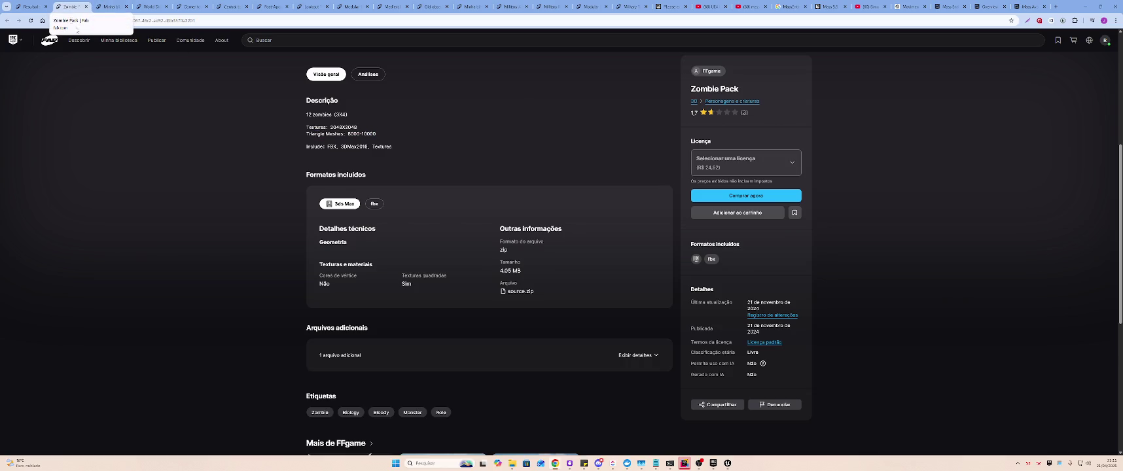
pyautogui.scroll(-3, 383, 223)
pyautogui.scroll(3, 383, 222)
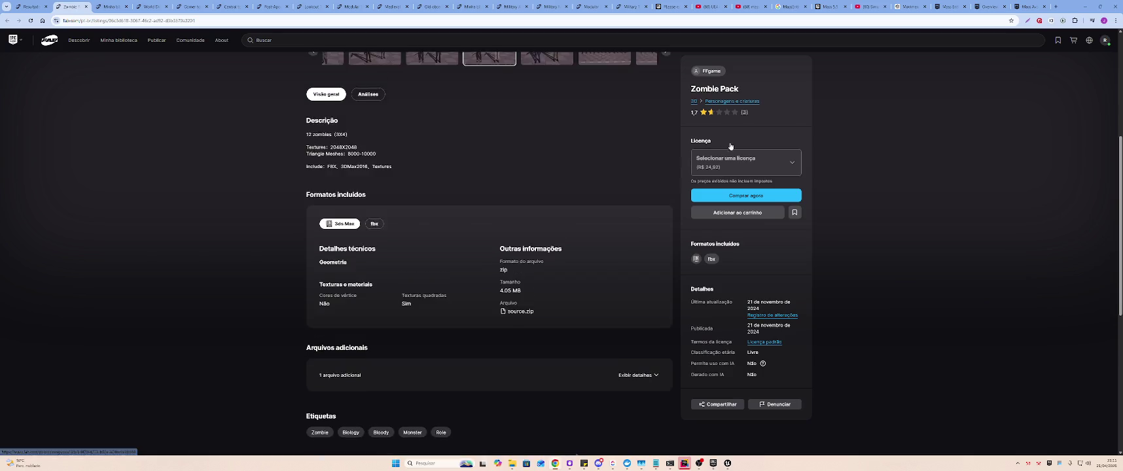
# - Open the Zombie Pack reviews and read the one about missing textures
pyautogui.click(744, 111)
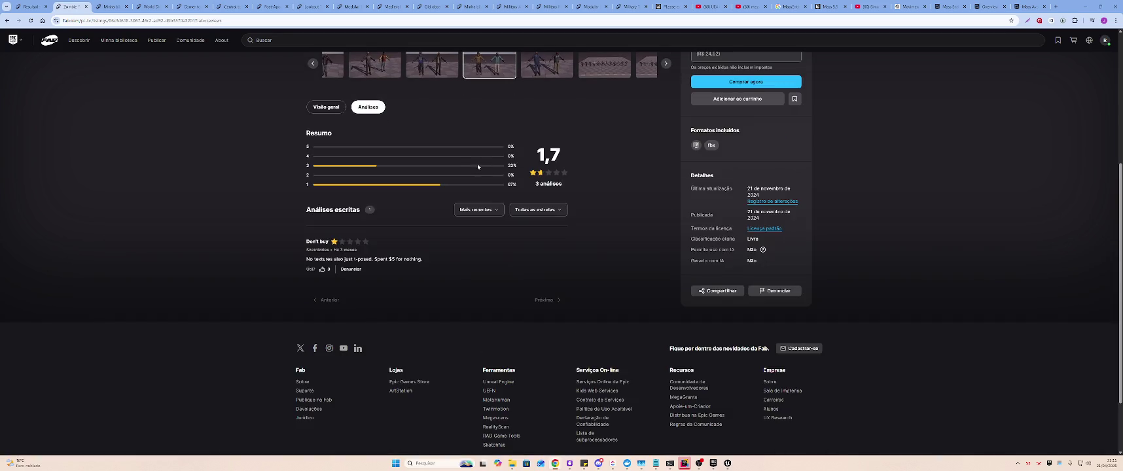
pyautogui.moveTo(305, 259); pyautogui.dragTo(431, 260)
pyautogui.click(432, 261)
# - Show the blue-clad zombies gallery image, then a later gallery image in the preview
pyautogui.scroll(3, 353, 203)
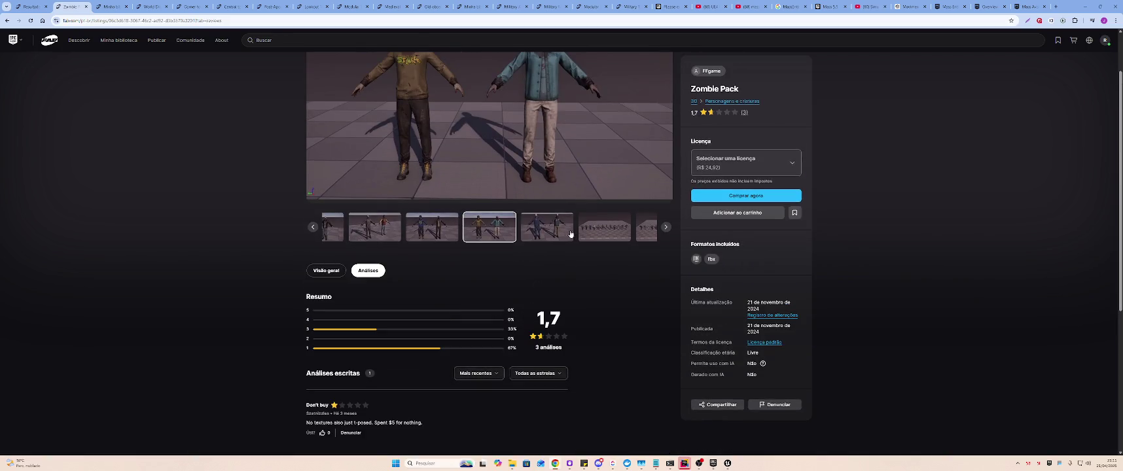
pyautogui.click(539, 225)
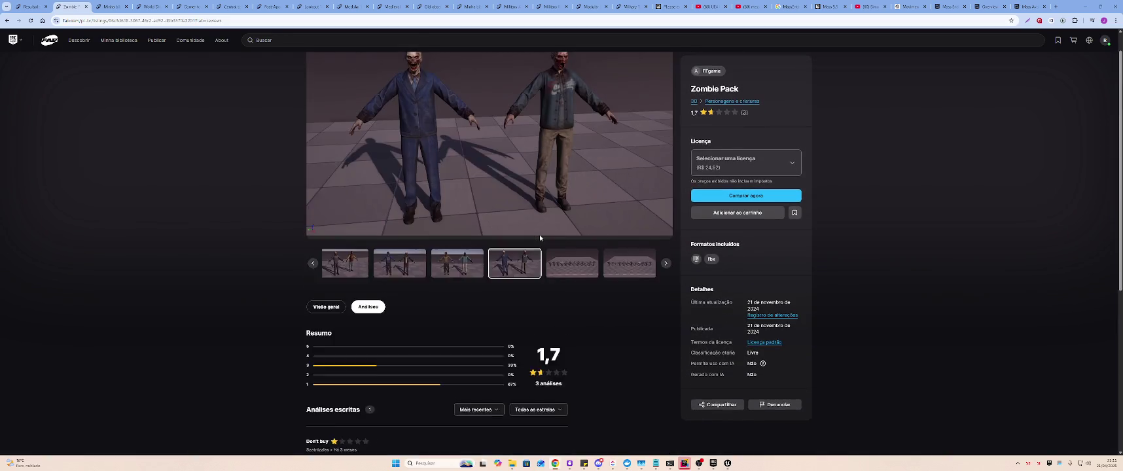
pyautogui.scroll(-3, 539, 240)
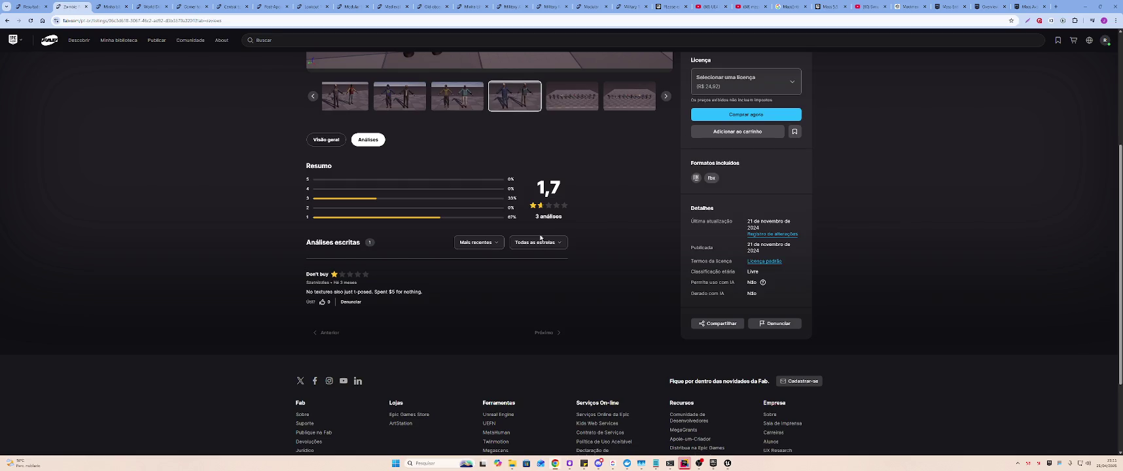
pyautogui.scroll(3, 588, 258)
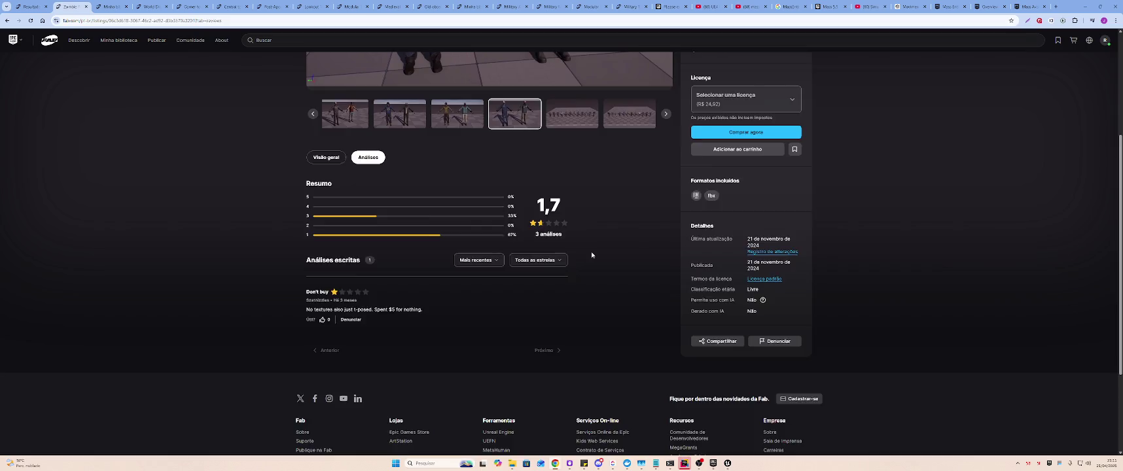
pyautogui.click(570, 292)
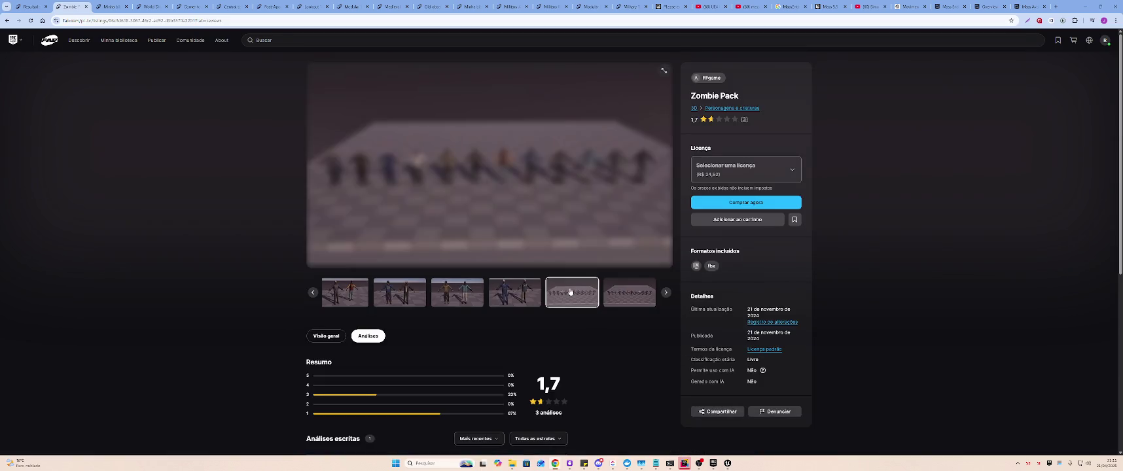
# - Step forward through the gallery to the zombie crowd and lineup images
pyautogui.click(617, 297)
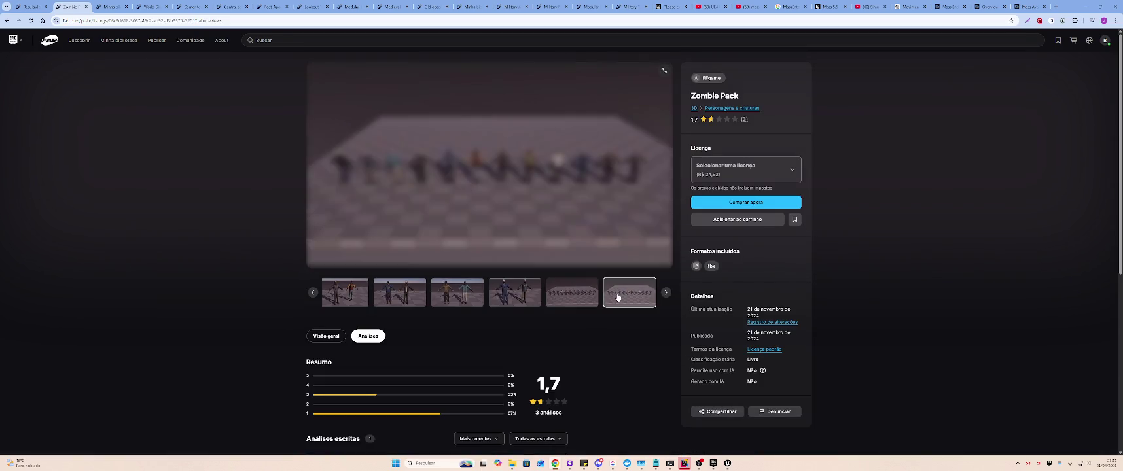
pyautogui.click(665, 296)
pyautogui.click(600, 297)
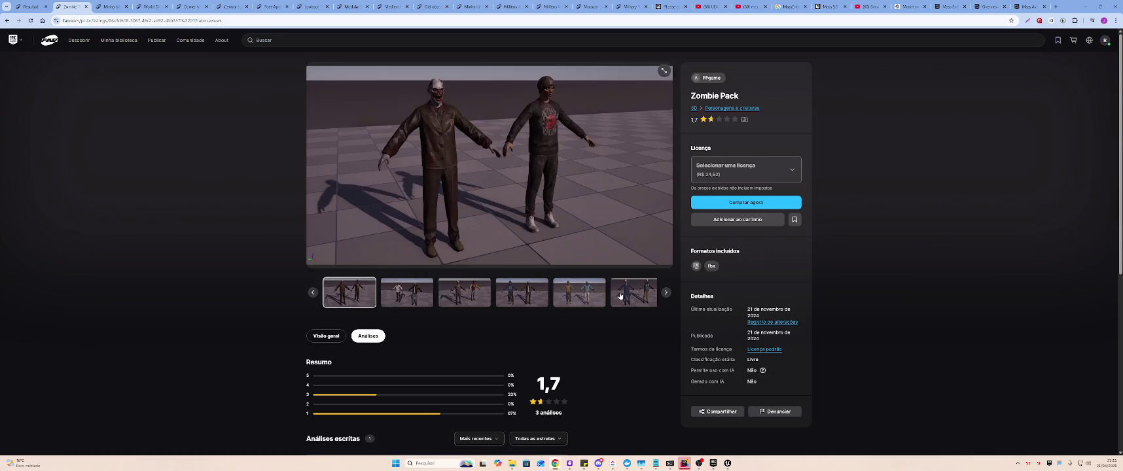
pyautogui.click(619, 296)
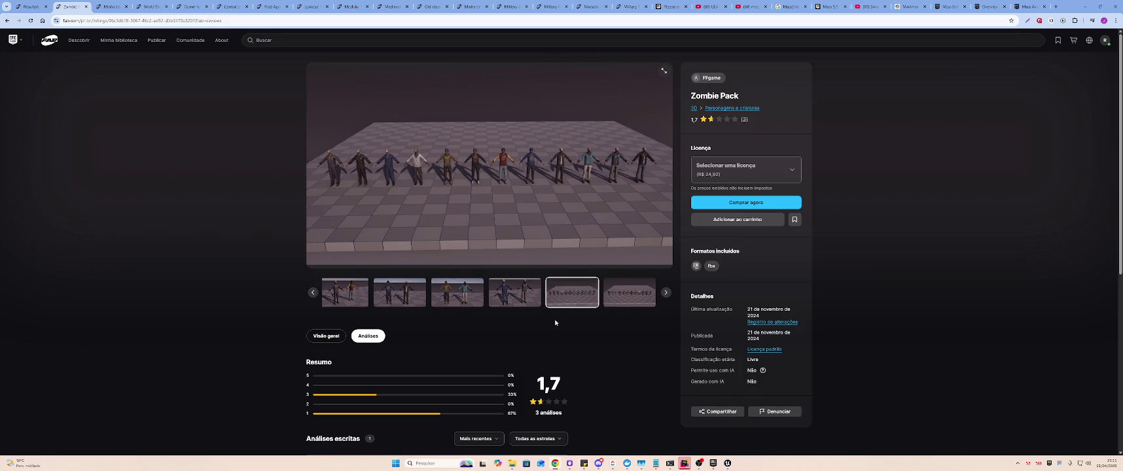
pyautogui.scroll(-2, 555, 323)
pyautogui.scroll(2, 555, 323)
pyautogui.click(626, 302)
pyautogui.click(568, 295)
# - Step back through the gallery to the blue-hoodie and black-jacket zombie pair
pyautogui.click(511, 296)
pyautogui.click(482, 295)
pyautogui.click(412, 298)
pyautogui.click(376, 295)
pyautogui.click(347, 288)
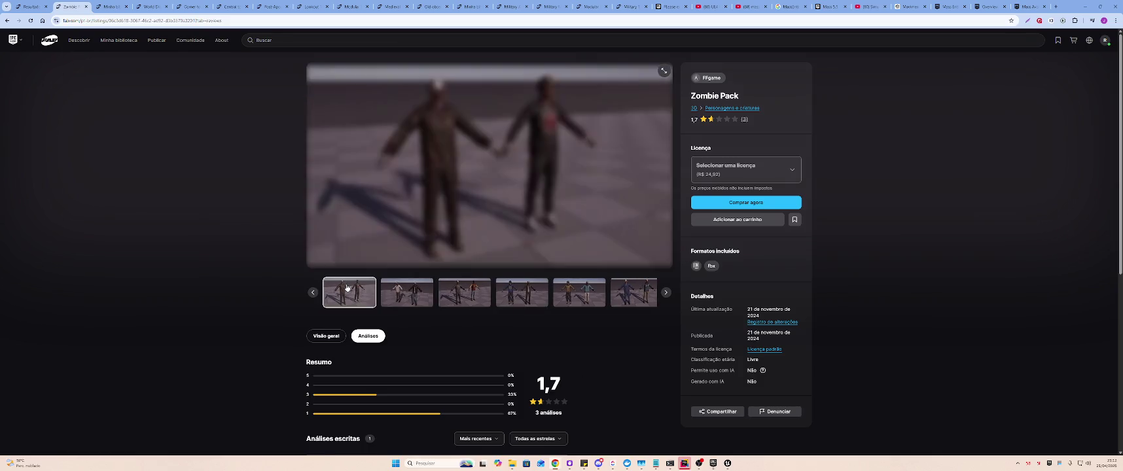
pyautogui.click(313, 293)
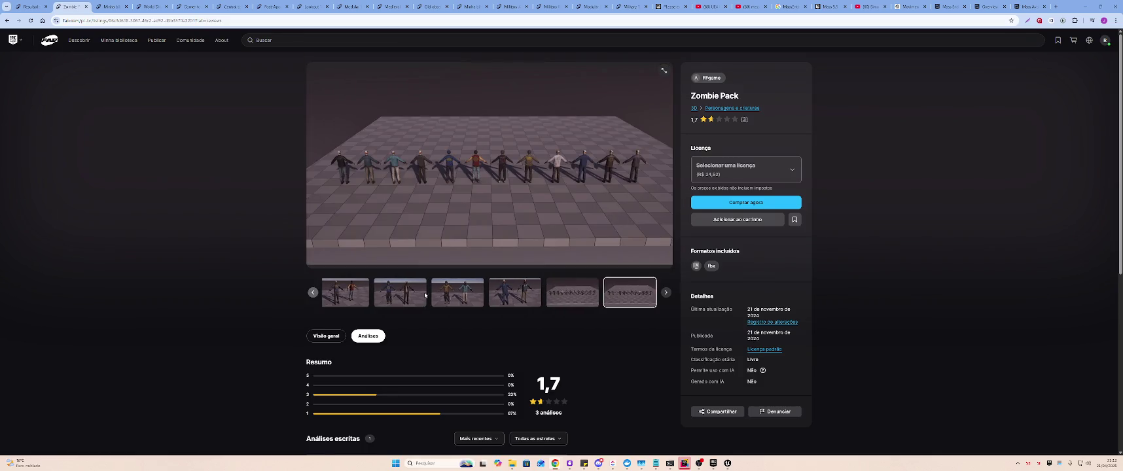
pyautogui.click(561, 297)
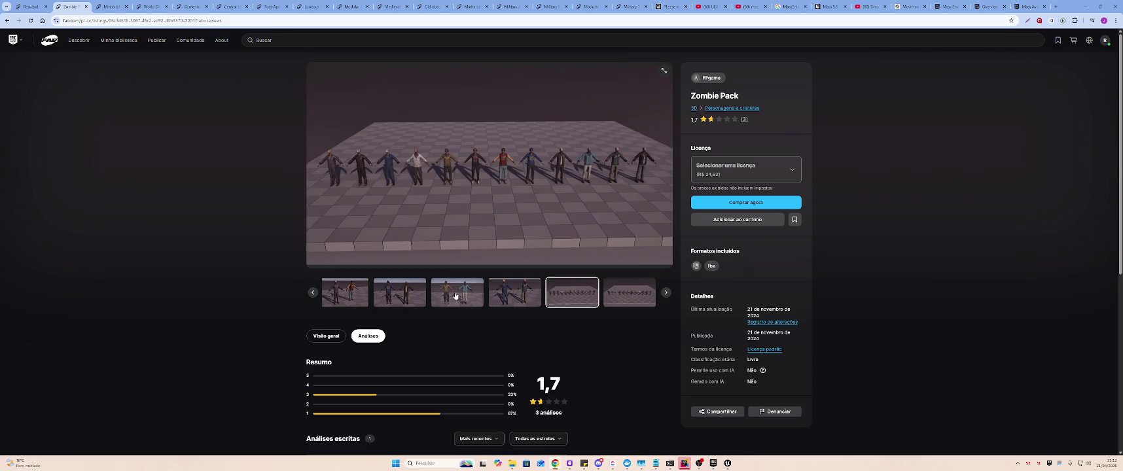
pyautogui.press('Left')
pyautogui.press('Left')
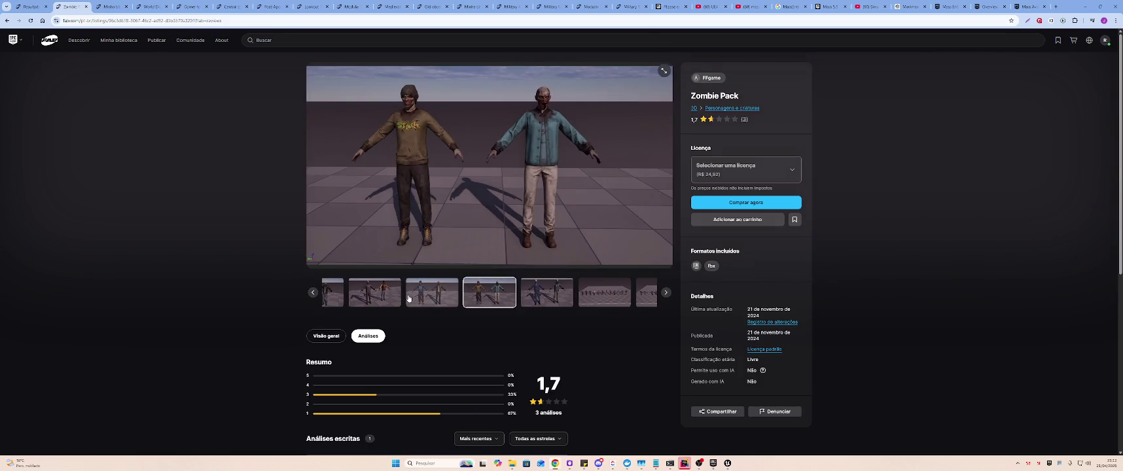
pyautogui.click(408, 298)
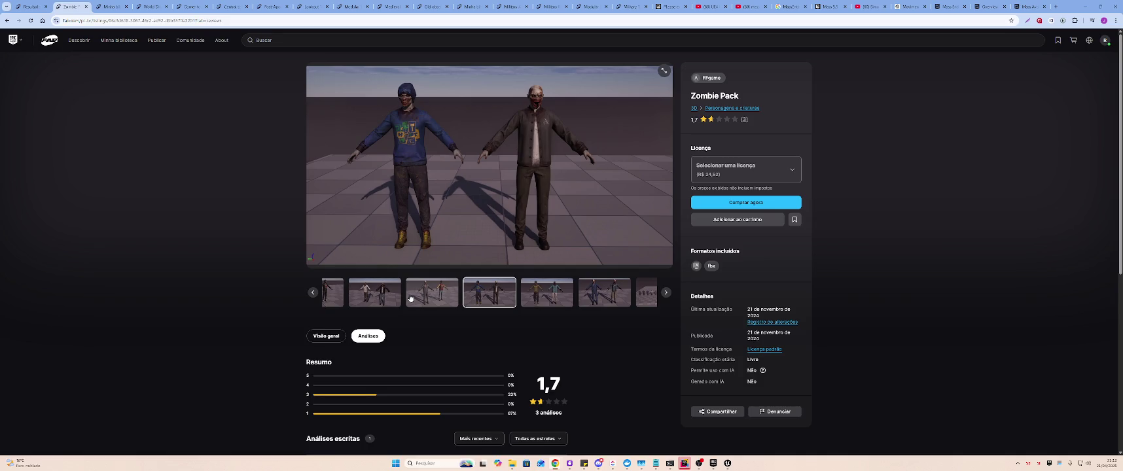
# - Sort the Análises reviews by Útil instead of Mais recentes
pyautogui.scroll(-1, 410, 298)
pyautogui.scroll(-1, 413, 301)
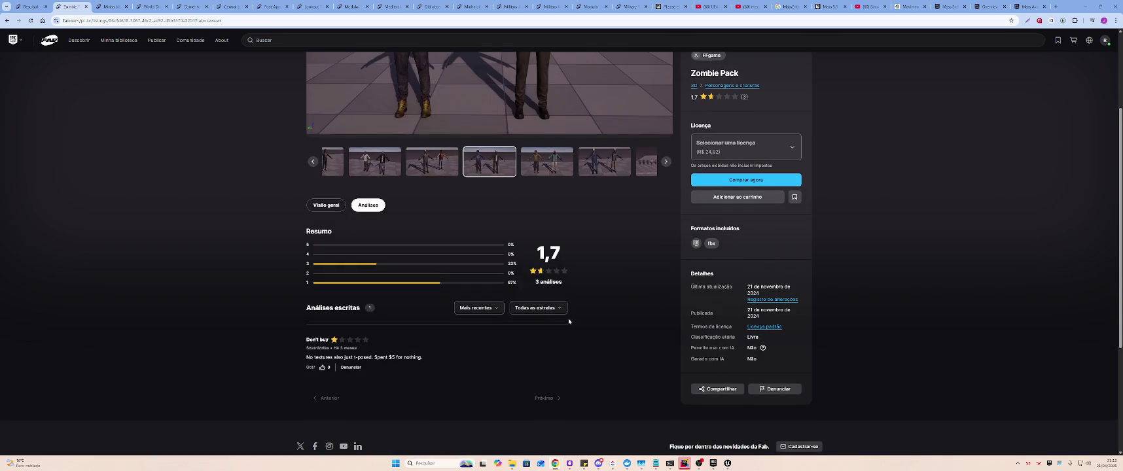
pyautogui.click(478, 308)
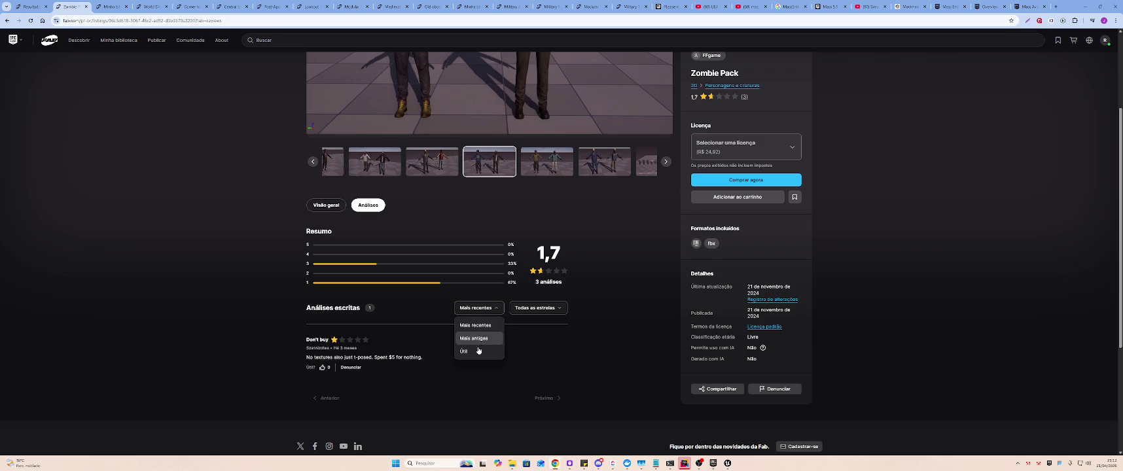
pyautogui.click(483, 339)
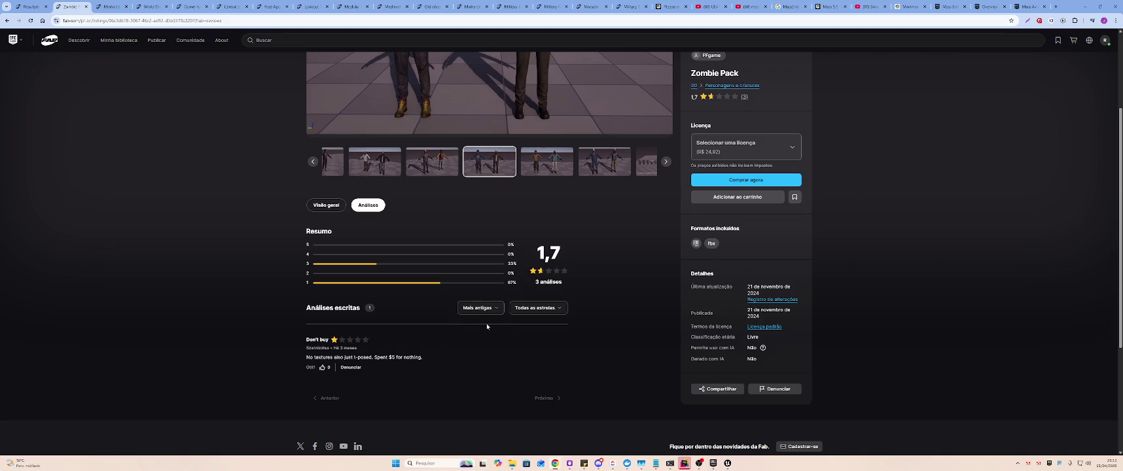
pyautogui.click(485, 309)
pyautogui.click(484, 351)
pyautogui.click(535, 308)
pyautogui.click(619, 278)
pyautogui.scroll(1, 525, 290)
pyautogui.scroll(1, 458, 288)
# - Check the Visão geral description and the fbx format's texture and material details, then return to the Zombie results
pyautogui.click(320, 272)
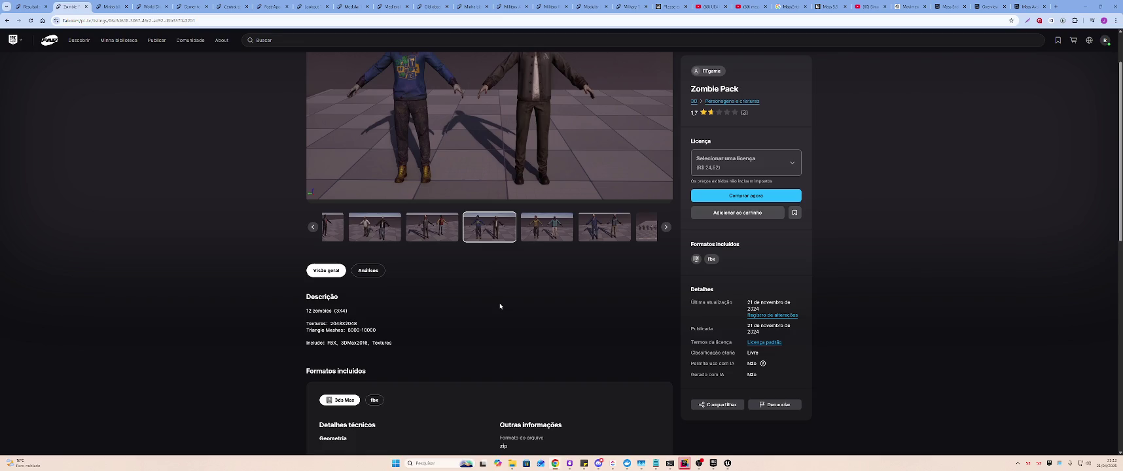
pyautogui.scroll(-4, 500, 305)
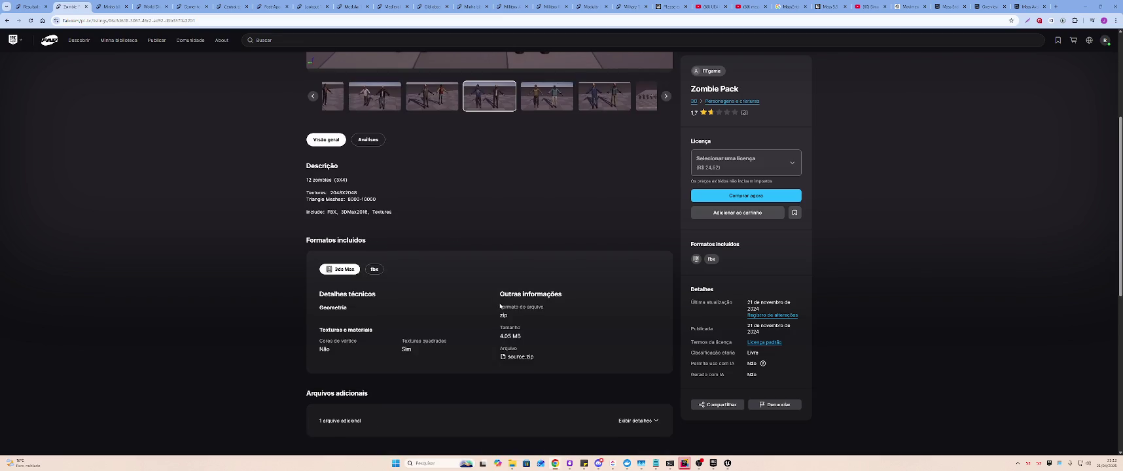
pyautogui.click(375, 270)
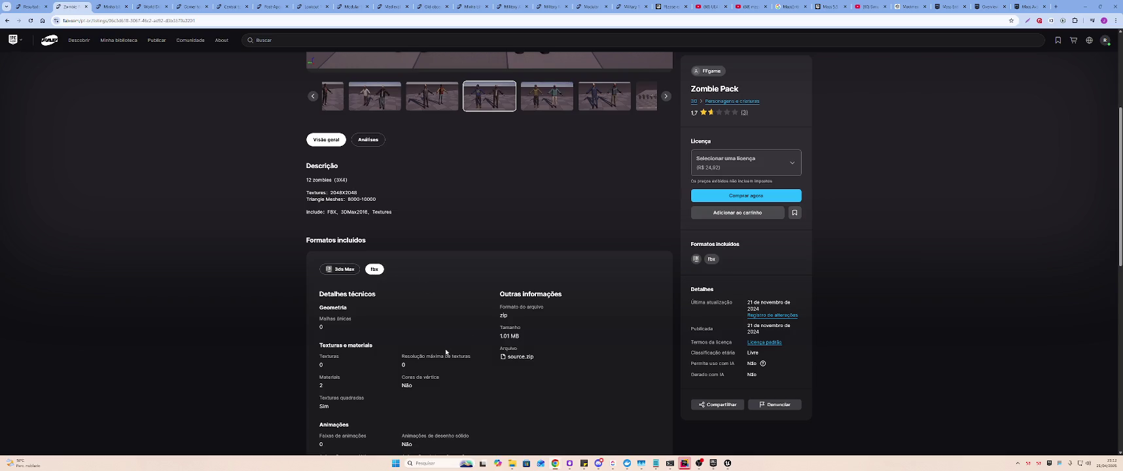
pyautogui.moveTo(427, 356); pyautogui.dragTo(438, 380)
pyautogui.click(441, 387)
pyautogui.moveTo(316, 347); pyautogui.dragTo(366, 368)
pyautogui.scroll(-1, 386, 401)
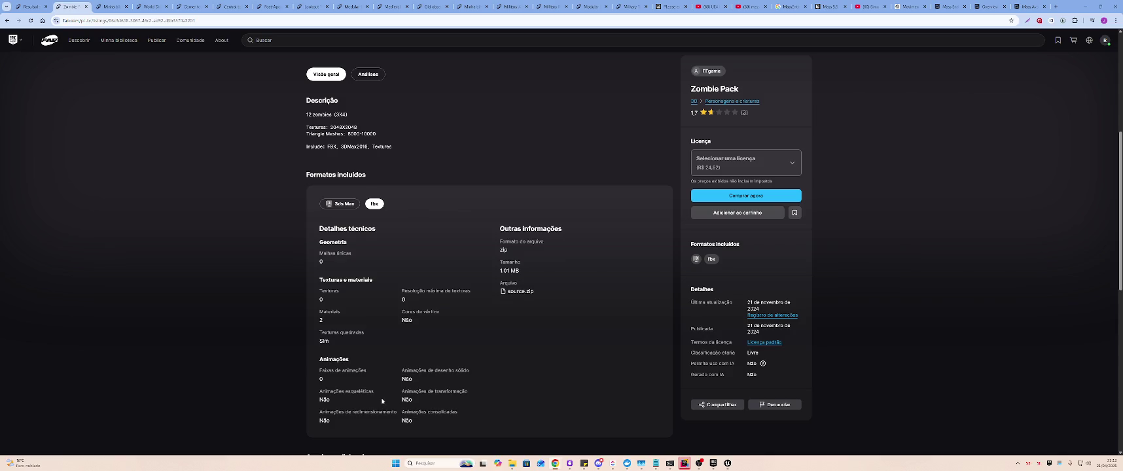
pyautogui.scroll(4, 383, 398)
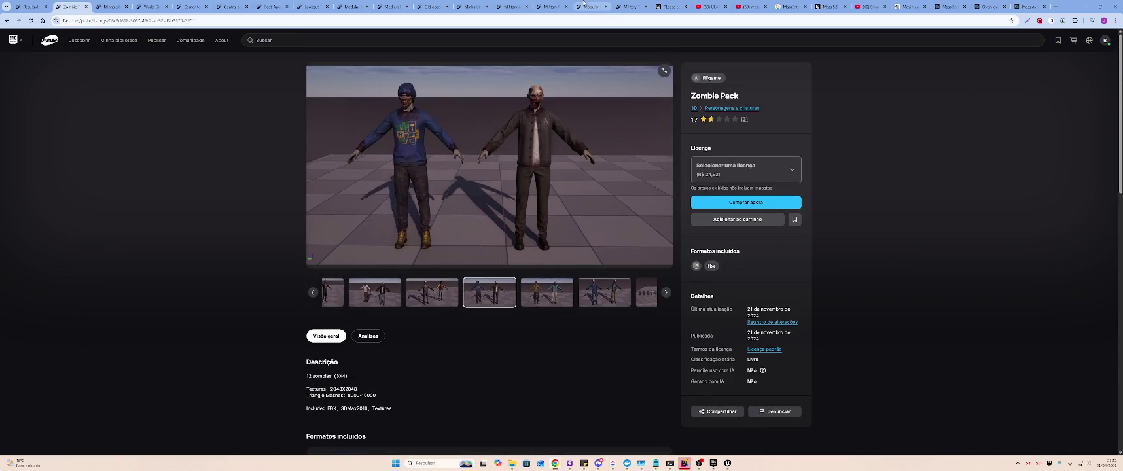
pyautogui.click(33, 6)
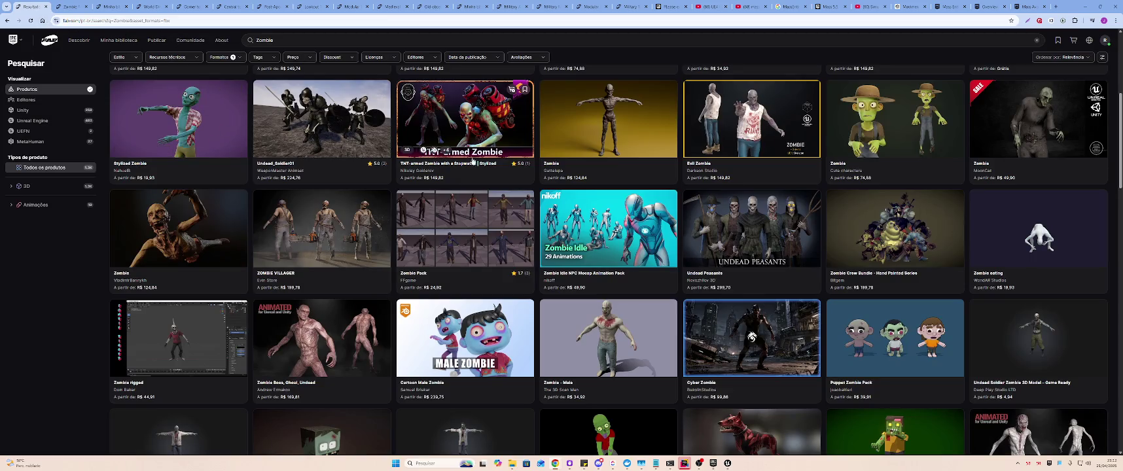
# - Scroll far down the Zombie search results grid
pyautogui.scroll(-2, 385, 211)
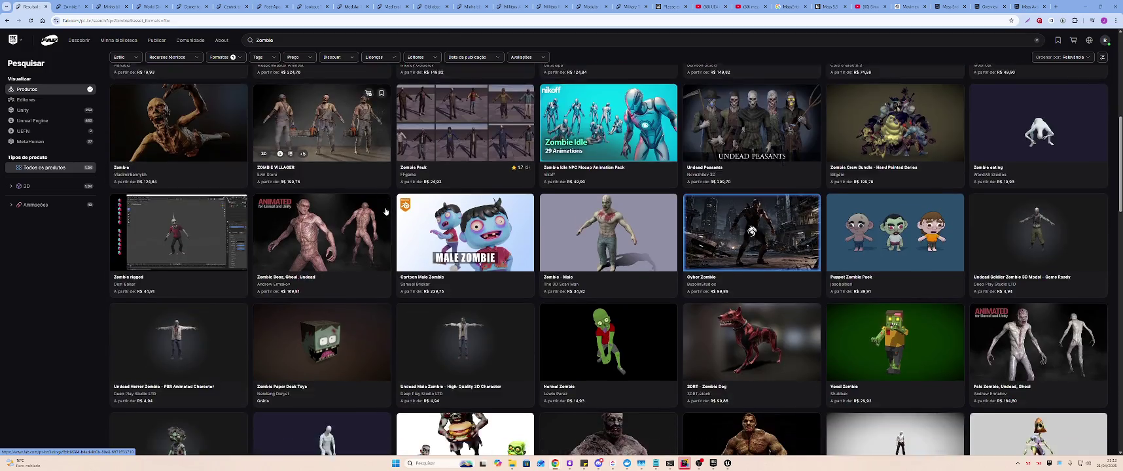
pyautogui.scroll(-6, 386, 211)
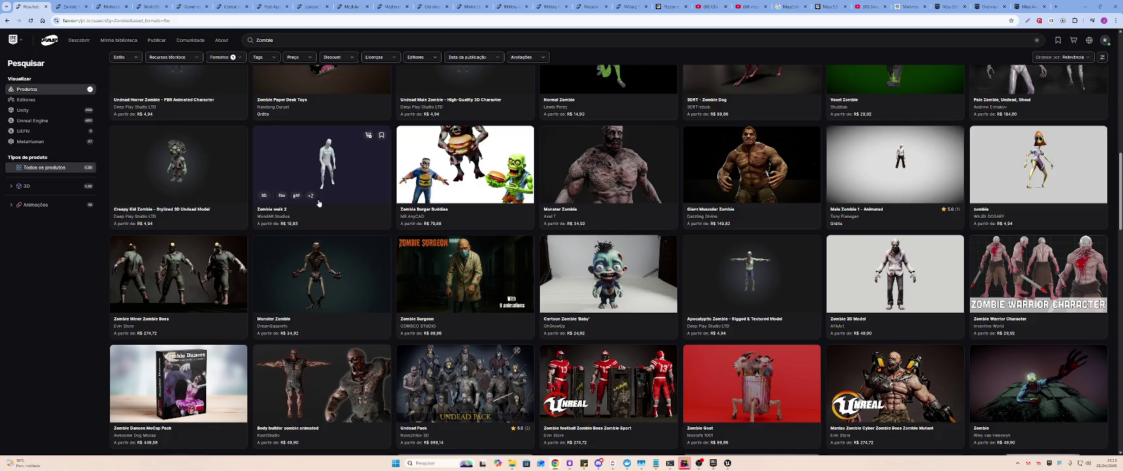
pyautogui.scroll(-2, 319, 204)
pyautogui.scroll(-3, 318, 204)
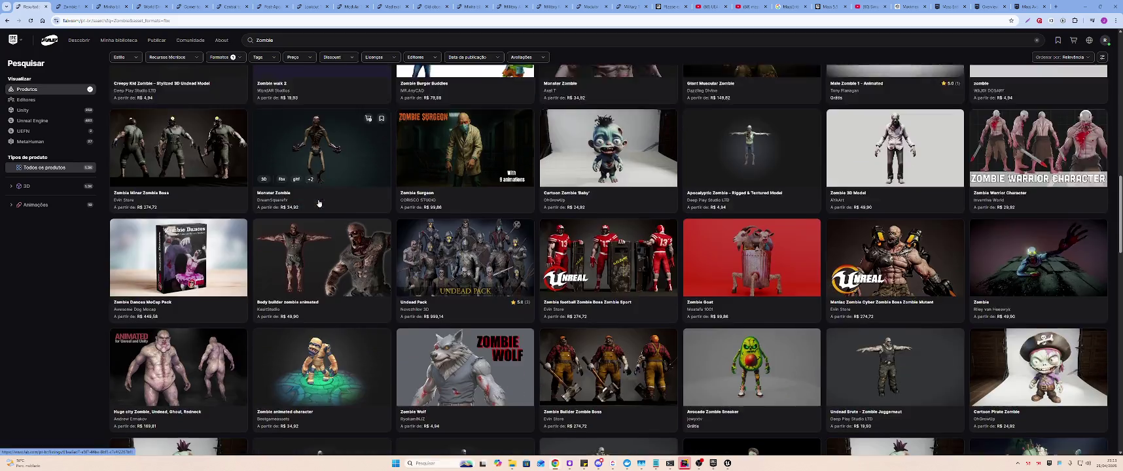
pyautogui.scroll(-5, 319, 203)
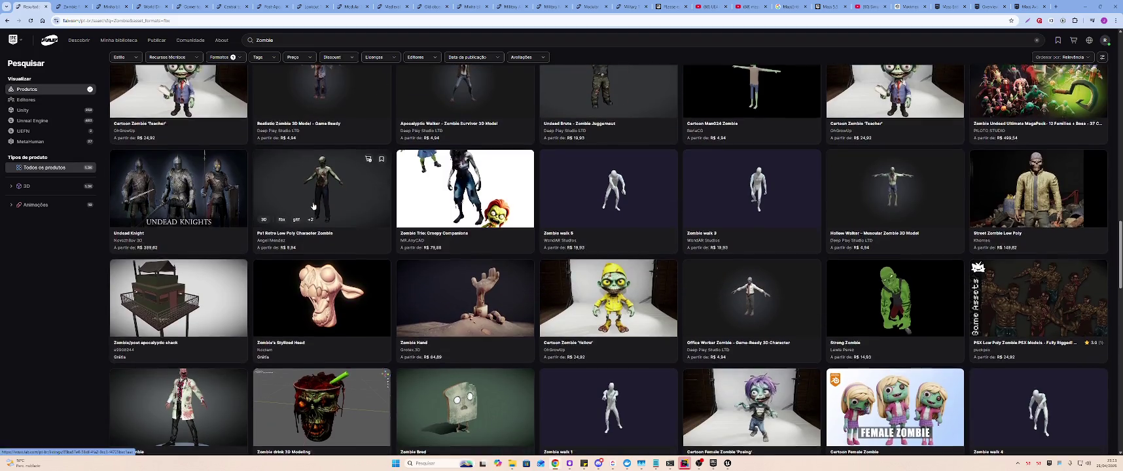
pyautogui.scroll(-5, 319, 203)
pyautogui.scroll(-5, 55, 254)
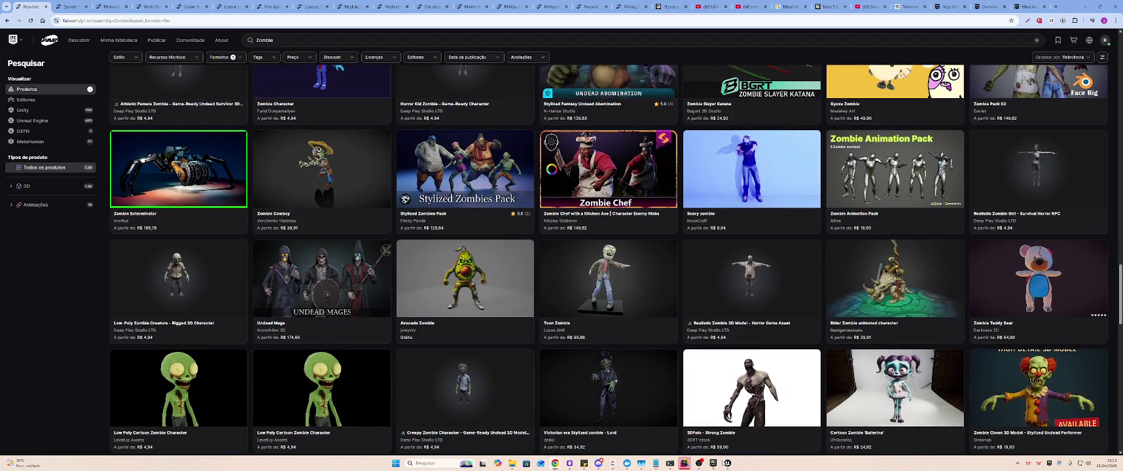
# - Open MassEntityNiagara from My Projects and accept rebuilding its missing modules
pyautogui.click(727, 464)
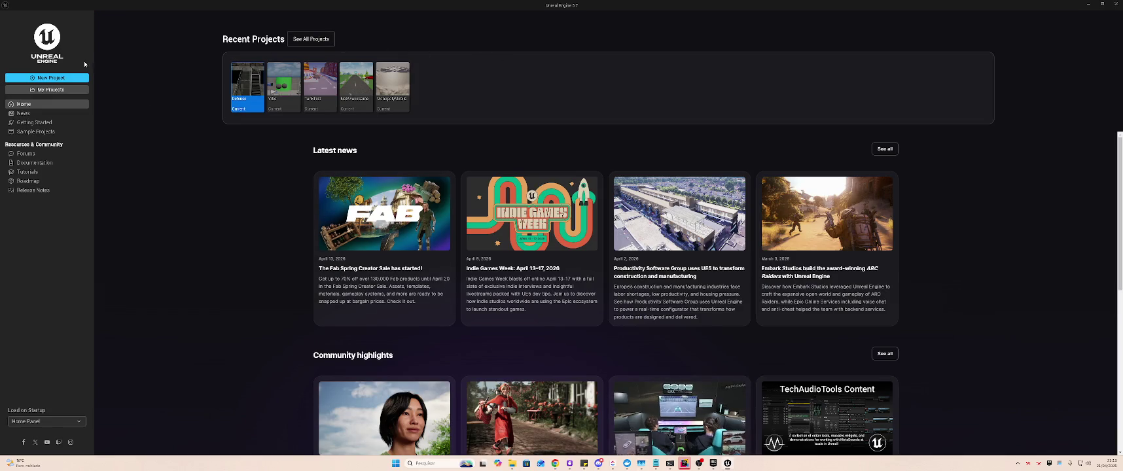
pyautogui.click(47, 89)
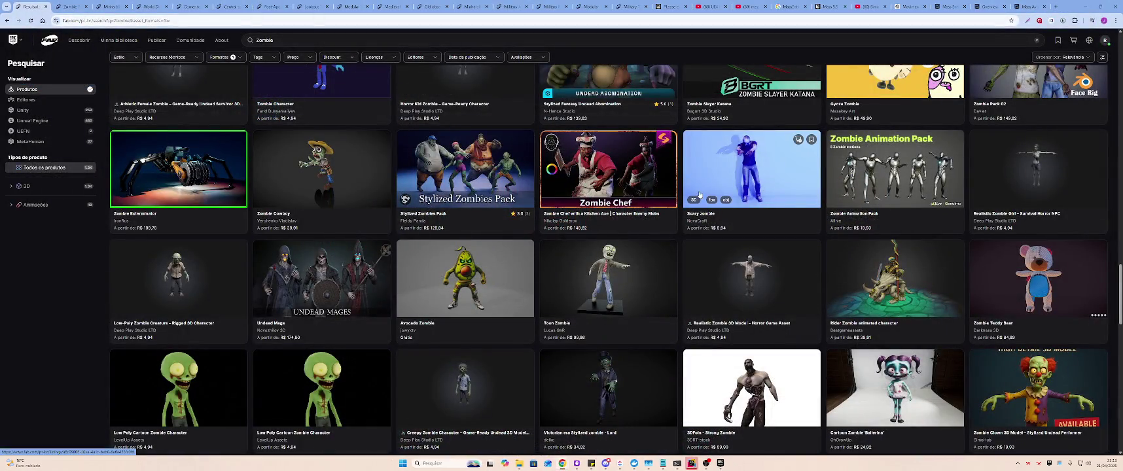
pyautogui.click(590, 255)
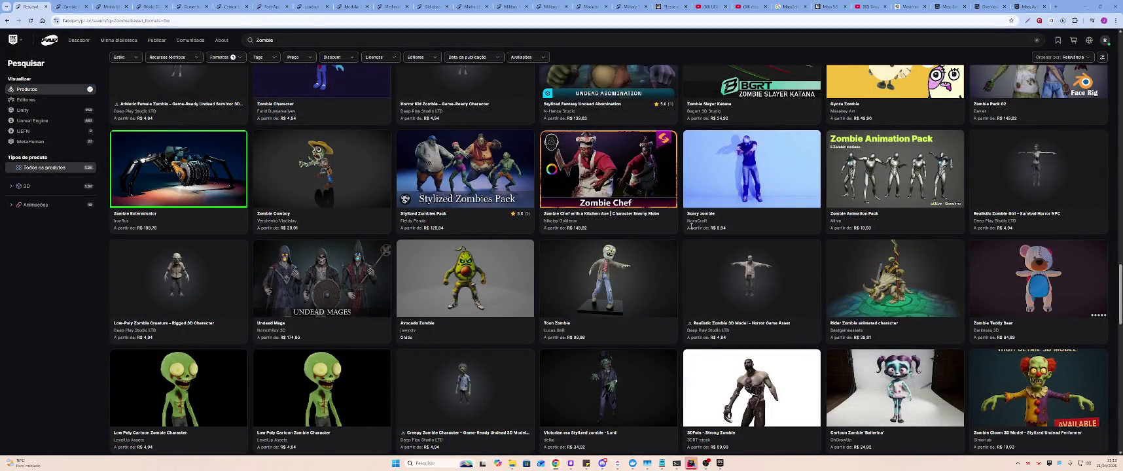
# - Scroll the Zombie results and view the UEFN Manny Zombie Animation Sample Pack page
pyautogui.scroll(-2, 747, 230)
pyautogui.scroll(-1, 747, 230)
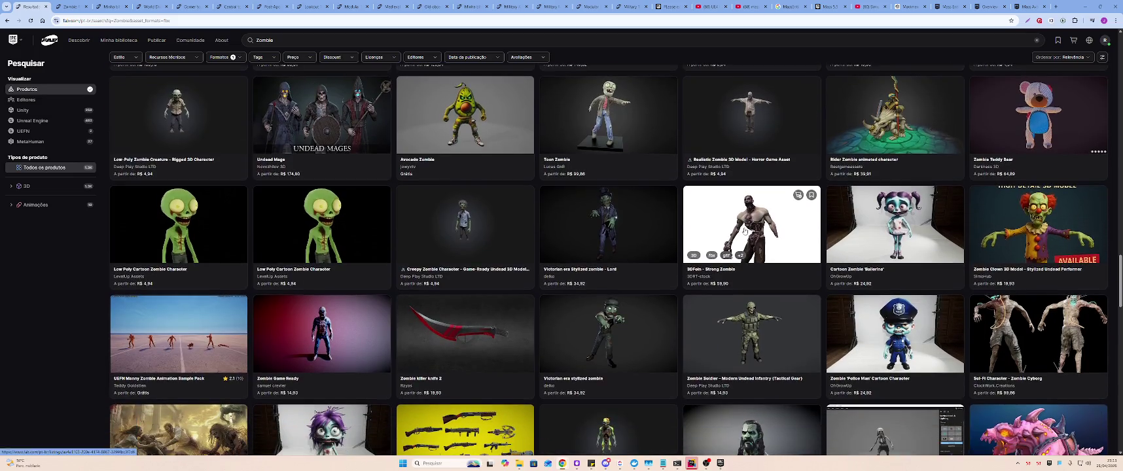
pyautogui.scroll(-3, 739, 232)
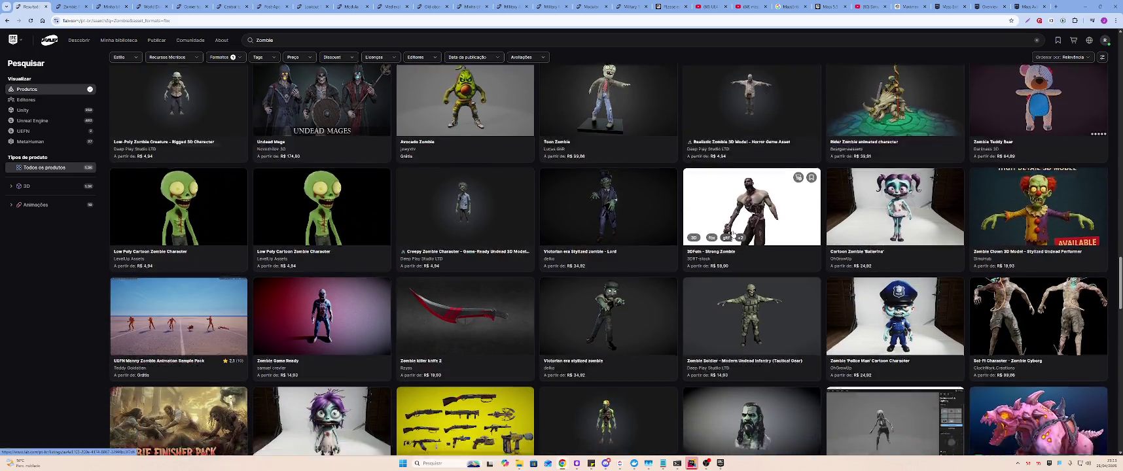
pyautogui.scroll(-2, 720, 231)
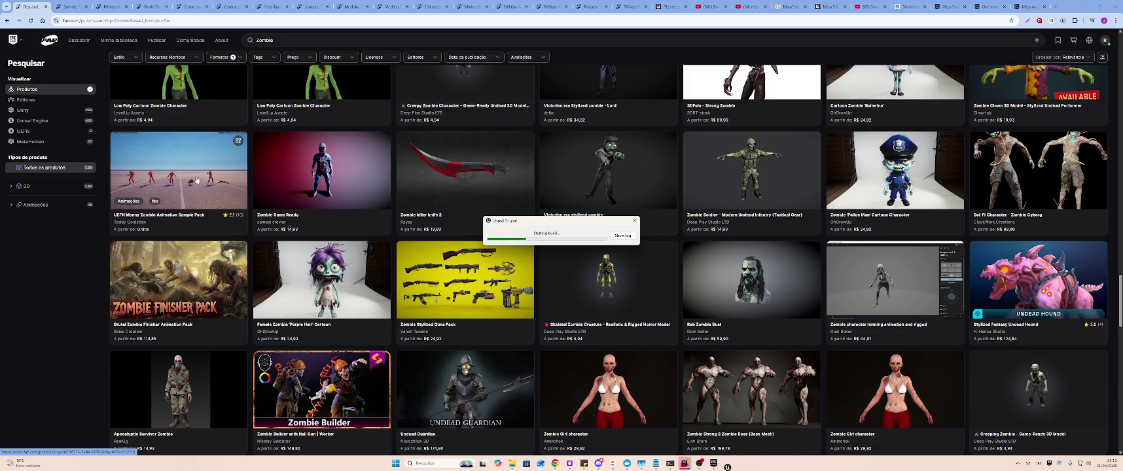
pyautogui.click(107, 9)
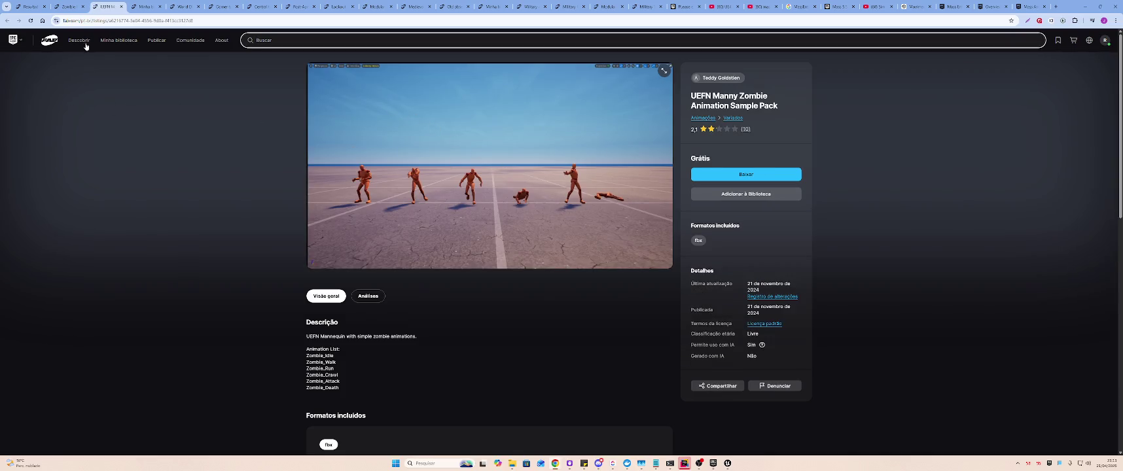
# - Close the UEFN Manny Zombie listing and keep browsing the Zombie results
pyautogui.click(121, 7)
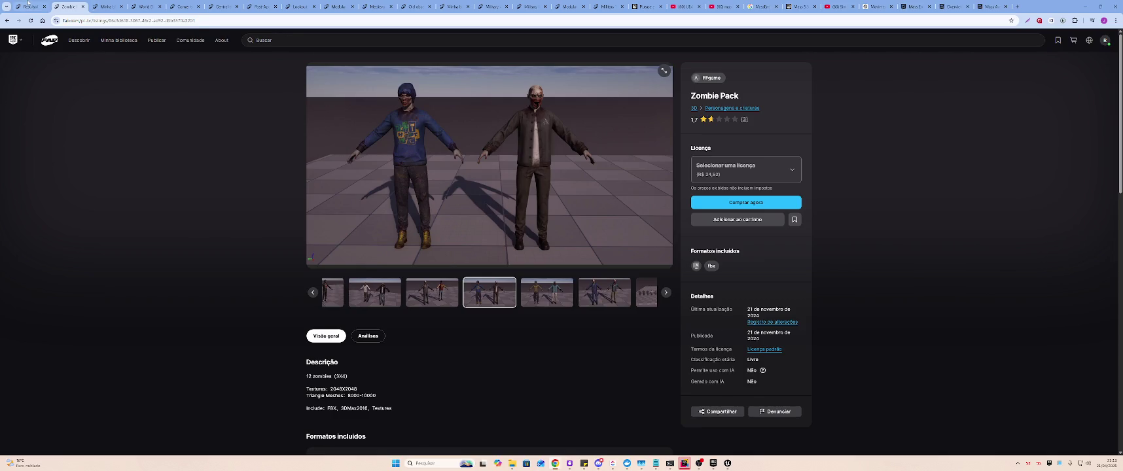
pyautogui.click(29, 7)
pyautogui.scroll(-3, 498, 281)
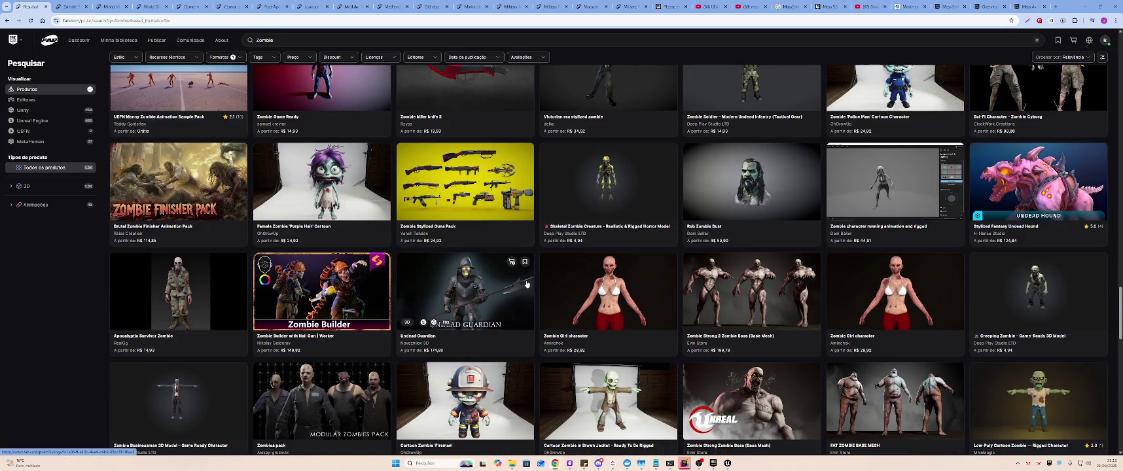
pyautogui.scroll(-1, 529, 286)
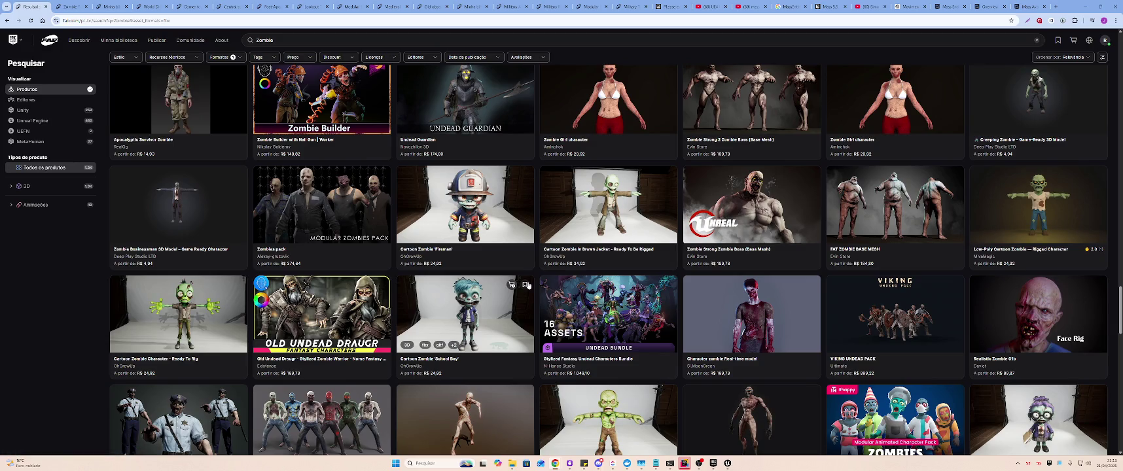
# - Browse down through the Zombie results, then switch to the FFgame Zombie Pack listing
pyautogui.scroll(-3, 527, 285)
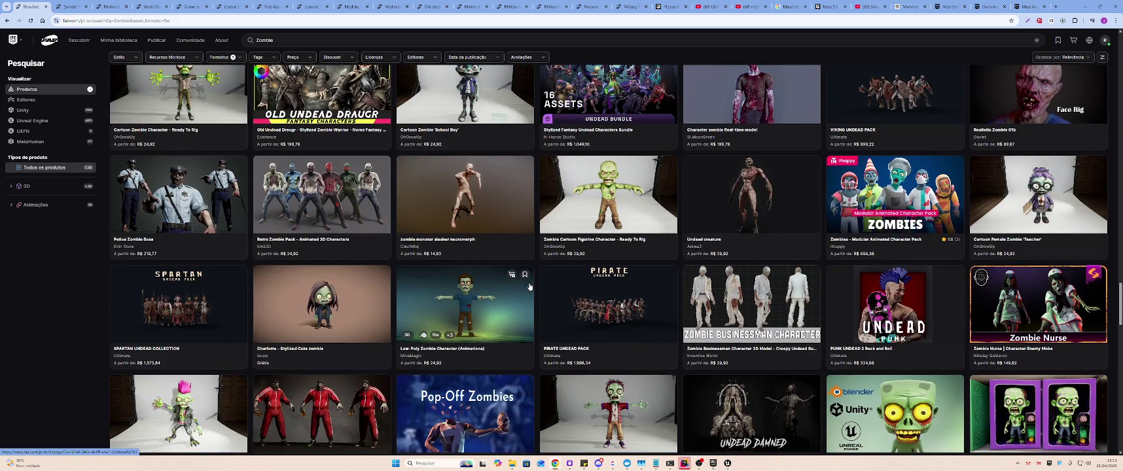
pyautogui.scroll(-2, 530, 286)
pyautogui.scroll(-4, 529, 286)
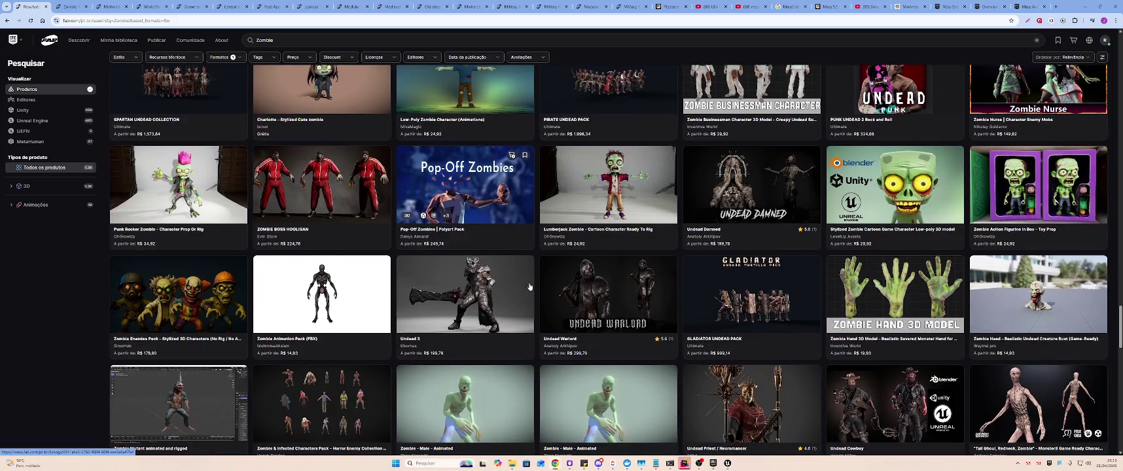
pyautogui.scroll(-2, 530, 286)
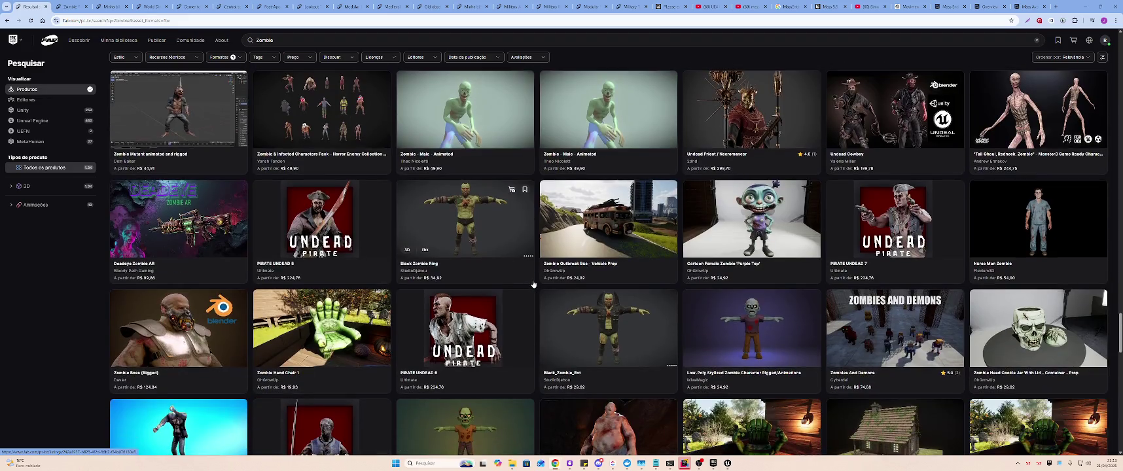
pyautogui.scroll(-2, 533, 284)
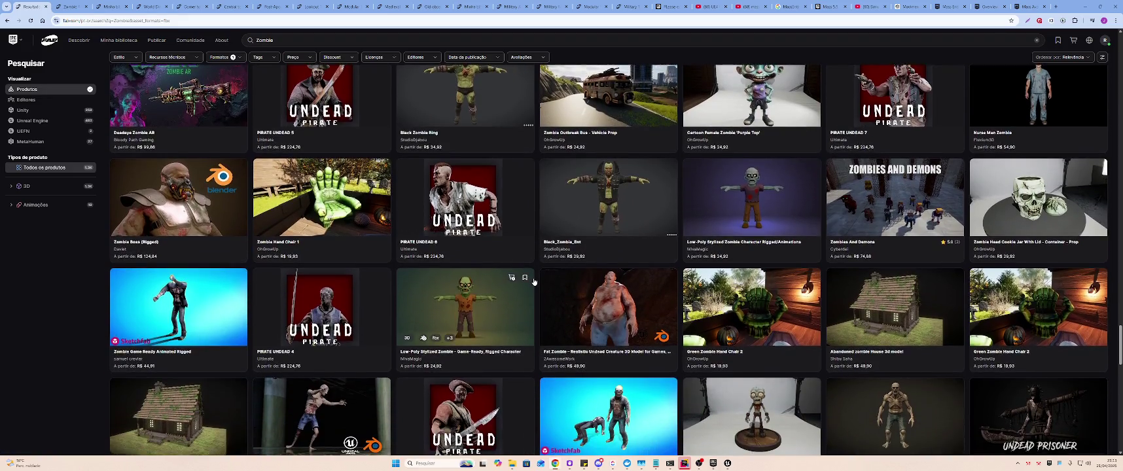
pyautogui.scroll(-3, 533, 281)
pyautogui.scroll(-1, 534, 282)
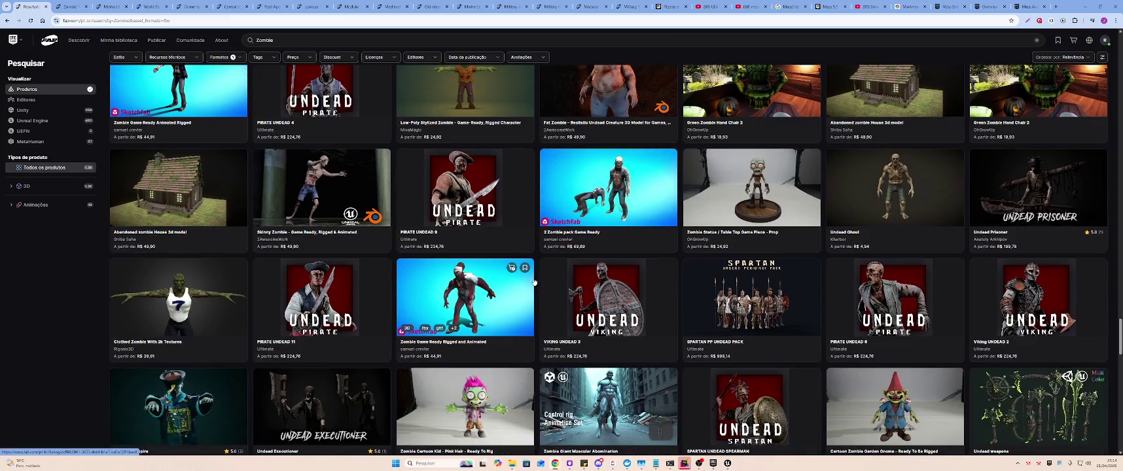
pyautogui.scroll(-1, 534, 281)
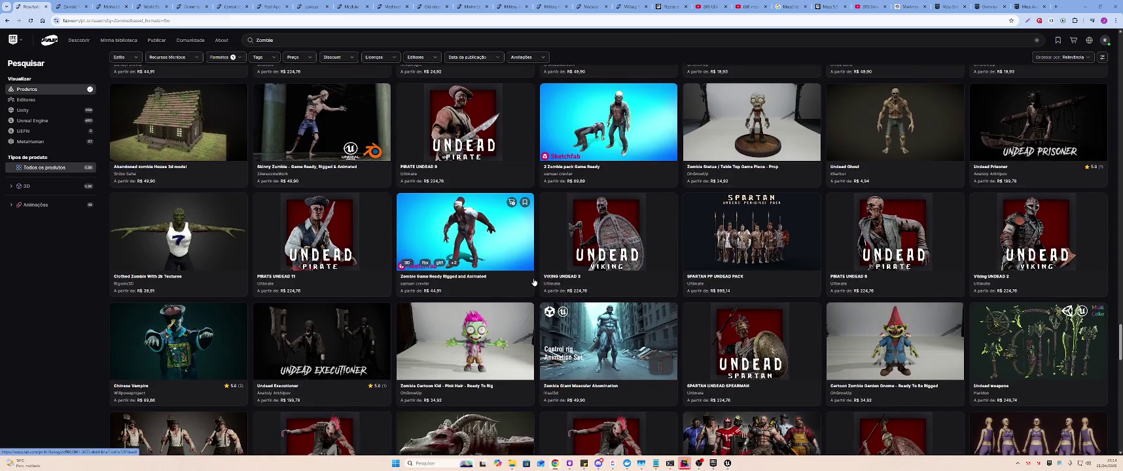
pyautogui.scroll(-1, 534, 282)
pyautogui.scroll(-4, 533, 282)
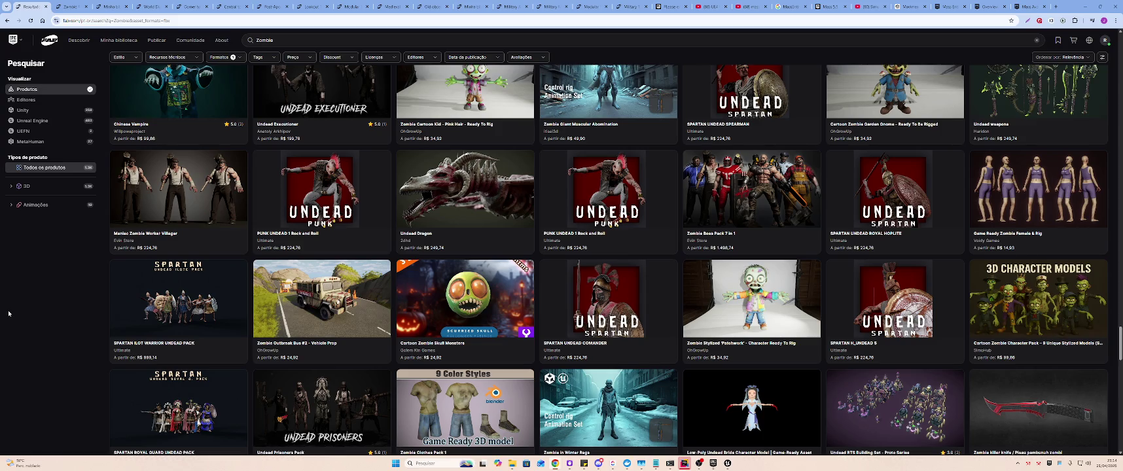
pyautogui.scroll(-4, 10, 315)
pyautogui.scroll(-3, 8, 299)
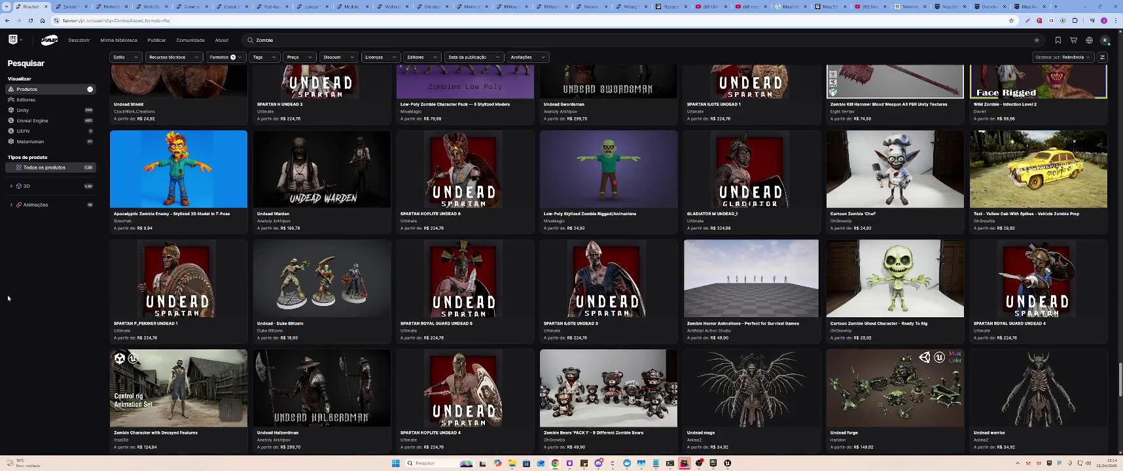
pyautogui.scroll(-3, 5, 298)
pyautogui.scroll(-4, 4, 297)
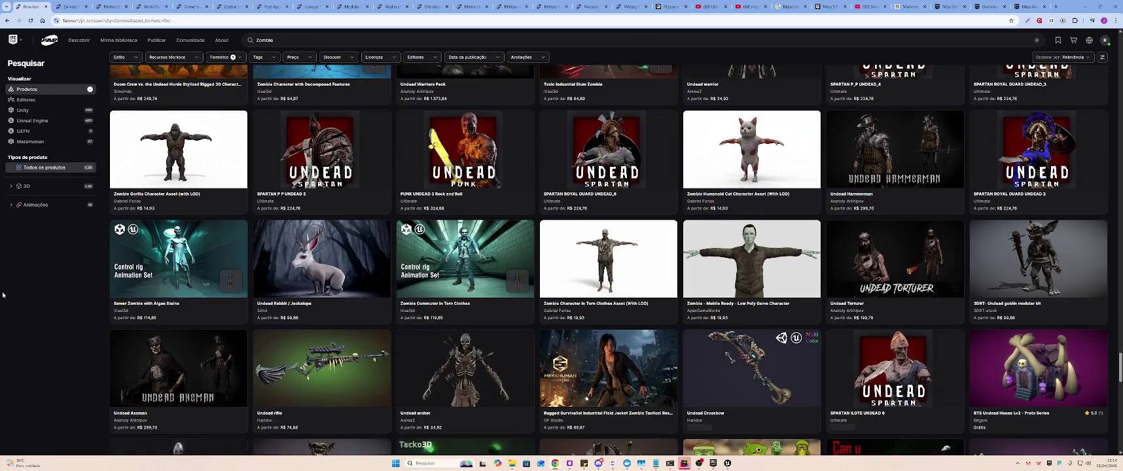
pyautogui.scroll(-3, 3, 296)
pyautogui.scroll(-10, 2, 295)
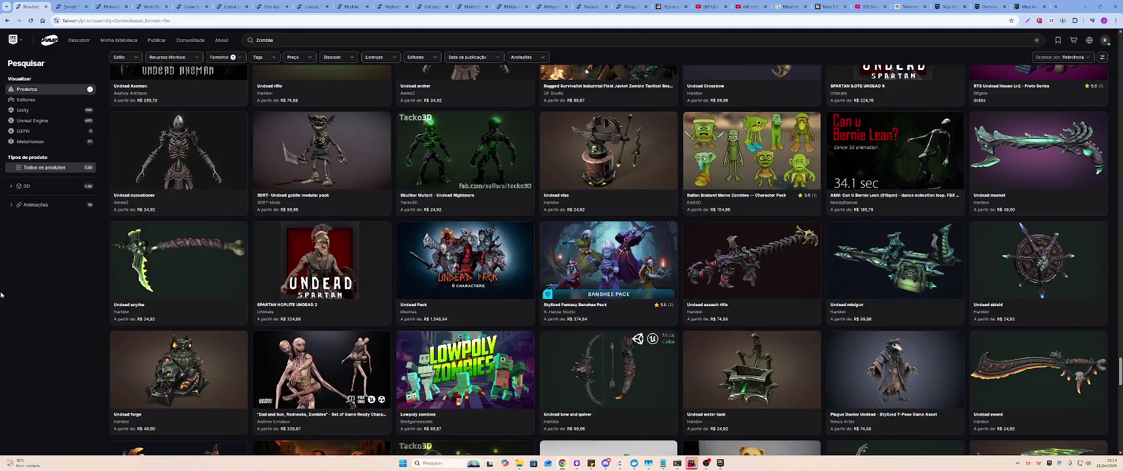
pyautogui.scroll(-12, 2, 294)
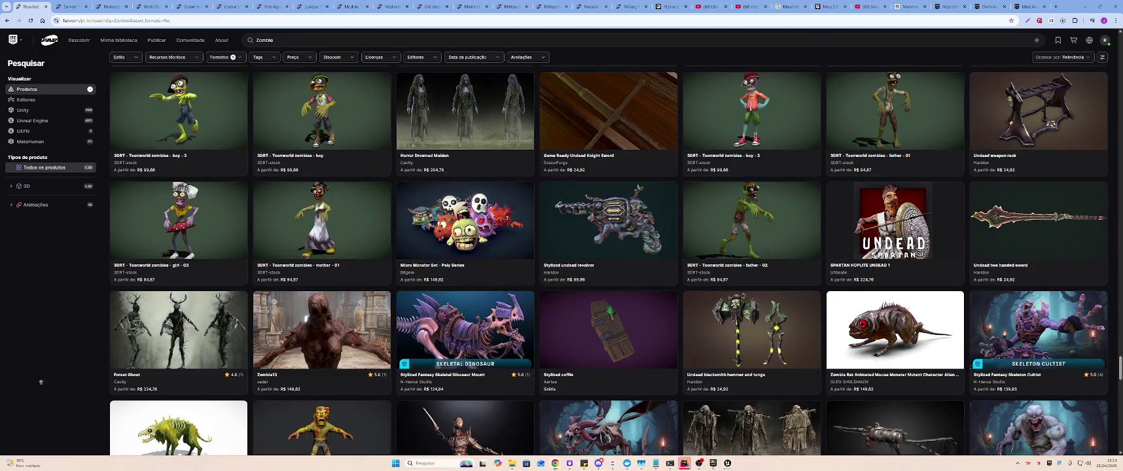
pyautogui.scroll(20, 33, 402)
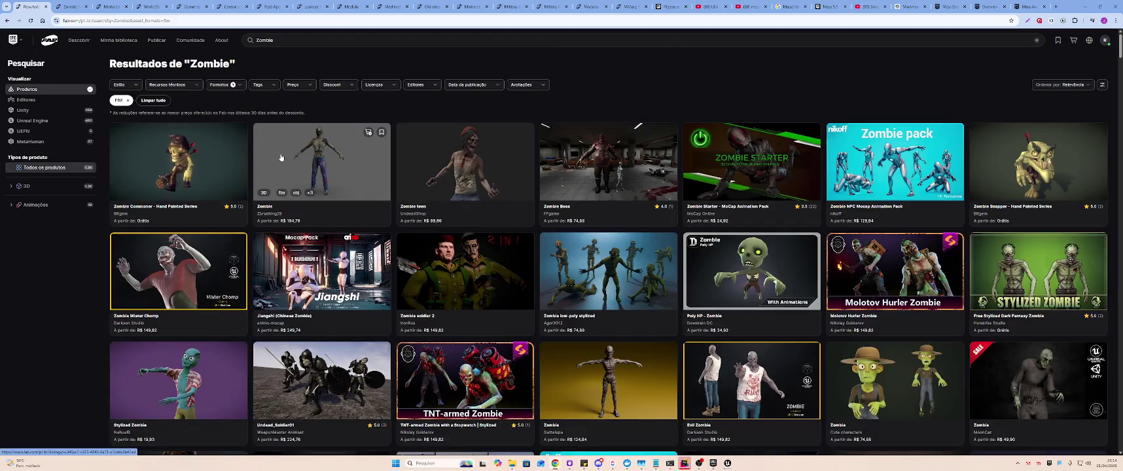
pyautogui.click(60, 5)
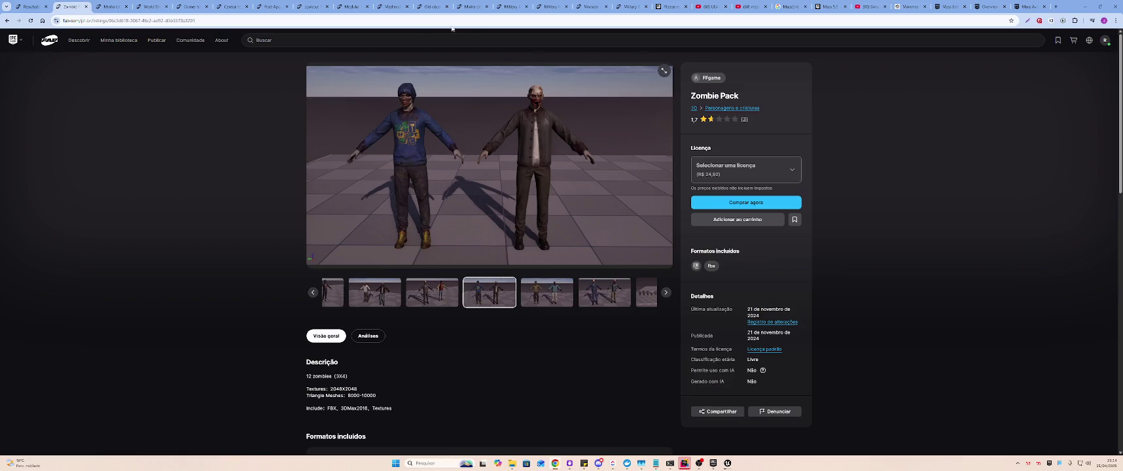
# - Close the Zombie Pack product page with Ctrl+W
pyautogui.hotkey('ctrl', 'w')
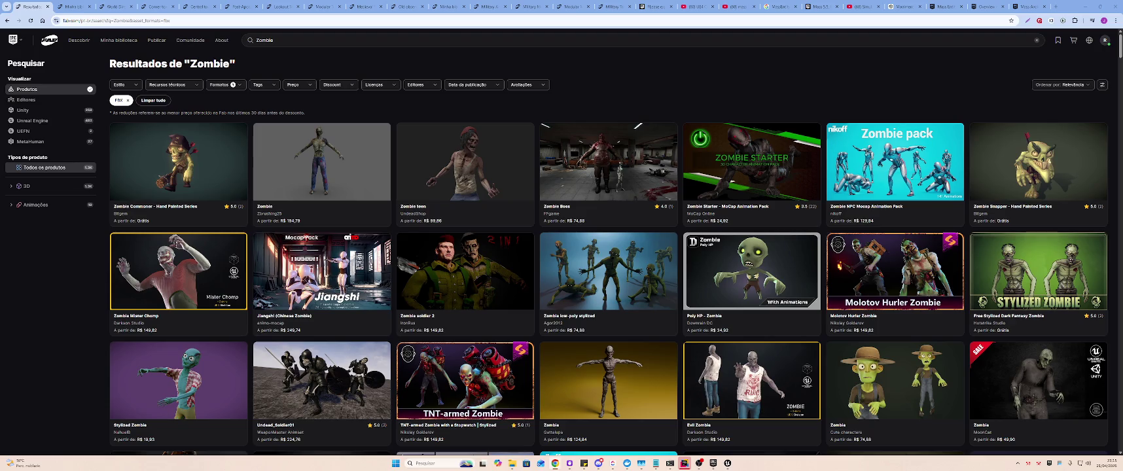
# - Filter the Epic Games Launcher's Fab library for 'Zombie' and refresh the list
pyautogui.hotkey('alt', 'Tab')
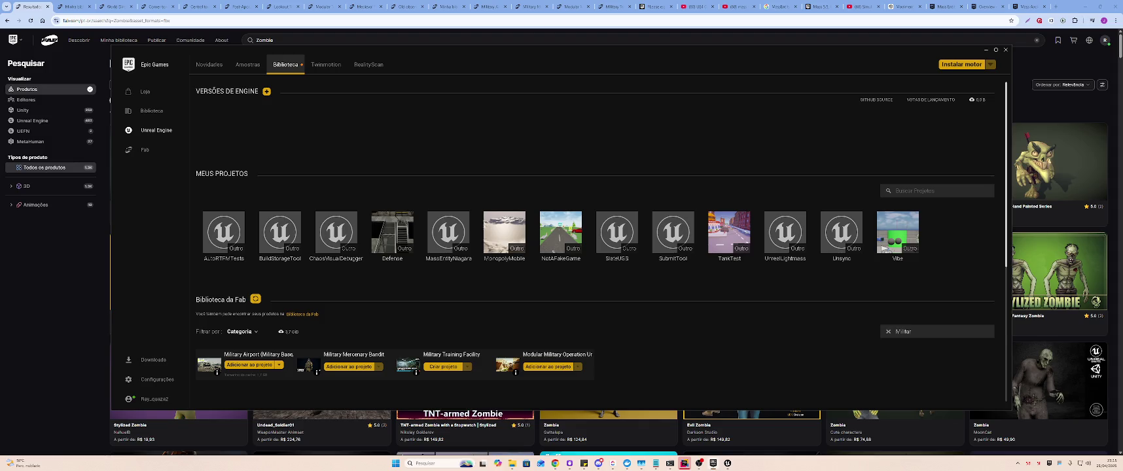
pyautogui.click(888, 331)
pyautogui.write('Zombie')
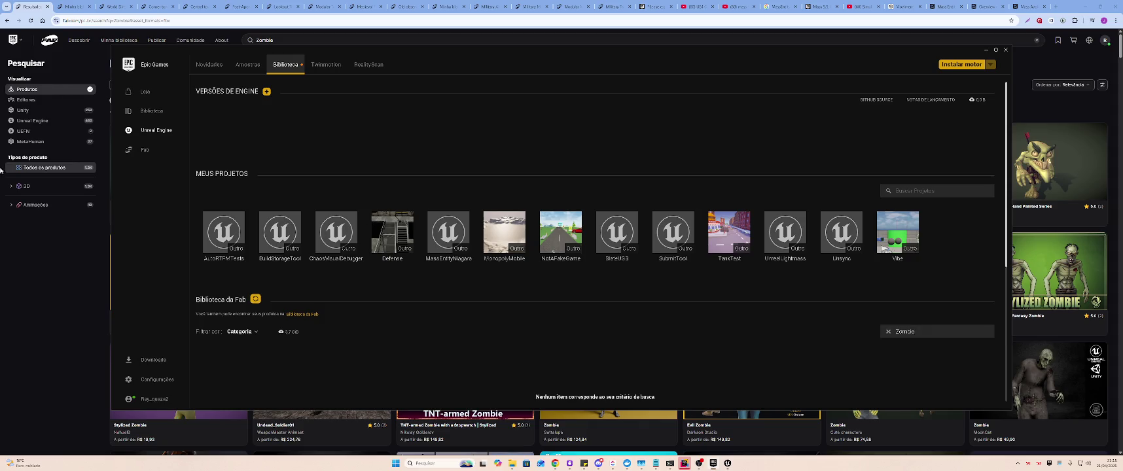
pyautogui.click(255, 299)
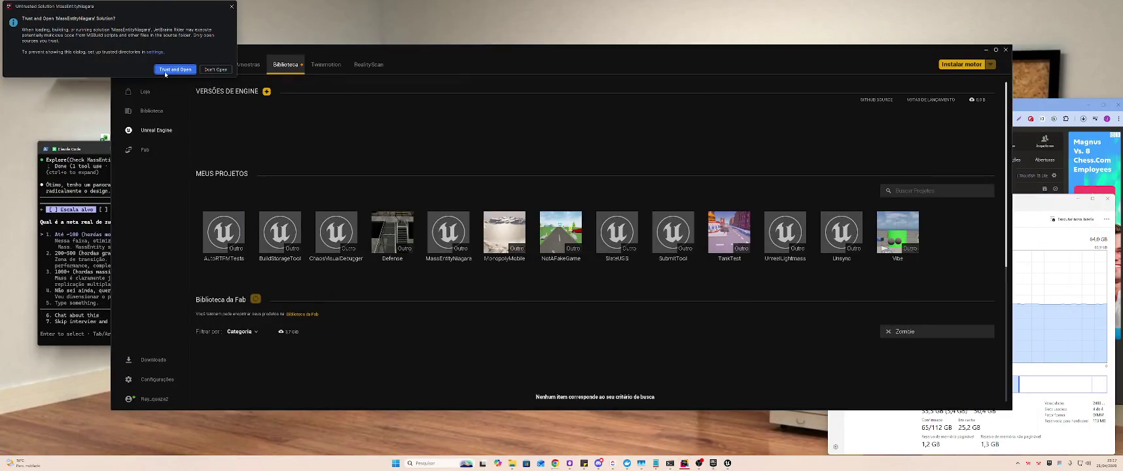
# - Trust the MassEntityNiagara solution and open it in Rider's current window
pyautogui.click(165, 71)
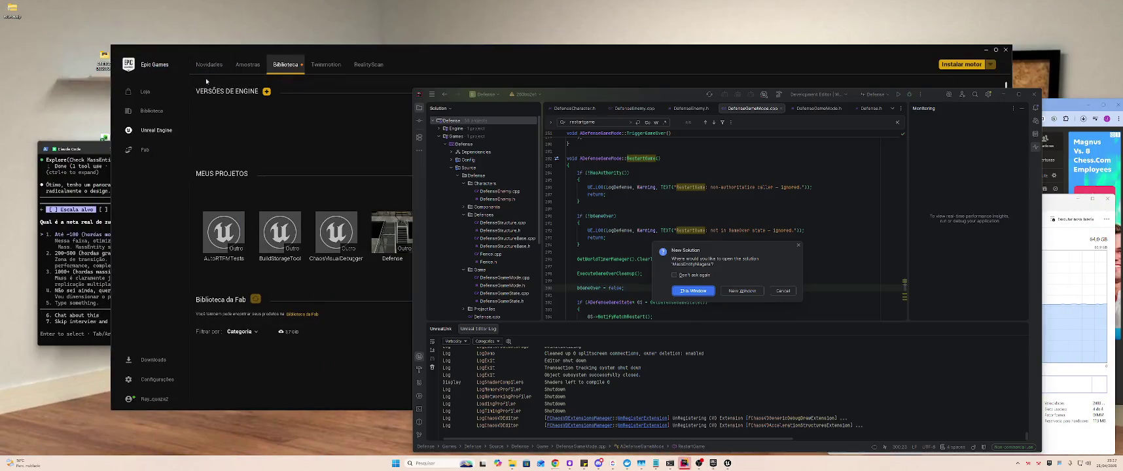
pyautogui.click(713, 294)
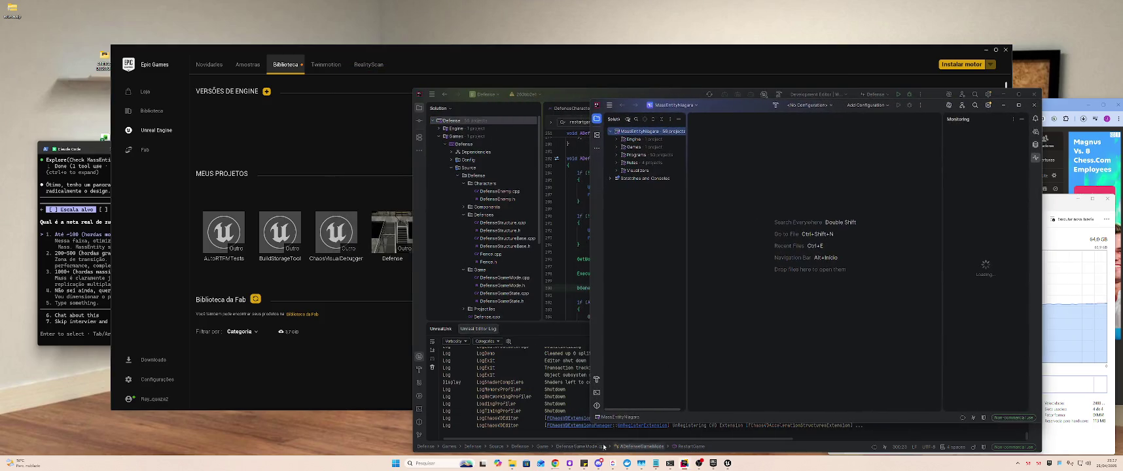
pyautogui.moveTo(556, 463)
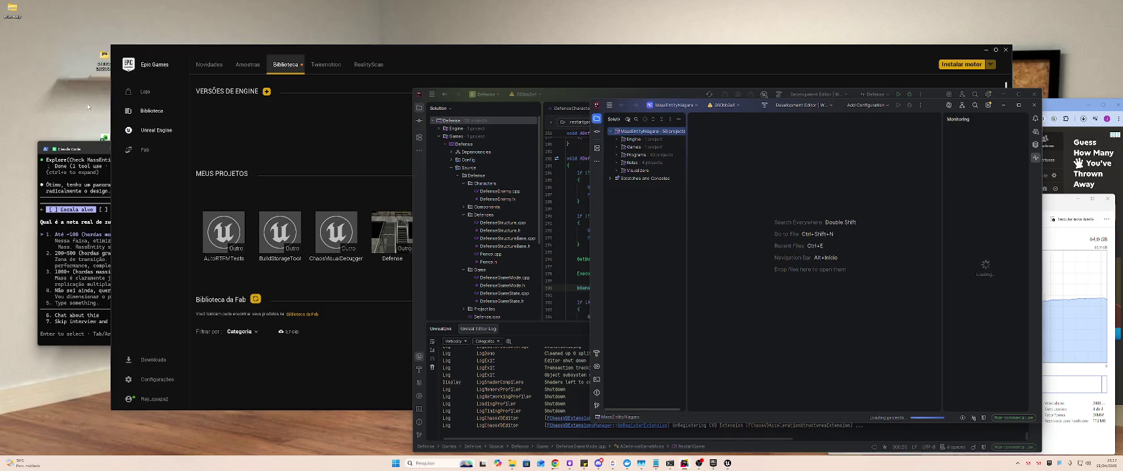
pyautogui.click(1118, 281)
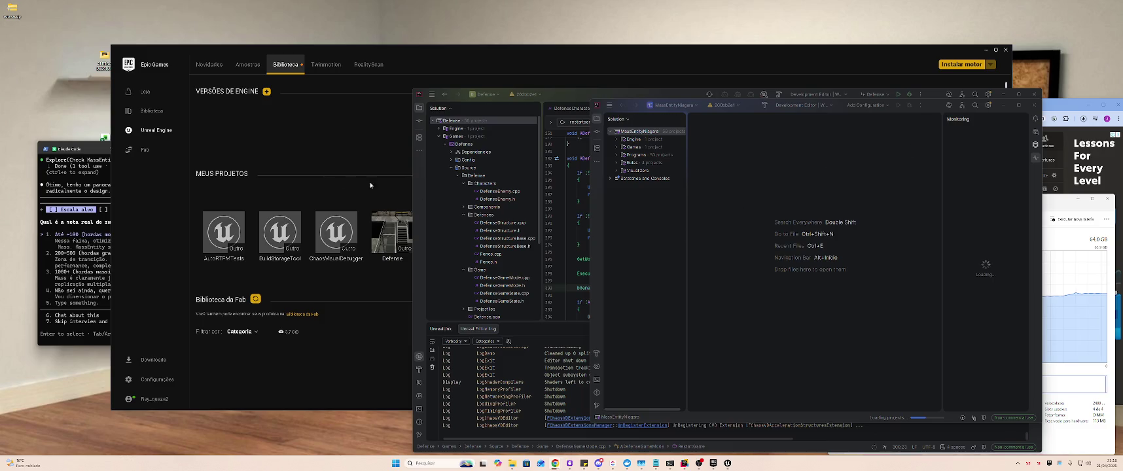
# - Bring the Unreal Editor to the front and maximize it
pyautogui.click(727, 463)
pyautogui.moveTo(526, 8)
pyautogui.mouseDown()
pyautogui.moveTo(578, 59)
pyautogui.moveTo(622, 163)
pyautogui.mouseUp()
pyautogui.doubleClick(658, 164)
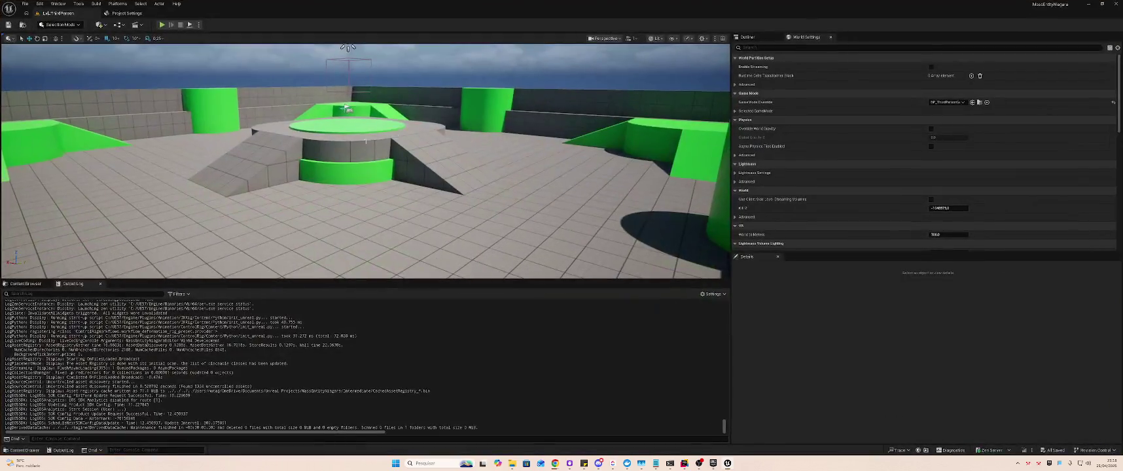
# - Load the Engine folder's OpenWorld level, then open Project Settings from the Edit menu
pyautogui.click(25, 283)
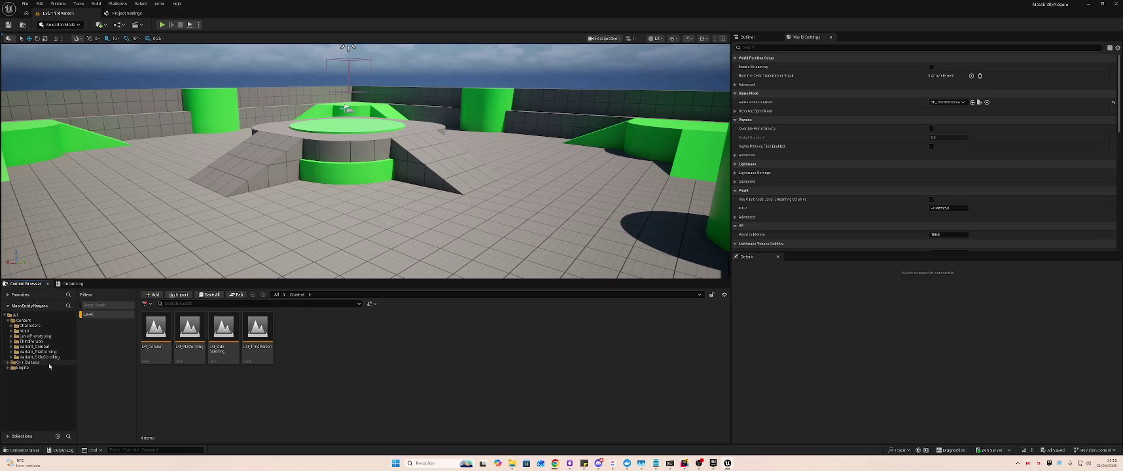
pyautogui.click(30, 362)
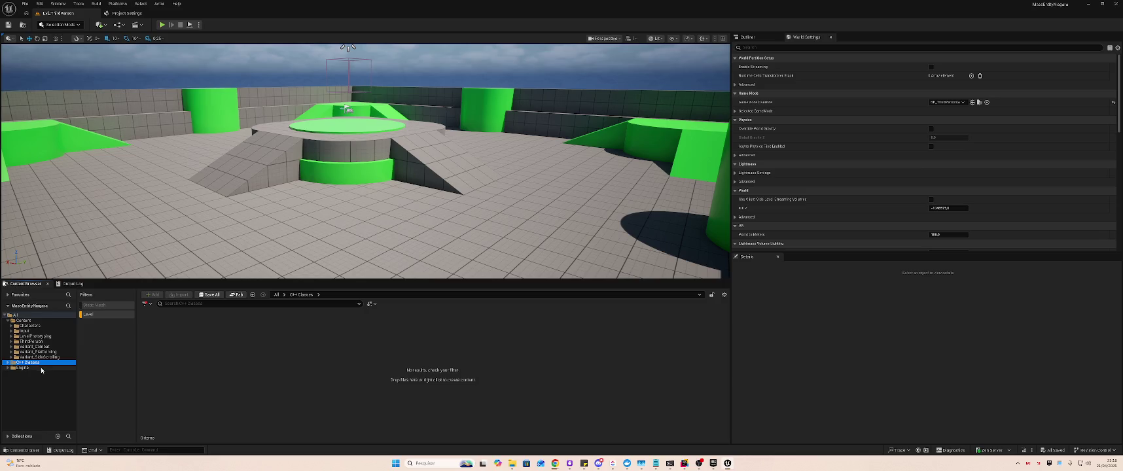
pyautogui.click(53, 367)
pyautogui.doubleClick(354, 345)
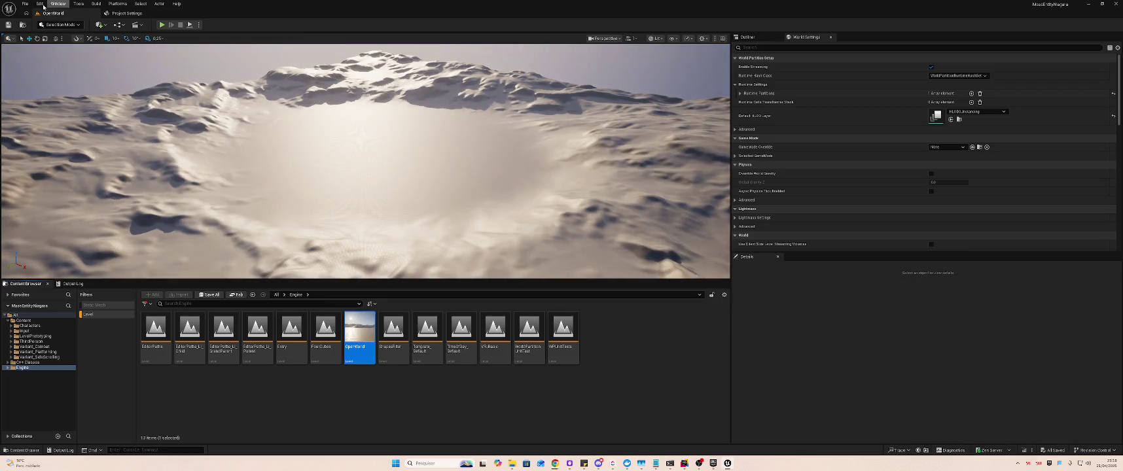
pyautogui.click(40, 4)
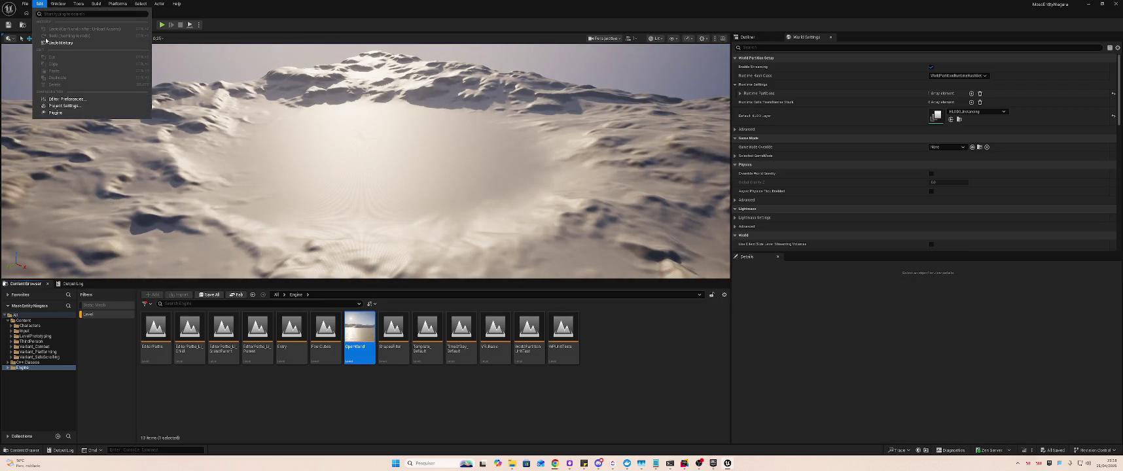
pyautogui.click(59, 106)
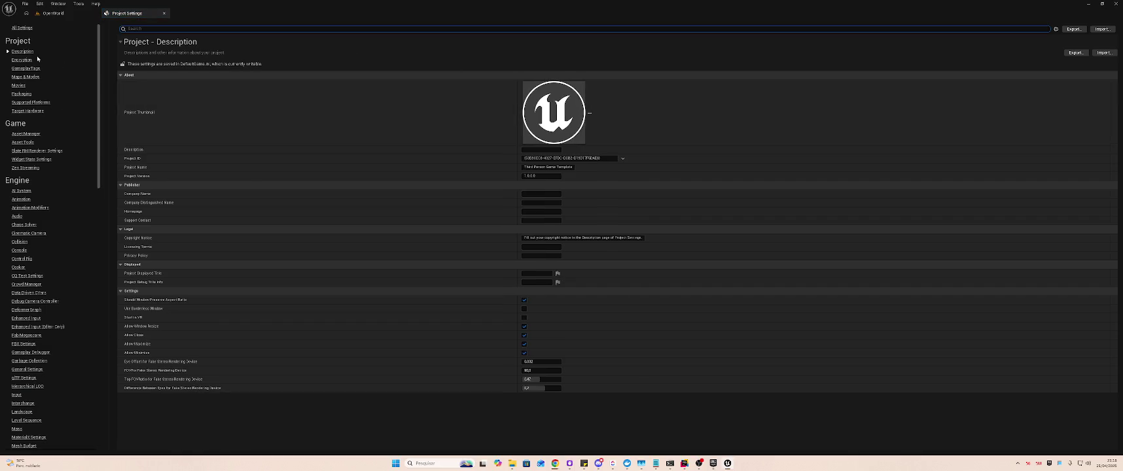
# - In Maps & Modes, make OpenWorld both the Editor Startup Map and the Game Default Map
pyautogui.click(29, 77)
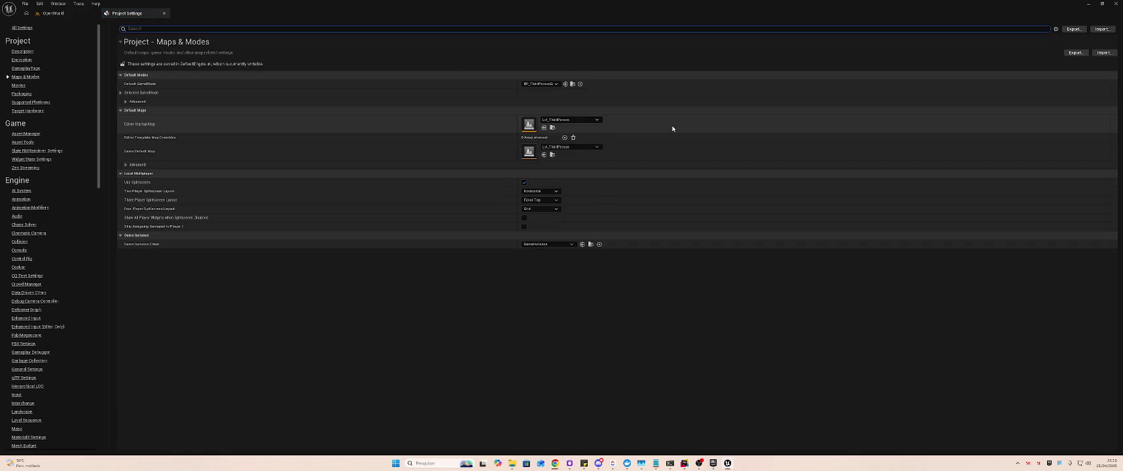
pyautogui.click(557, 120)
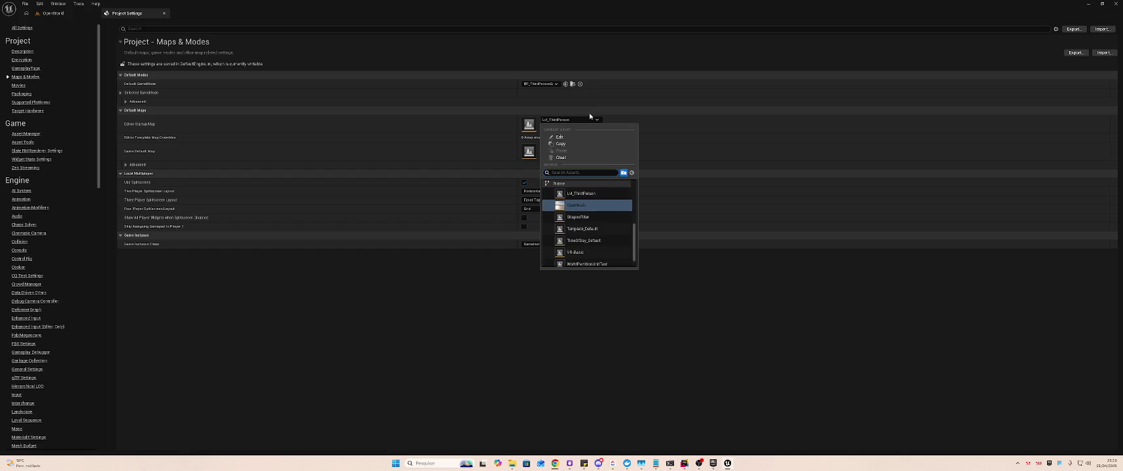
pyautogui.click(577, 205)
pyautogui.click(589, 148)
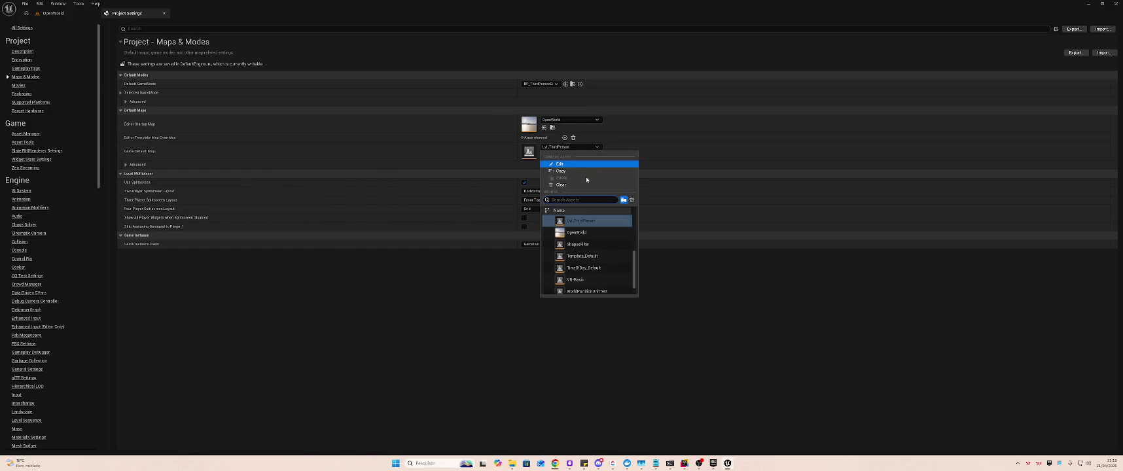
pyautogui.click(590, 235)
pyautogui.click(58, 13)
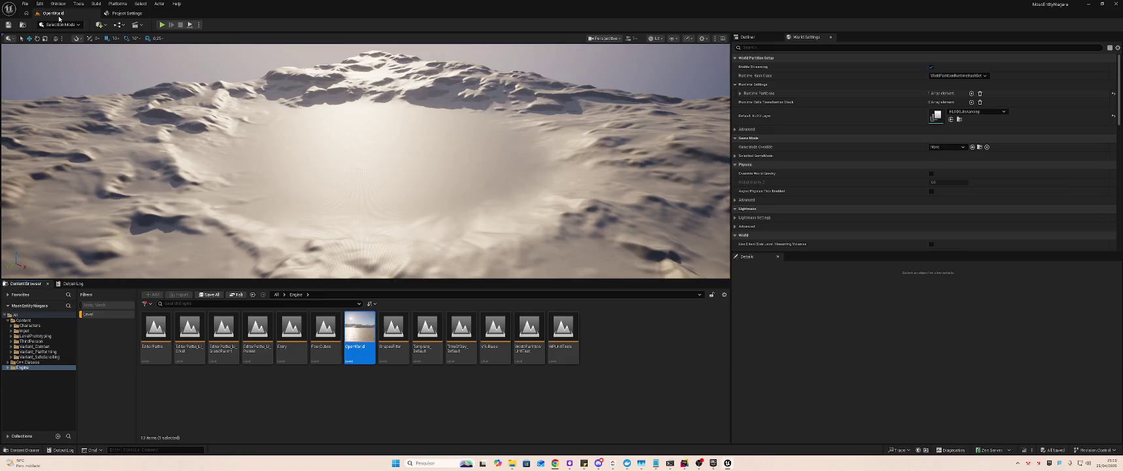
# - Inspect the OpenWorld landscape sections and adjust camera speed while flying over the crater
pyautogui.click(627, 330)
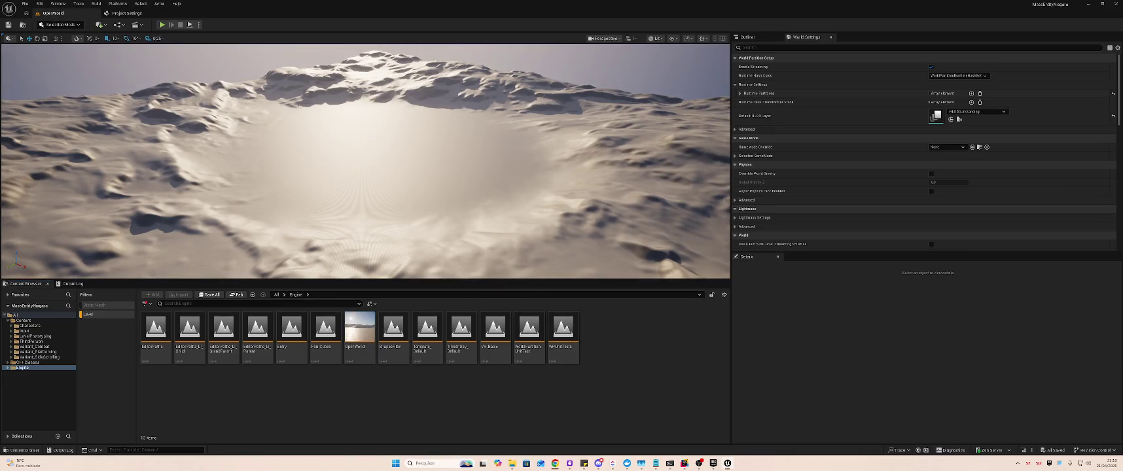
pyautogui.click(422, 155)
pyautogui.click(331, 200)
pyautogui.moveTo(331, 200)
pyautogui.mouseDown()
pyautogui.moveTo(425, 209)
pyautogui.moveTo(386, 206)
pyautogui.mouseUp()
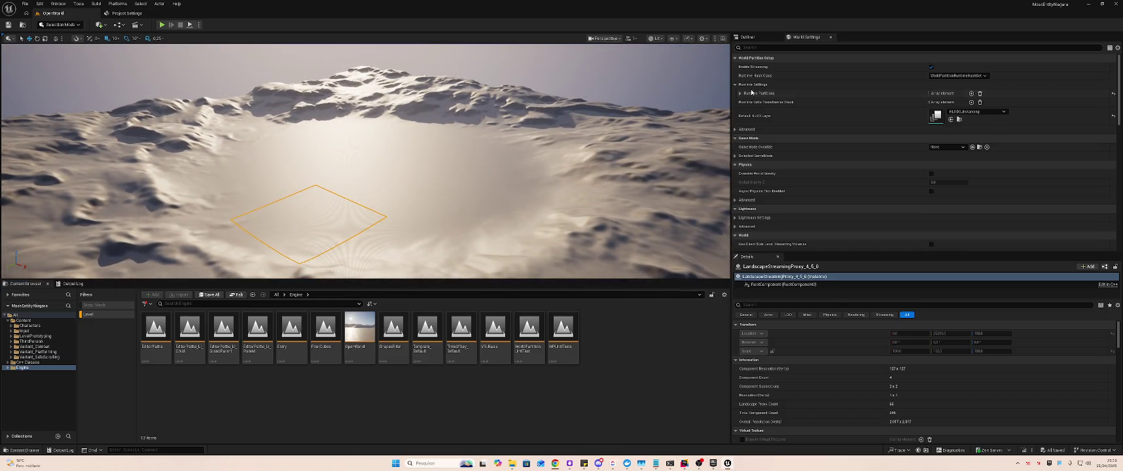
pyautogui.click(631, 39)
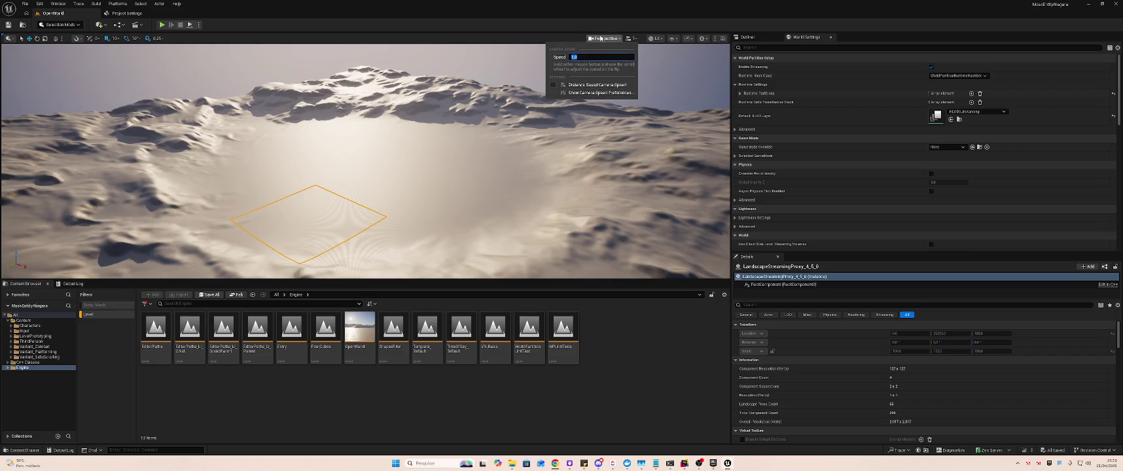
pyautogui.moveTo(393, 164)
pyautogui.mouseDown()
pyautogui.moveTo(393, 79)
pyautogui.moveTo(459, 217)
pyautogui.mouseUp()
# - Show the Content folder without the Level filter and select ThirdPerson through Variant_SideScrolling
pyautogui.click(24, 321)
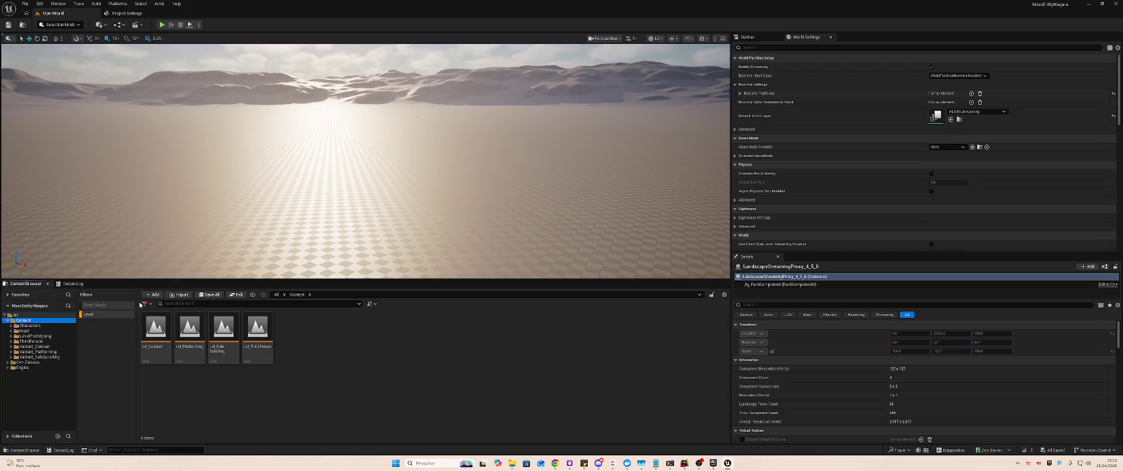
pyautogui.click(107, 315)
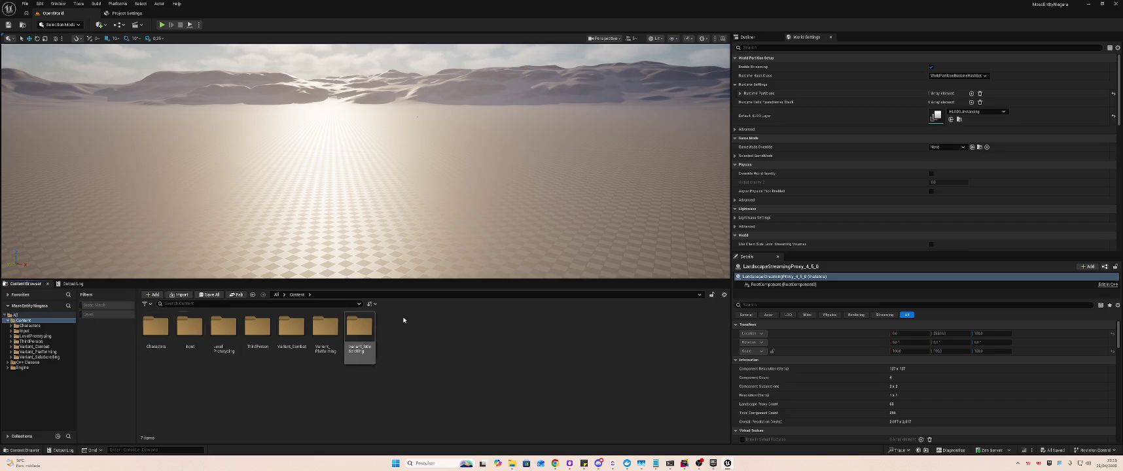
pyautogui.rightClick(394, 333)
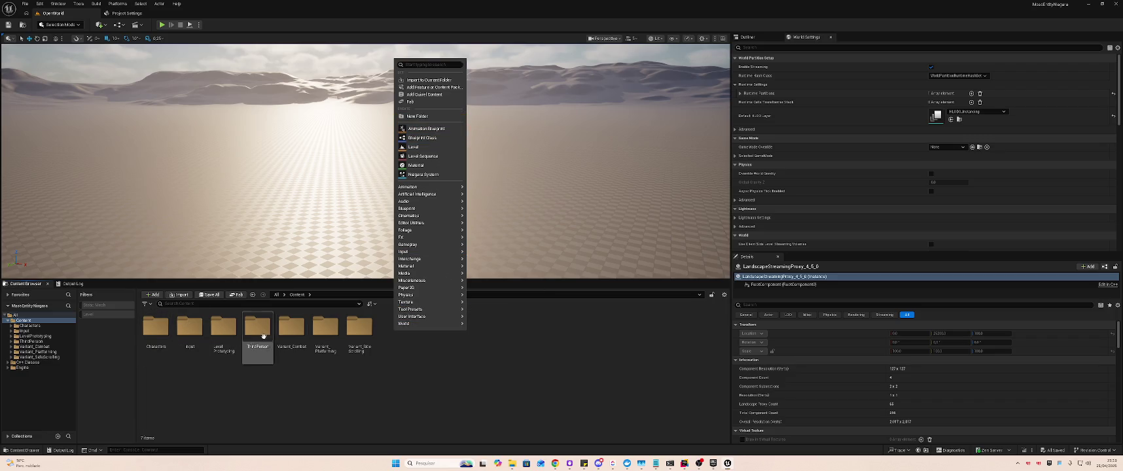
pyautogui.click(388, 386)
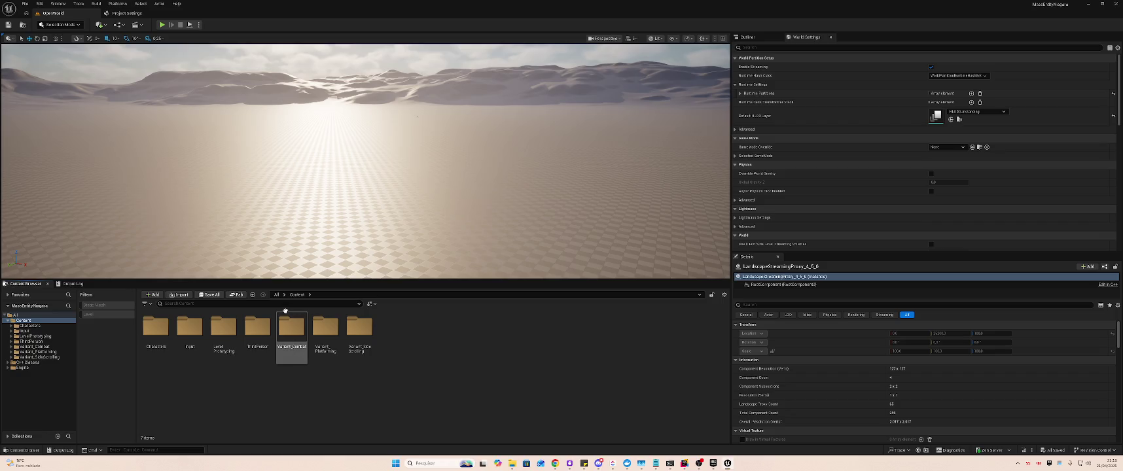
pyautogui.click(257, 328)
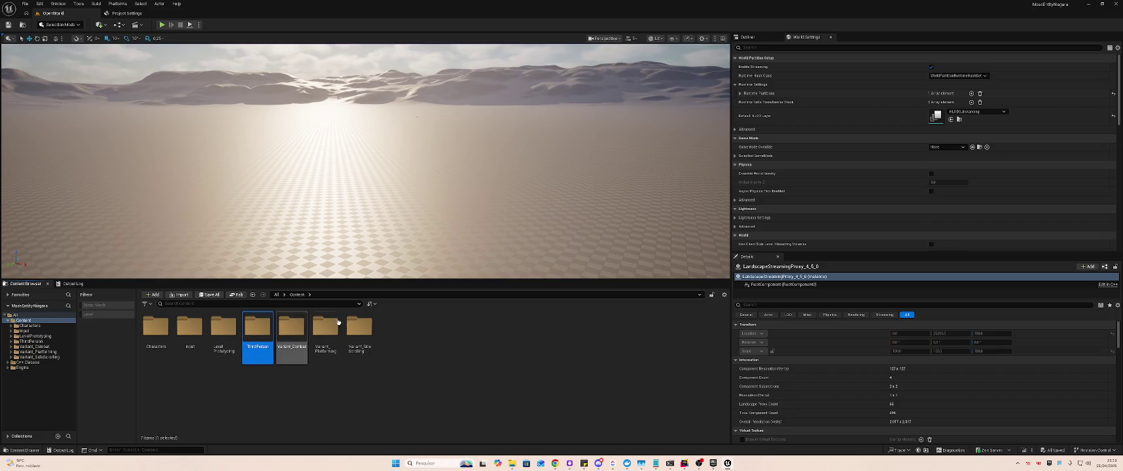
pyautogui.keyDown('shift'); pyautogui.click(362, 327); pyautogui.keyUp('shift')
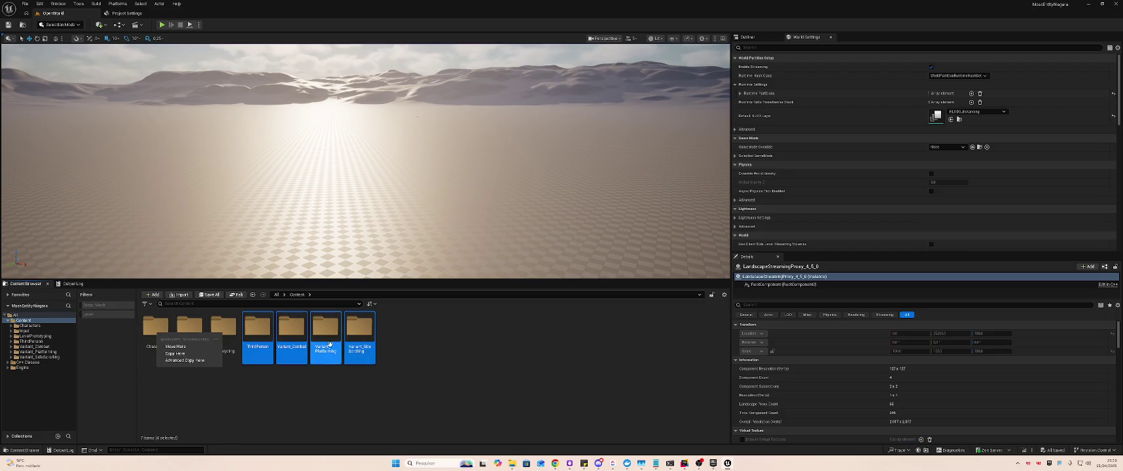
# - Move the selected template folders, agreeing to load the 31 assets and accepting the redirector warning
pyautogui.rightClick(374, 352)
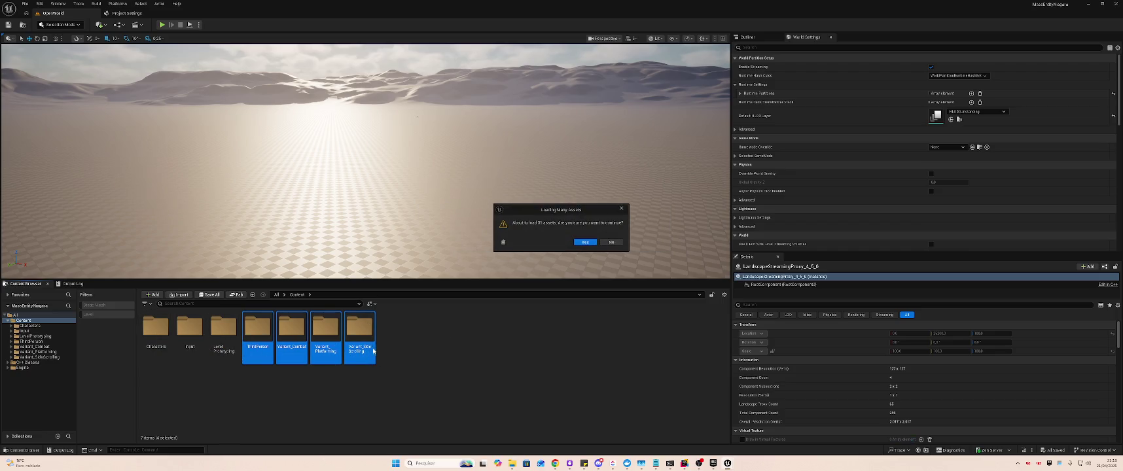
pyautogui.click(585, 243)
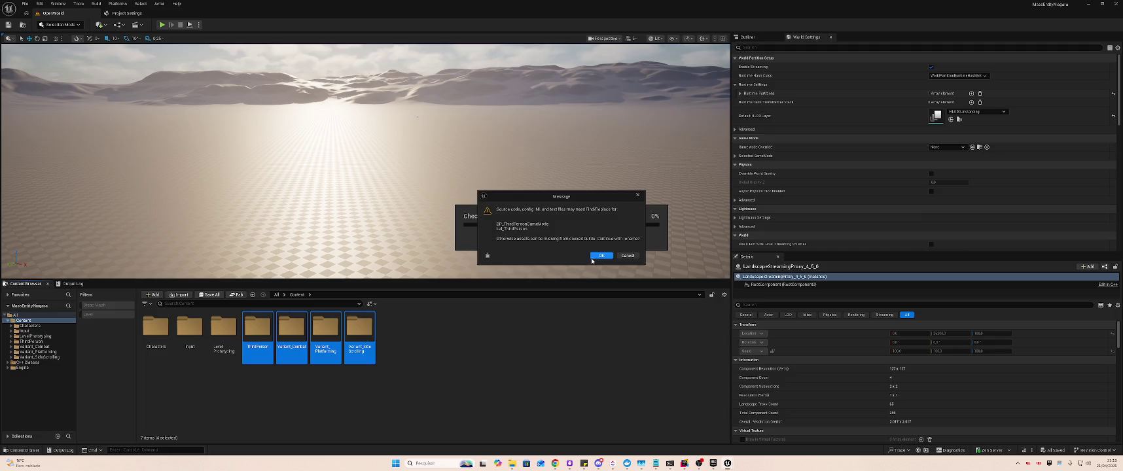
pyautogui.click(600, 255)
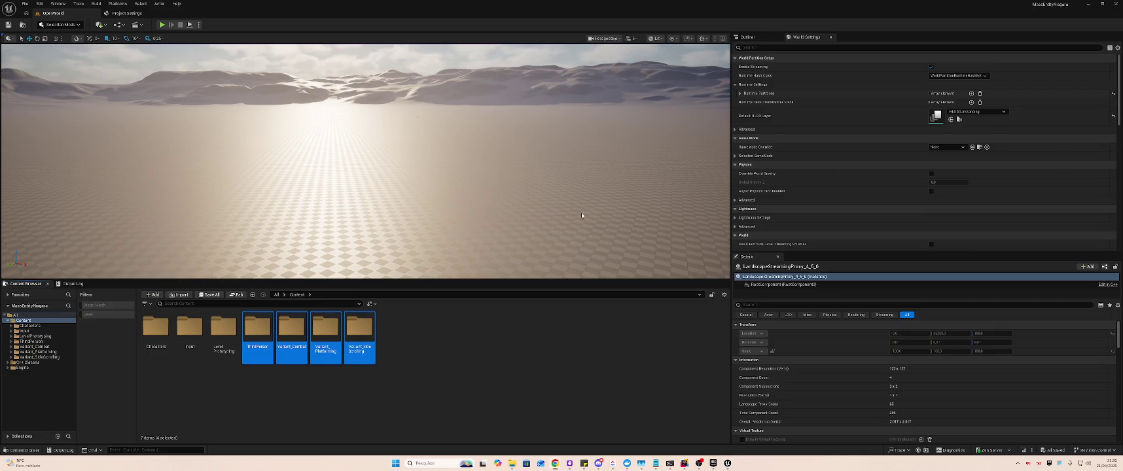
pyautogui.click(250, 335)
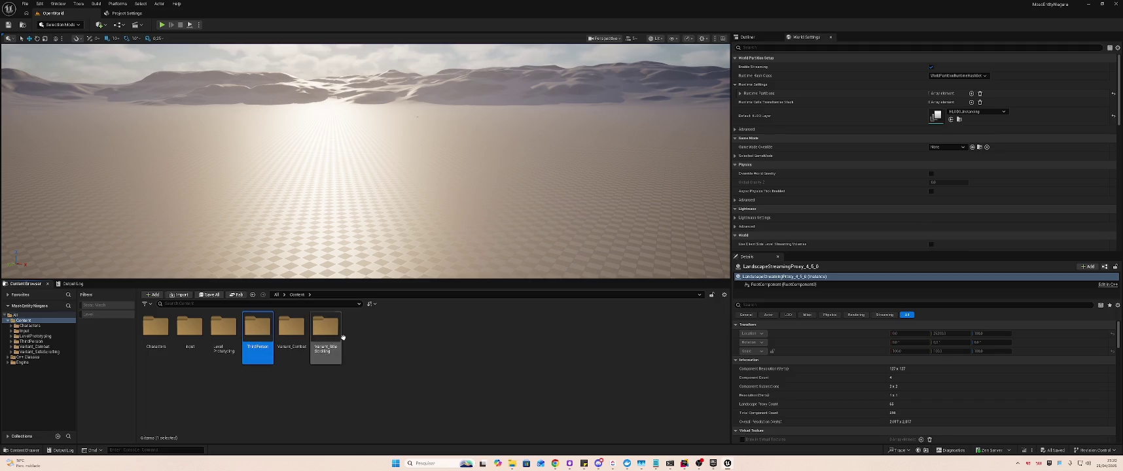
# - Delete the ThirdPerson, Variant_Combat and Variant_SideScrolling folders, then go to the desktop
pyautogui.keyDown('shift'); pyautogui.click(325, 333); pyautogui.keyUp('shift')
pyautogui.press('Delete')
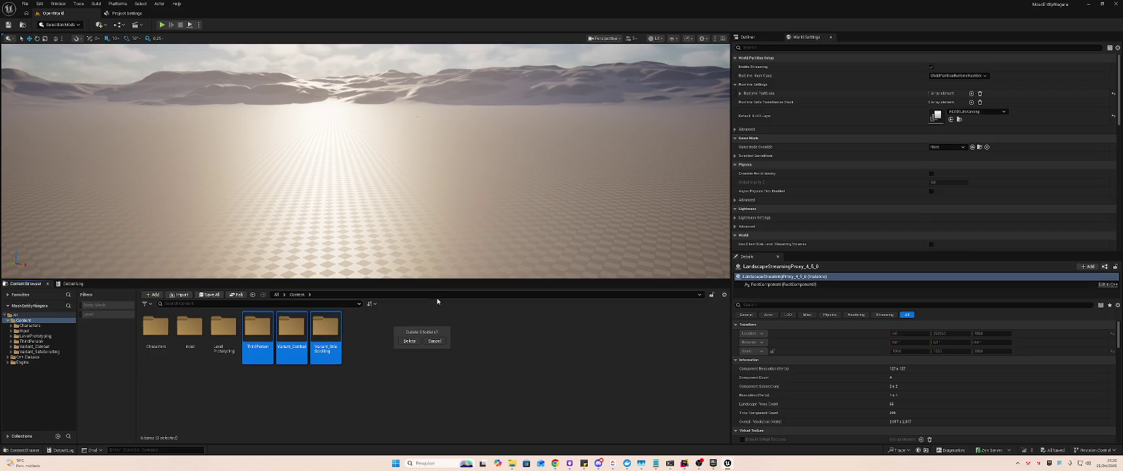
pyautogui.click(409, 340)
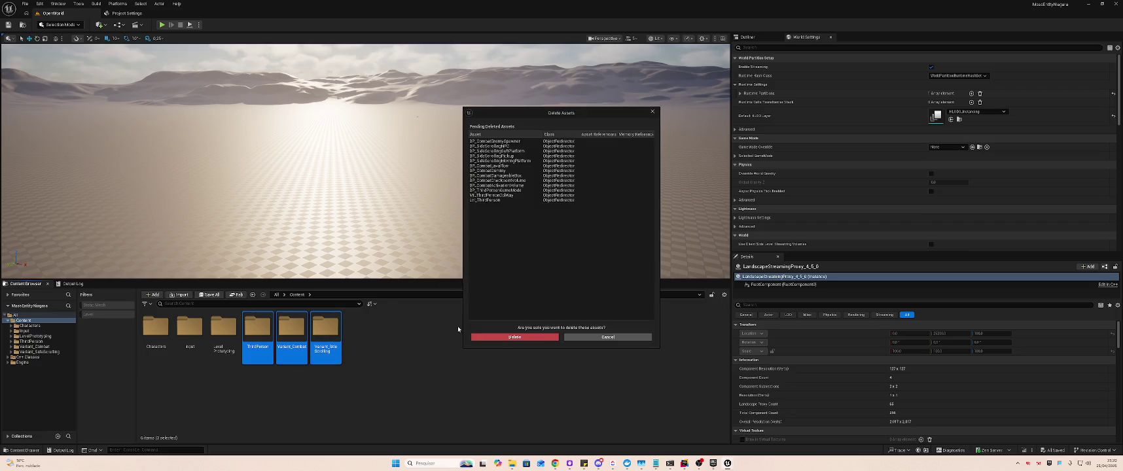
pyautogui.click(503, 339)
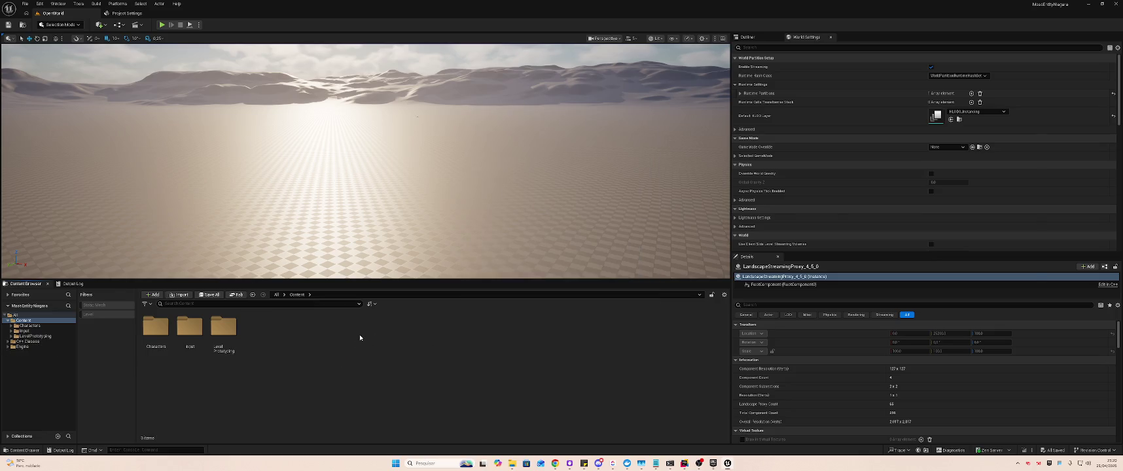
pyautogui.hotkey('alt', 'Tab')
pyautogui.press('super+d')
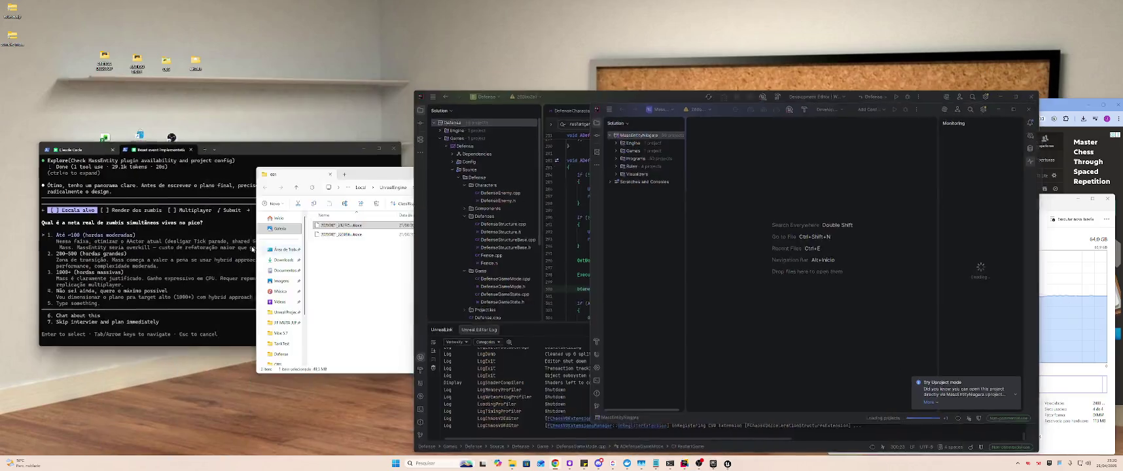
# - Extract both zombie archives from the desktop and move the resulting folders aside
pyautogui.moveTo(34, 72); pyautogui.dragTo(7, 10)
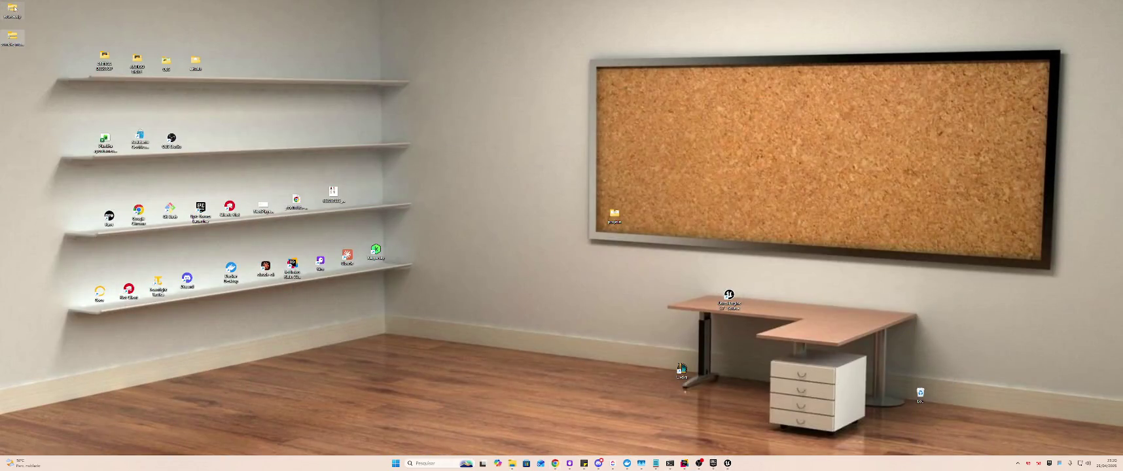
pyautogui.rightClick(35, 39)
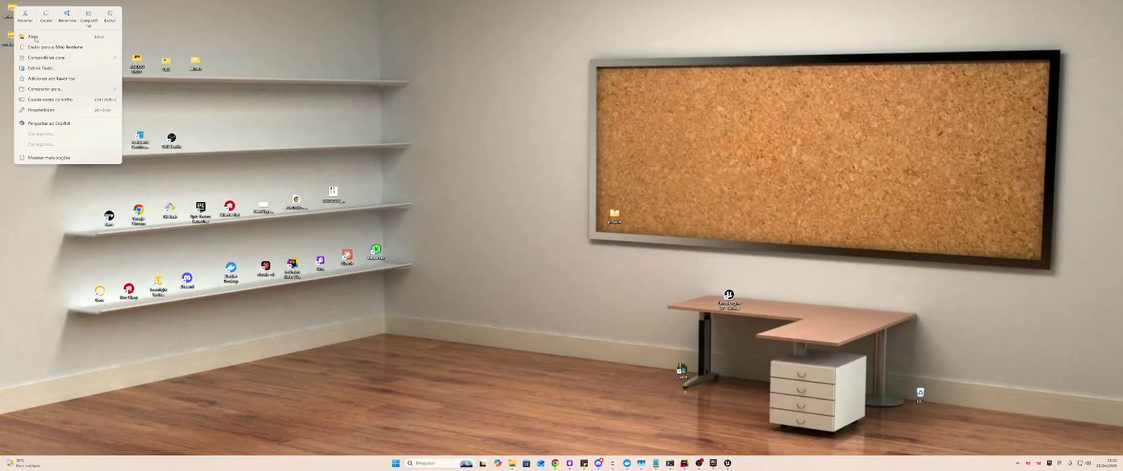
pyautogui.click(81, 68)
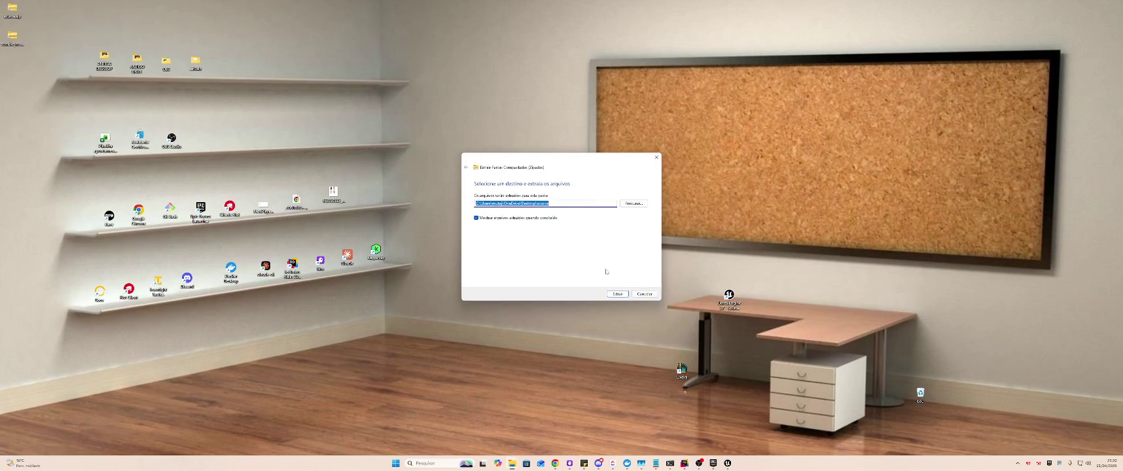
pyautogui.click(618, 294)
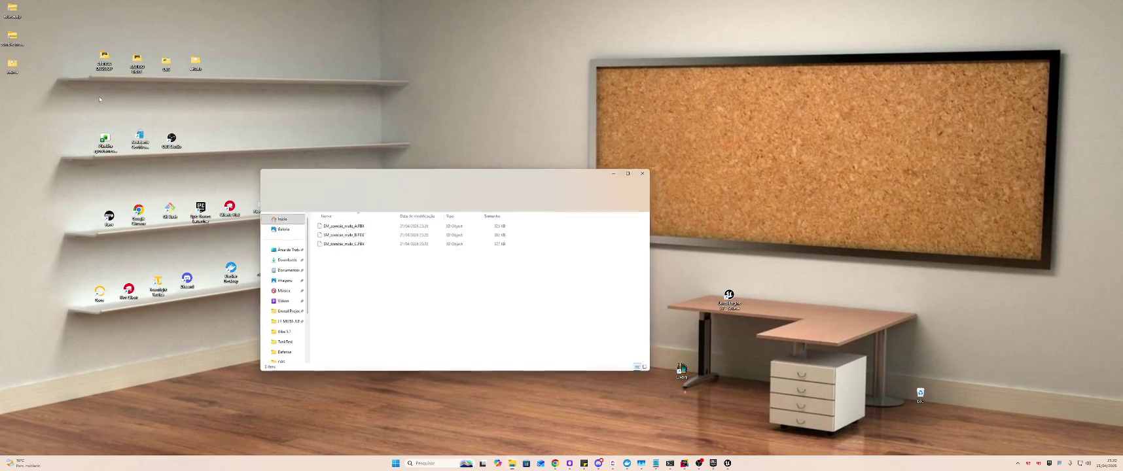
pyautogui.rightClick(14, 38)
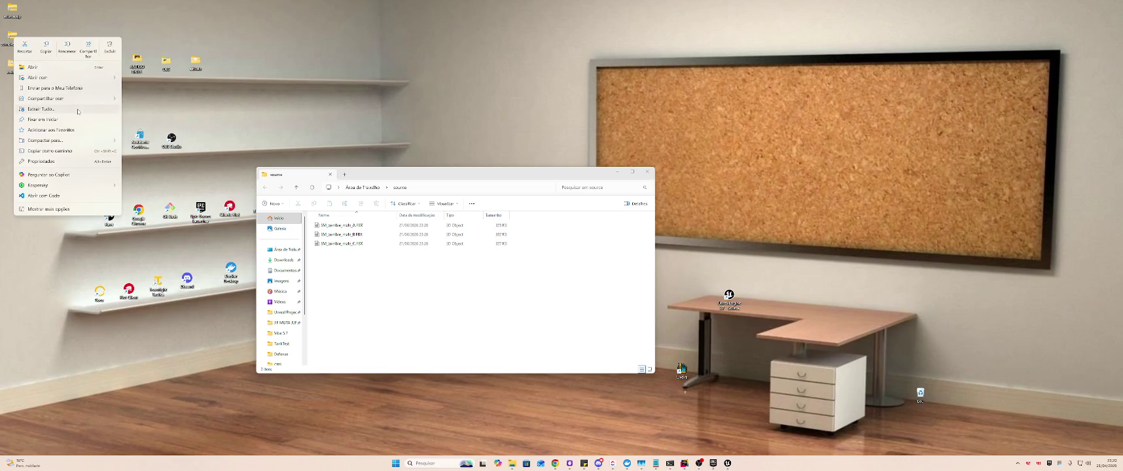
pyautogui.click(78, 111)
pyautogui.click(624, 294)
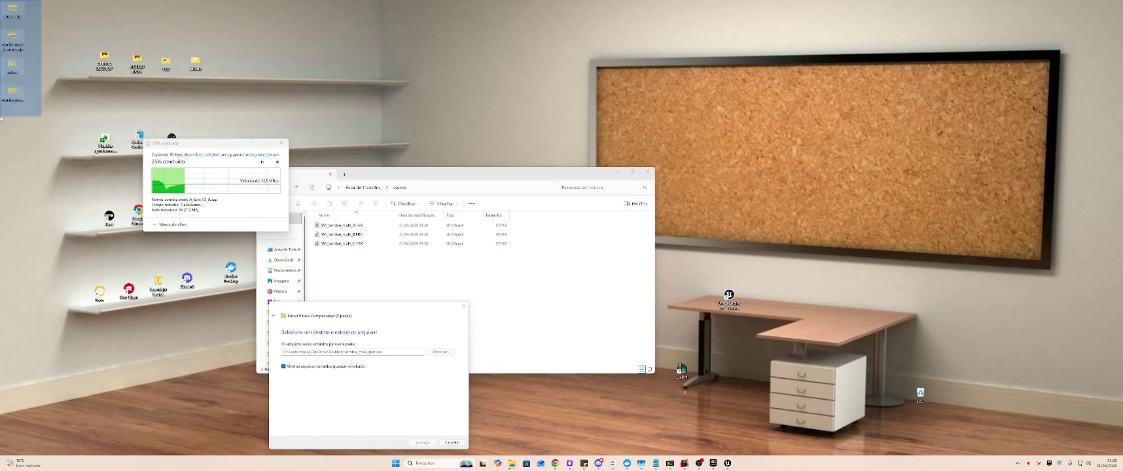
pyautogui.moveTo(17, 13)
pyautogui.mouseDown()
pyautogui.moveTo(898, 58)
pyautogui.moveTo(986, 110)
pyautogui.moveTo(1011, 139)
pyautogui.mouseUp()
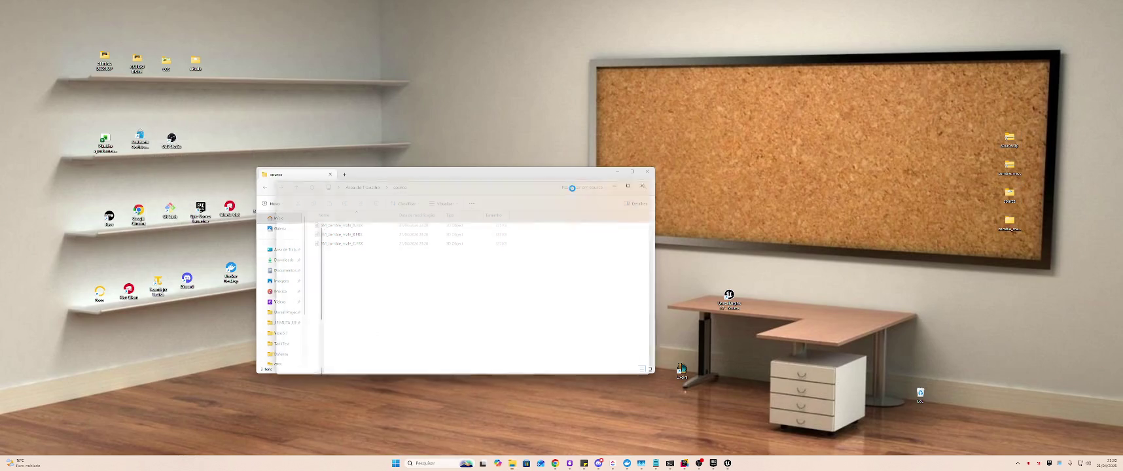
# - Open the zombie_male_Textures folders A, B and C and select the three source FBX meshes
pyautogui.moveTo(499, 187); pyautogui.dragTo(911, 239)
pyautogui.doubleClick(758, 286)
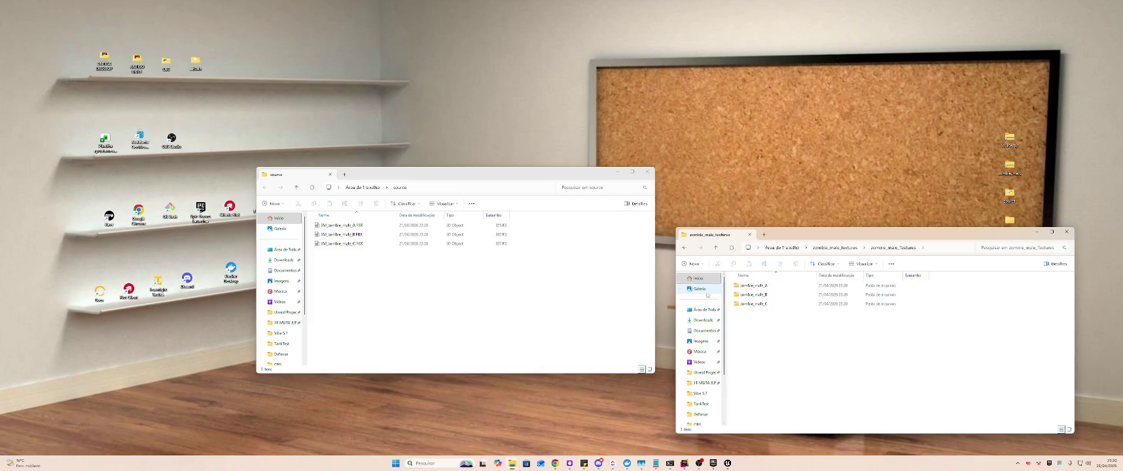
pyautogui.click(358, 278)
pyautogui.press('Tab')
pyautogui.moveTo(366, 268); pyautogui.dragTo(432, 211)
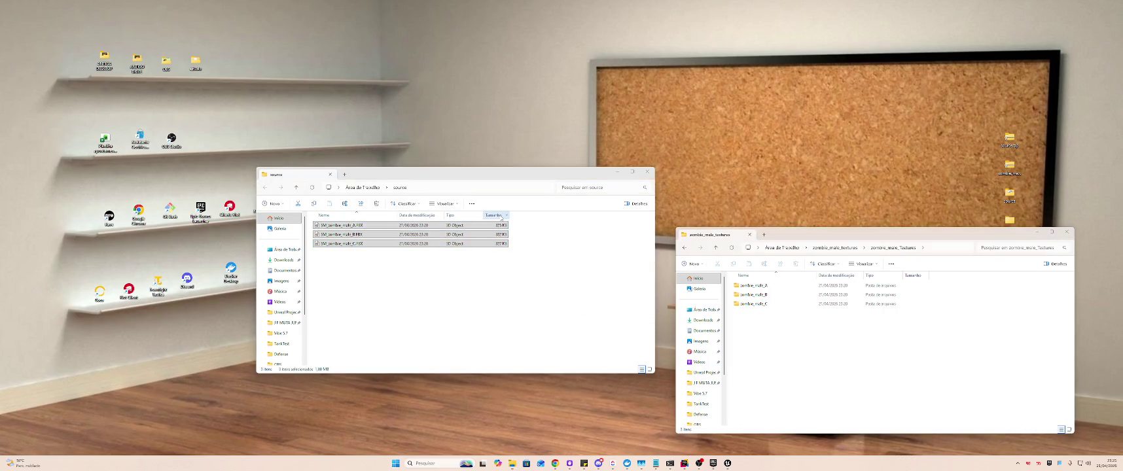
pyautogui.press('super')
pyautogui.hotkey('alt', 'Tab')
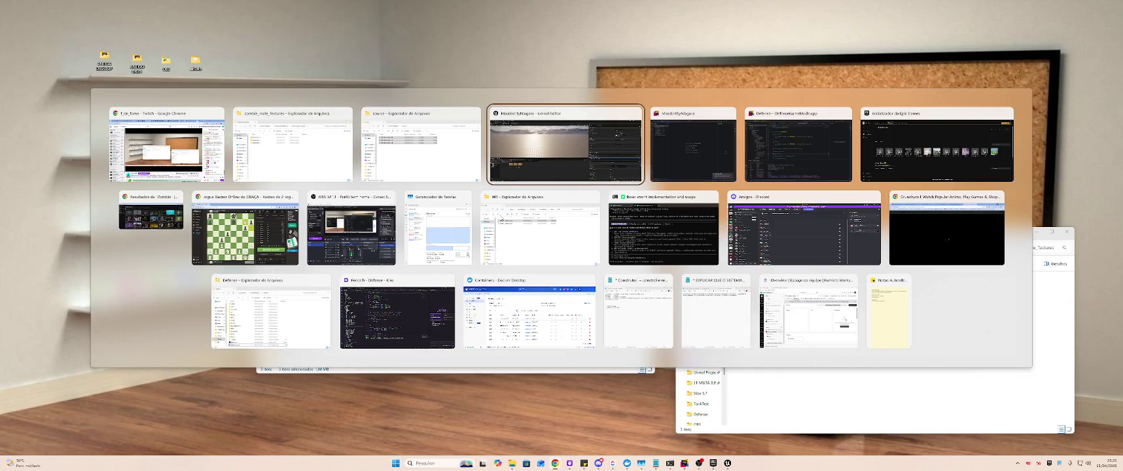
# - Create a new folder named Zombie in the Content Browser root
pyautogui.click(592, 221)
pyautogui.hotkey('alt', 'Tab')
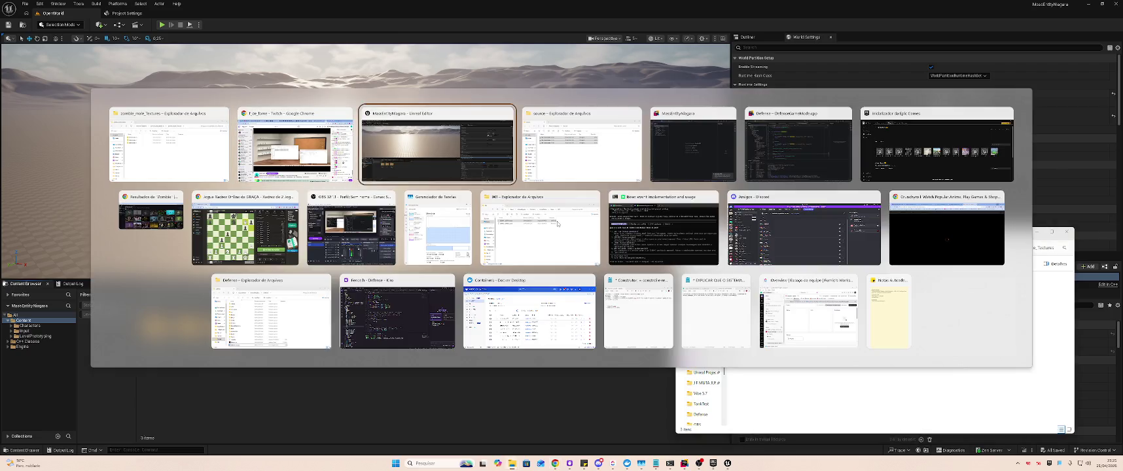
pyautogui.click(430, 248)
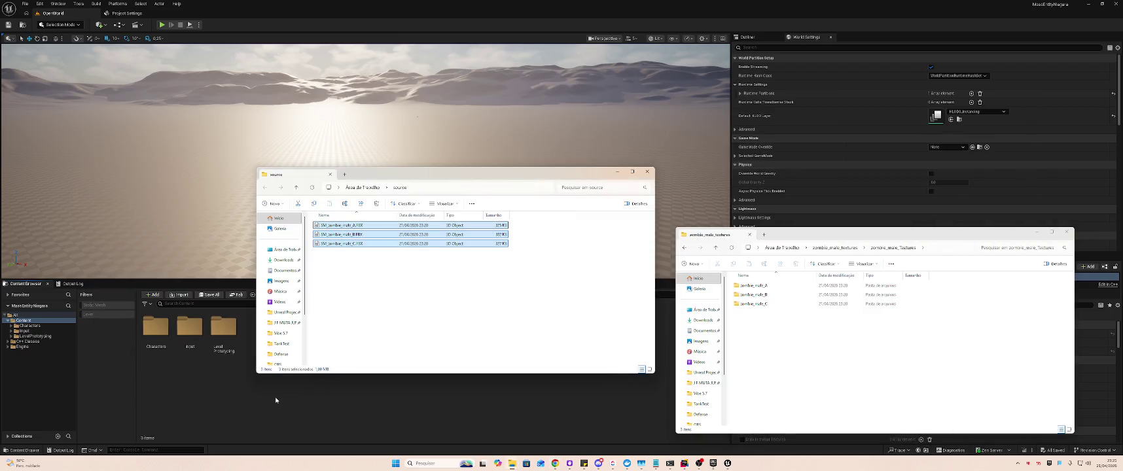
pyautogui.click(284, 390)
pyautogui.rightClick(307, 336)
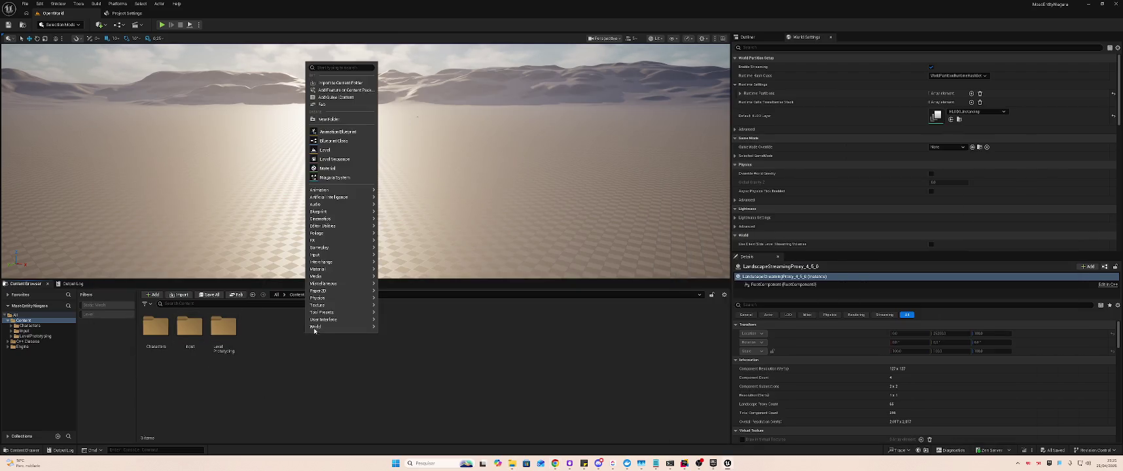
pyautogui.click(368, 120)
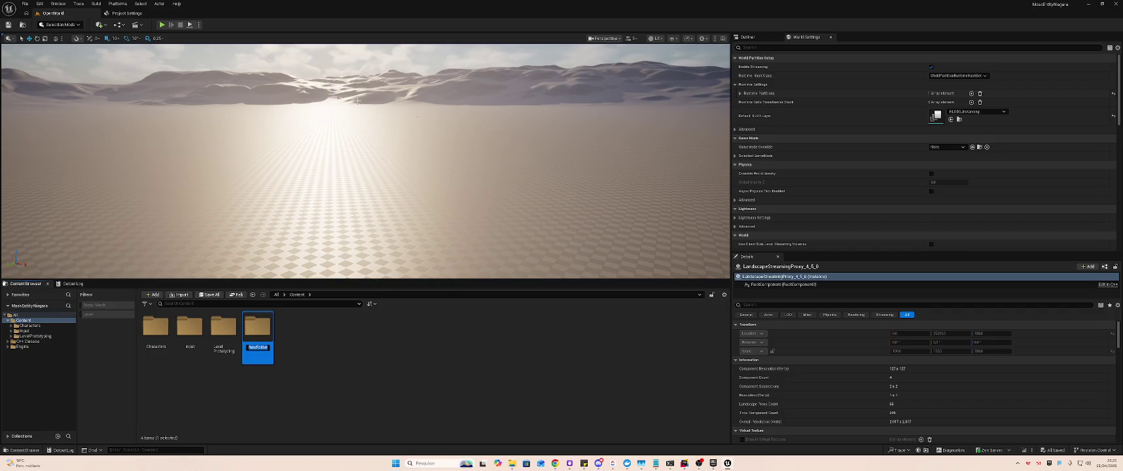
pyautogui.write('ie')
pyautogui.press('Return')
pyautogui.press('Return')
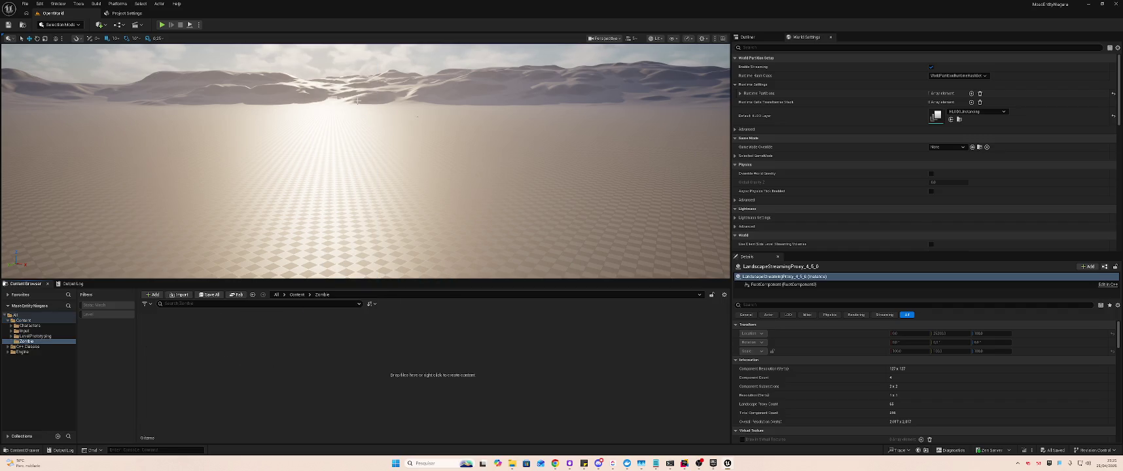
# - Import the three zombie FBX meshes into Zombie with the forced mesh type left at None
pyautogui.hotkey('alt', 'Tab')
pyautogui.moveTo(337, 243)
pyautogui.mouseDown()
pyautogui.moveTo(322, 242)
pyautogui.moveTo(185, 372)
pyautogui.moveTo(200, 366)
pyautogui.mouseUp()
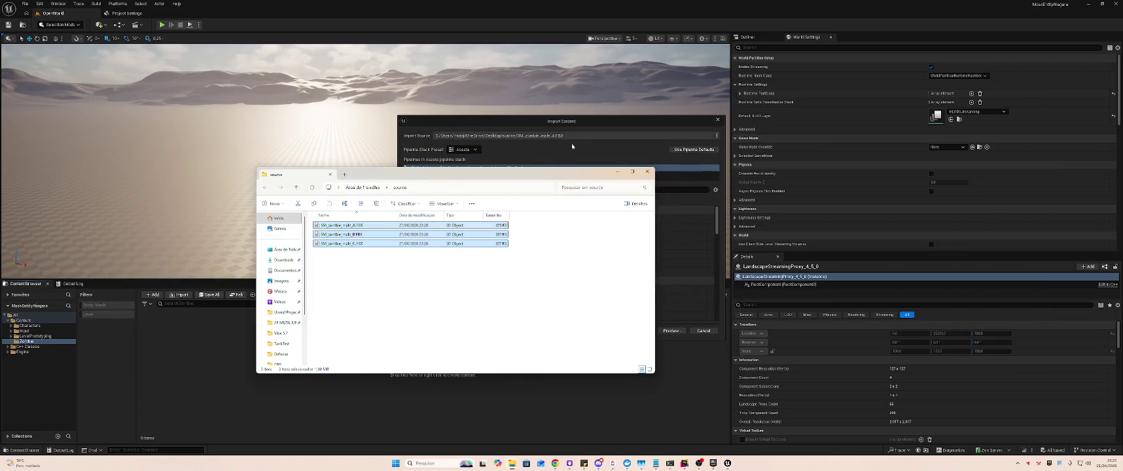
pyautogui.click(582, 122)
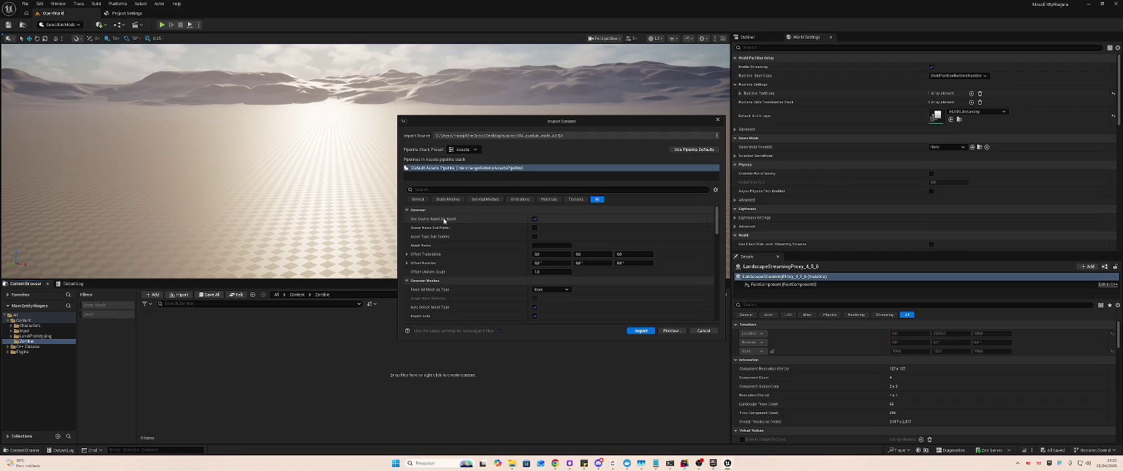
pyautogui.click(561, 290)
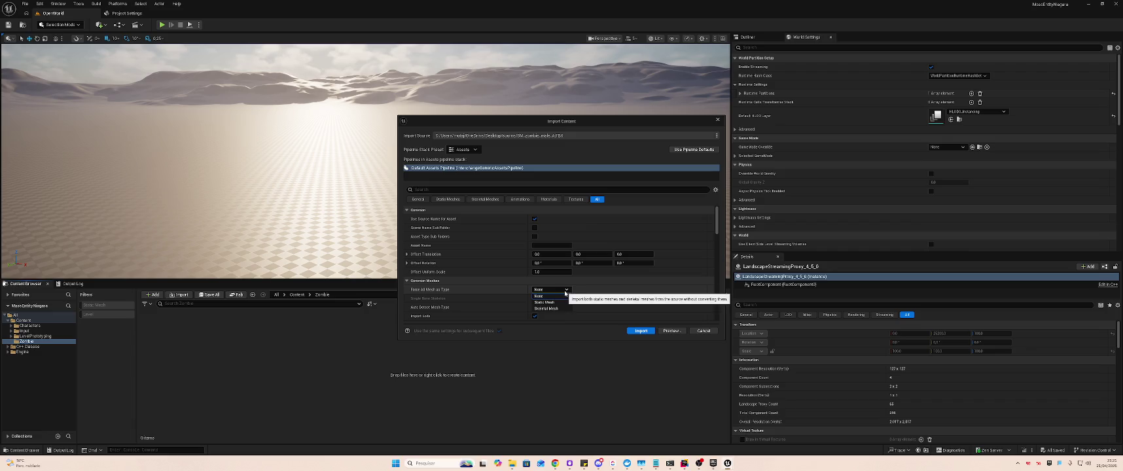
pyautogui.click(565, 293)
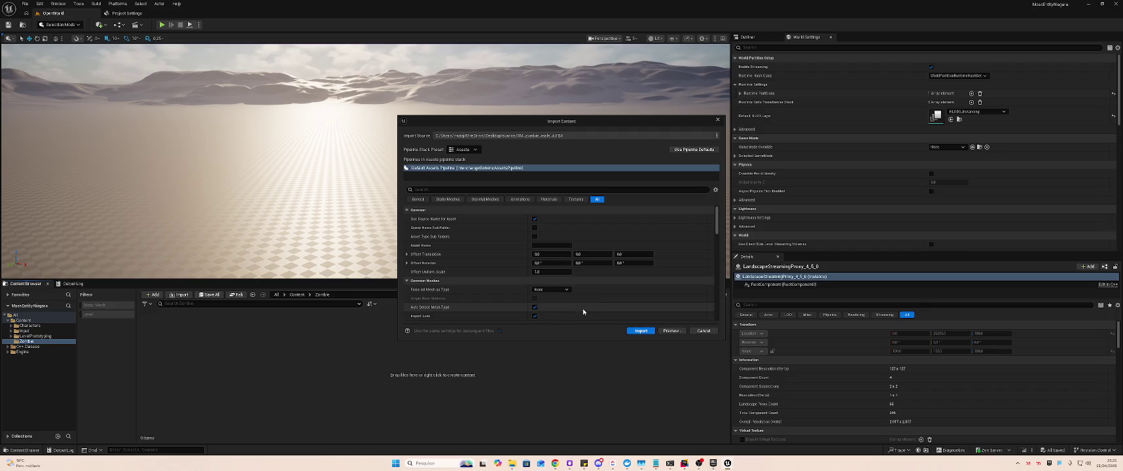
pyautogui.click(638, 331)
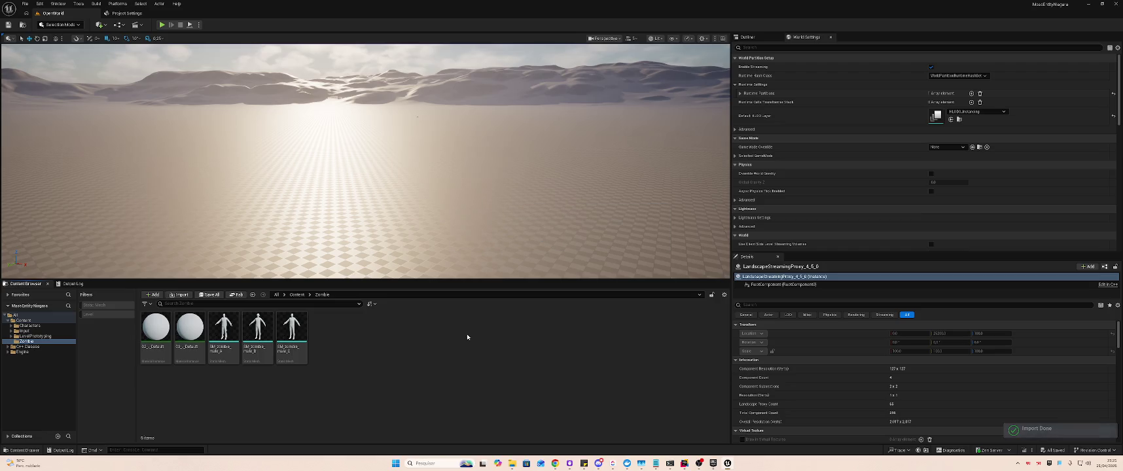
pyautogui.doubleClick(226, 328)
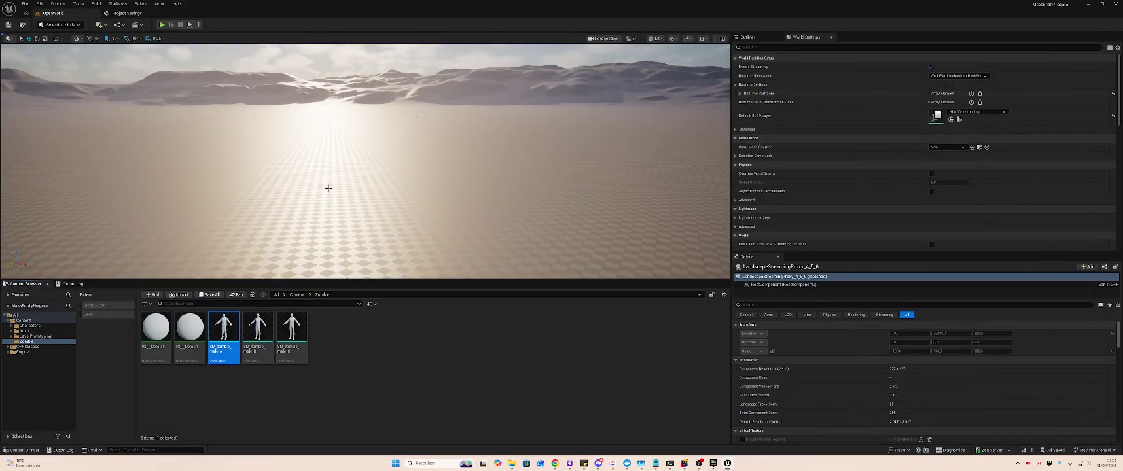
pyautogui.hotkey('alt', 'Tab')
pyautogui.hotkey('alt', 'Tab')
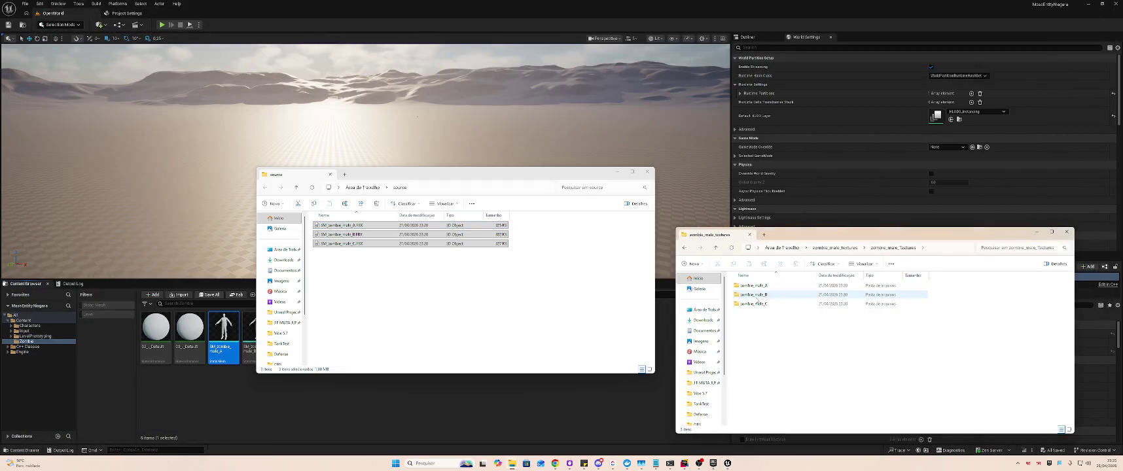
pyautogui.click(438, 436)
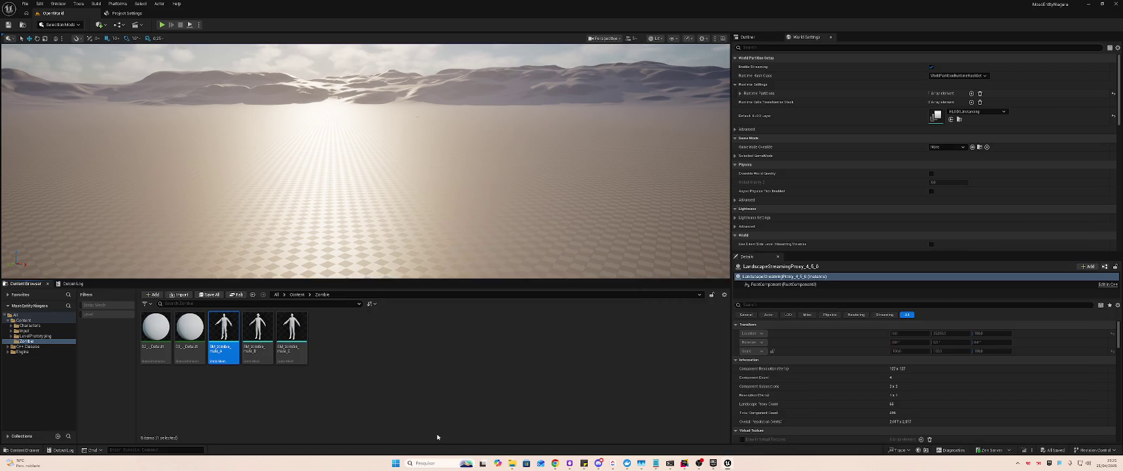
pyautogui.click(474, 397)
pyautogui.hotkey('alt', 'Tab')
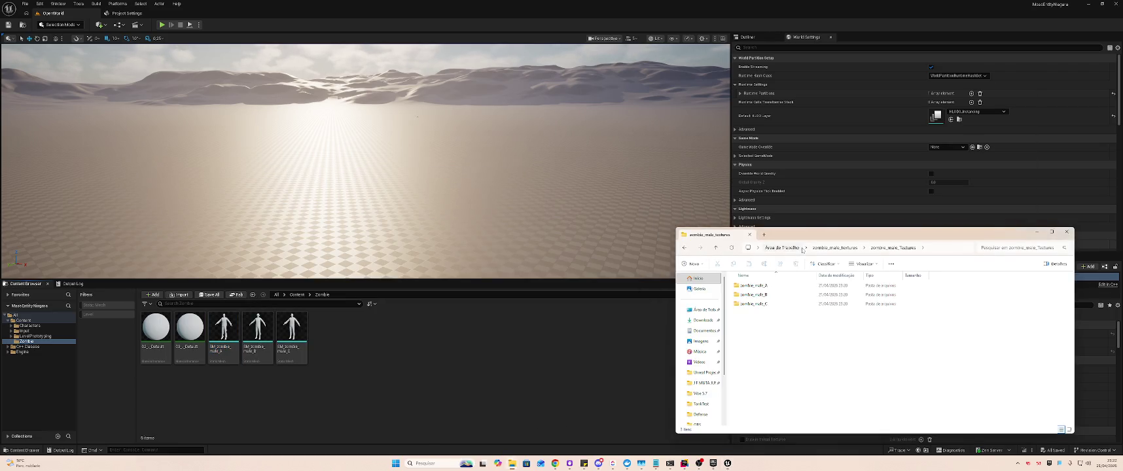
# - Create a folder named zombie_male_A inside the Zombie folder
pyautogui.hotkey('ctrl', 'a')
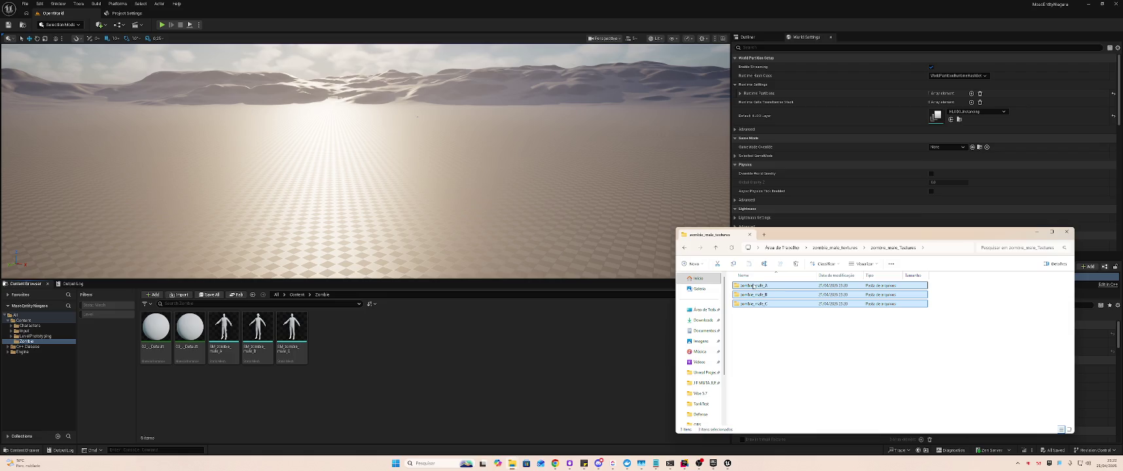
pyautogui.doubleClick(753, 286)
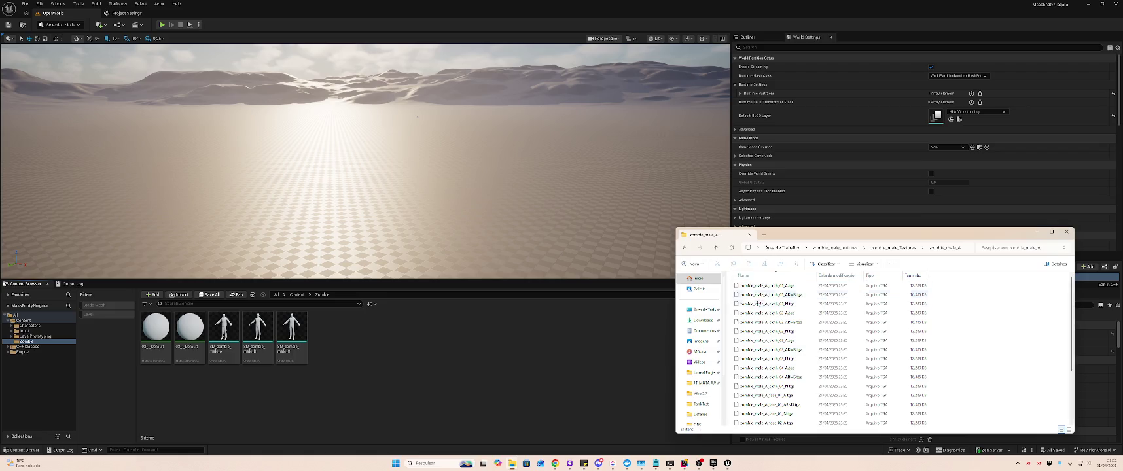
pyautogui.hotkey('alt', 'Left')
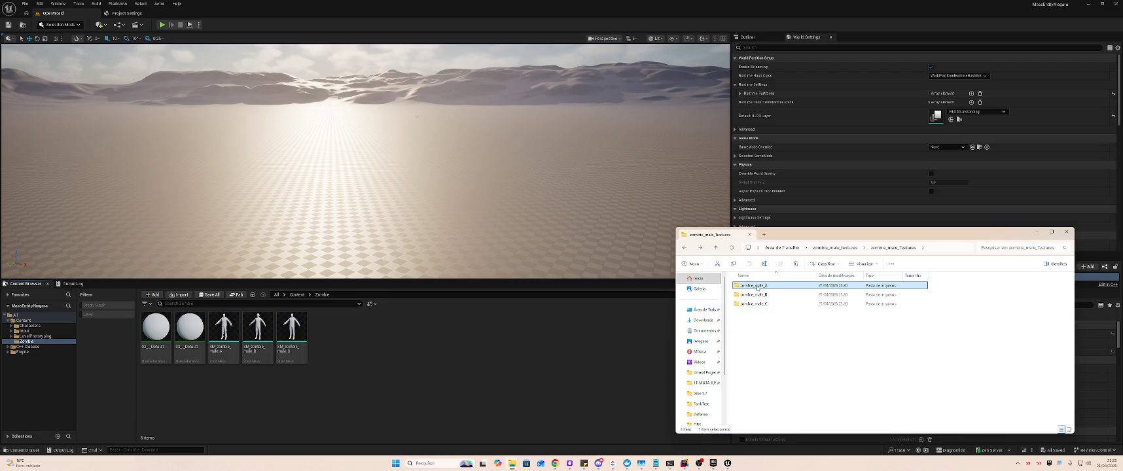
pyautogui.click(568, 332)
pyautogui.rightClick(354, 338)
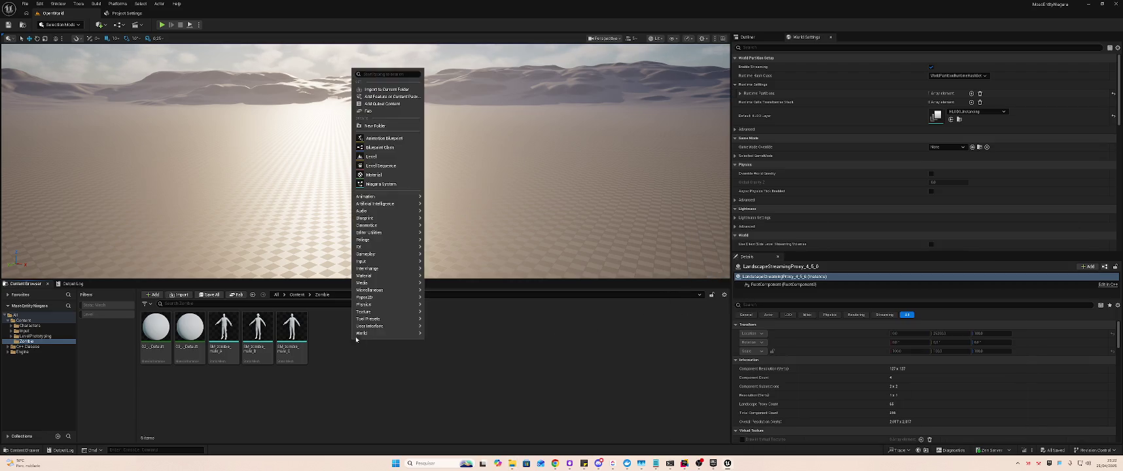
pyautogui.click(374, 125)
pyautogui.write('zombie_male_A')
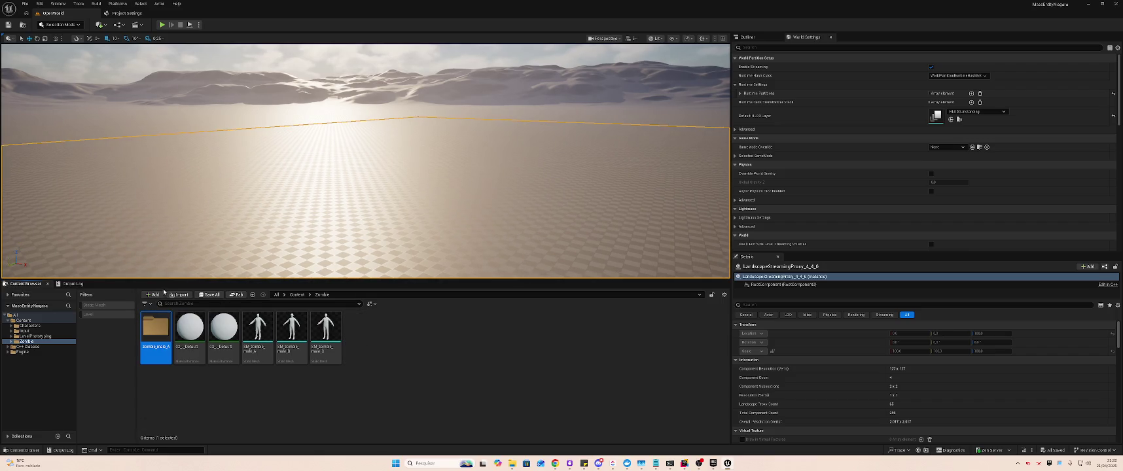
pyautogui.click(319, 410)
pyautogui.moveTo(266, 336)
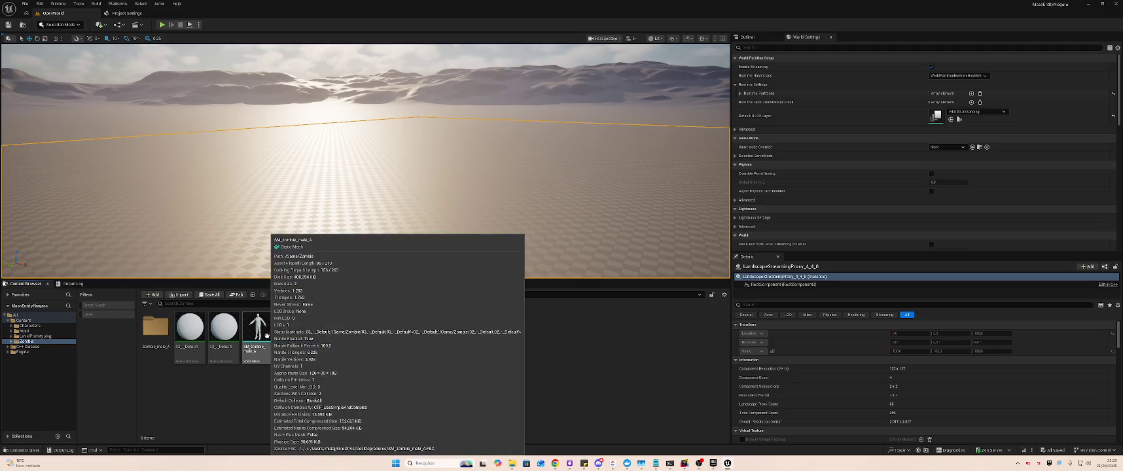
# - Import all 24 zombie_male_A texture files into the new folder and save all assets
pyautogui.hotkey('alt', 'Tab')
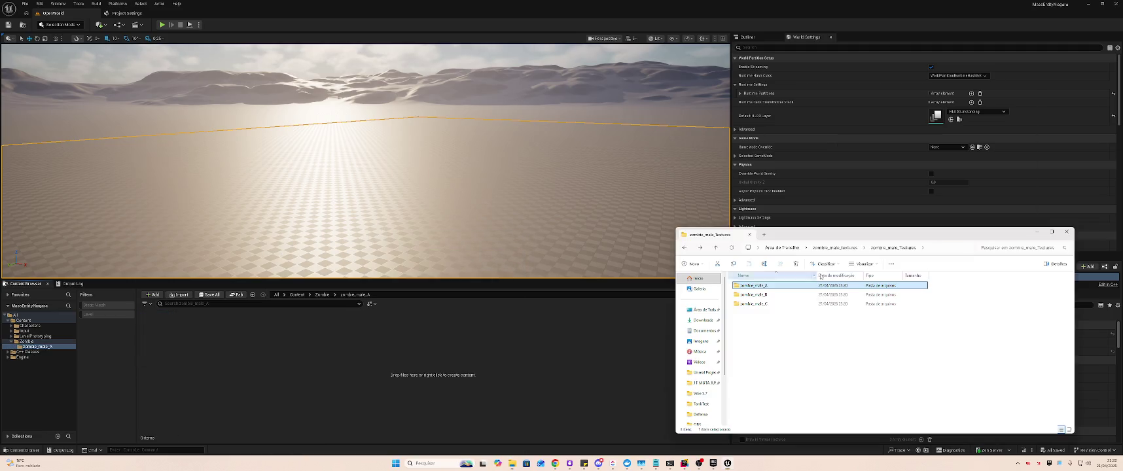
pyautogui.hotkey('ctrl', 'a')
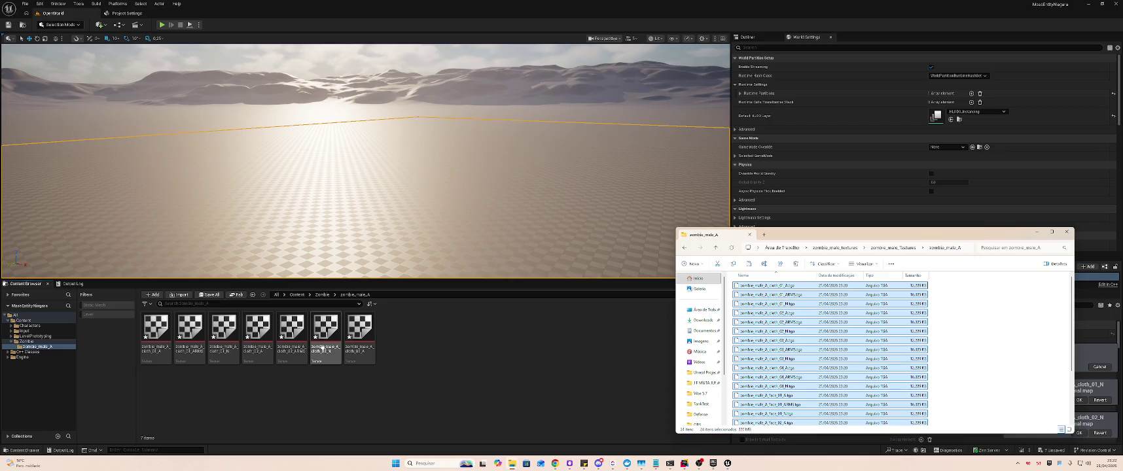
pyautogui.moveTo(329, 345)
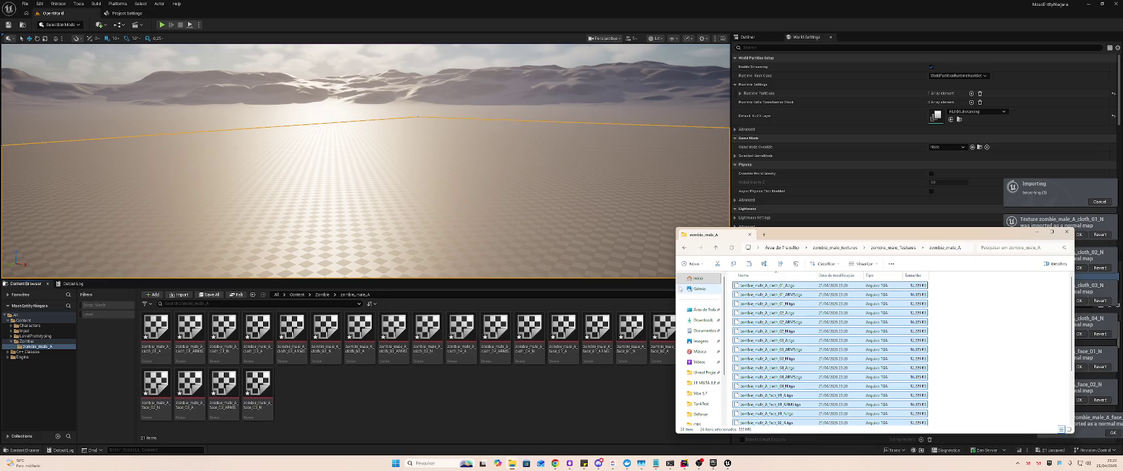
pyautogui.click(525, 396)
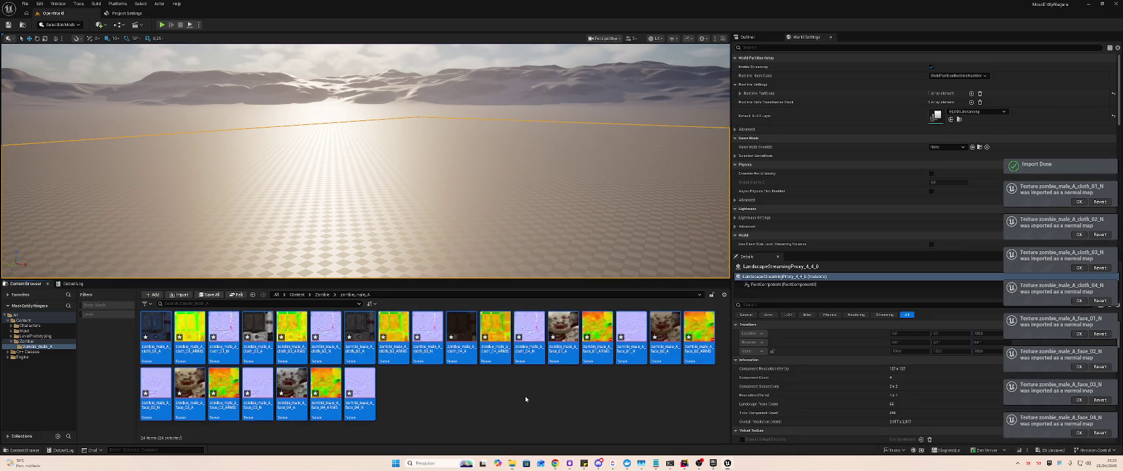
pyautogui.hotkey('ctrl', 'shift', 's')
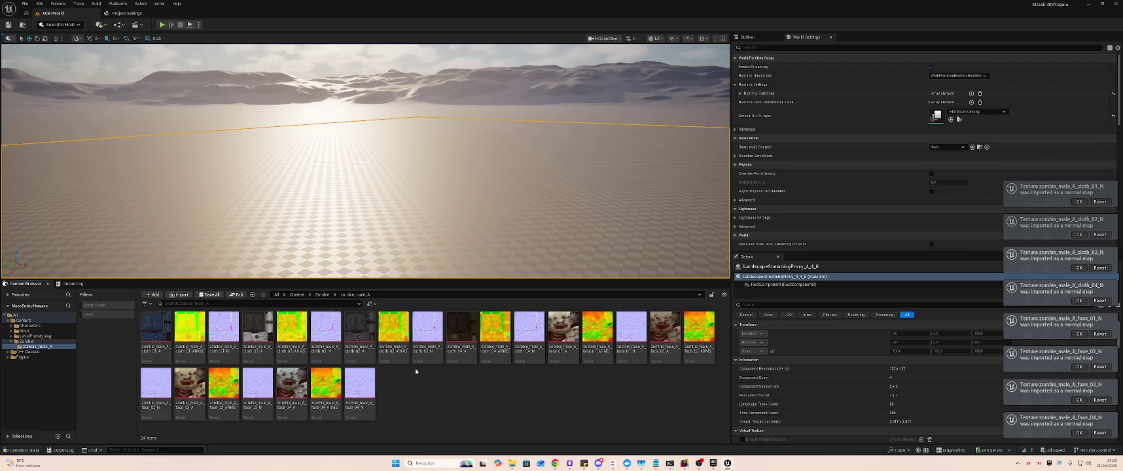
pyautogui.hotkey('alt', 'Tab')
pyautogui.hotkey('alt', 'Tab')
pyautogui.hotkey('alt', 'Tab')
pyautogui.press('Escape')
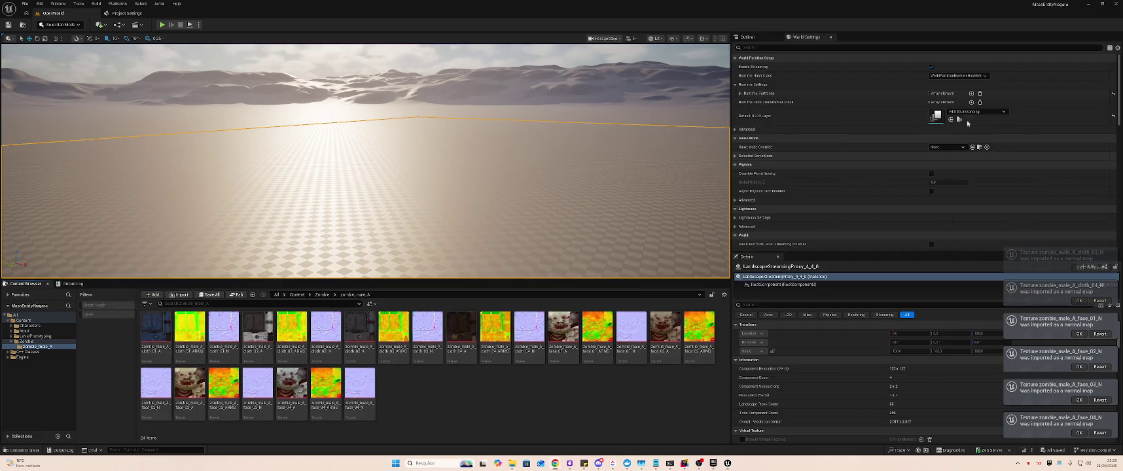
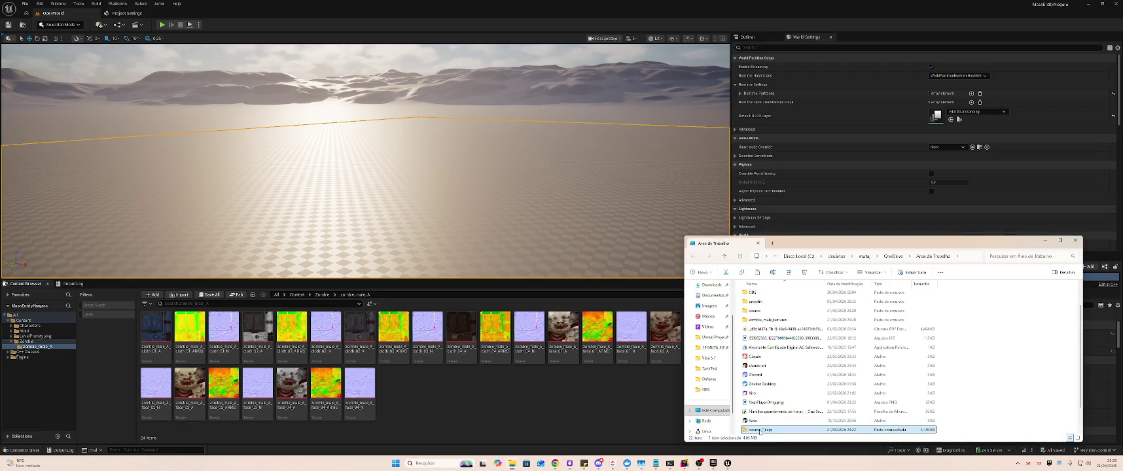
# - Extract source (1).zip into a source (1) folder using Extrair Tudo
pyautogui.rightClick(758, 427)
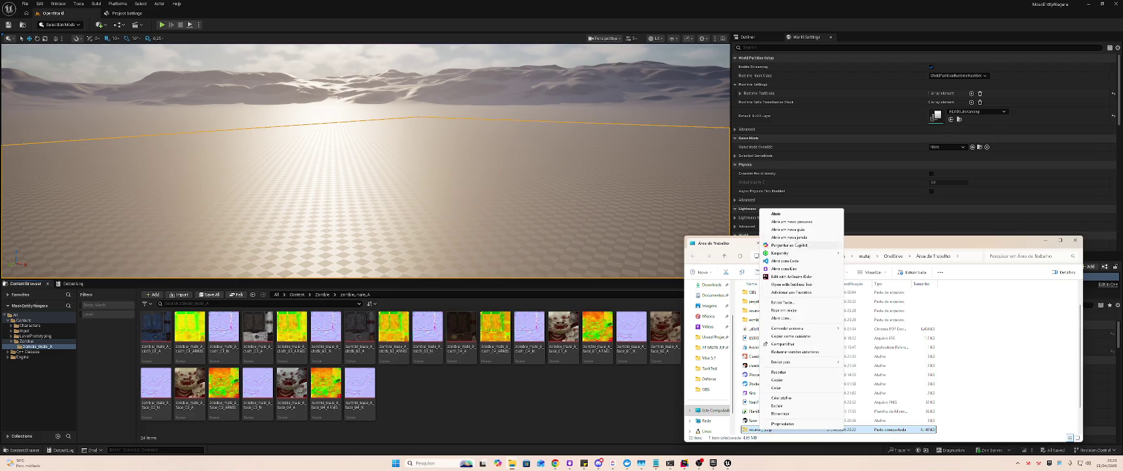
pyautogui.click(811, 302)
pyautogui.press('Return')
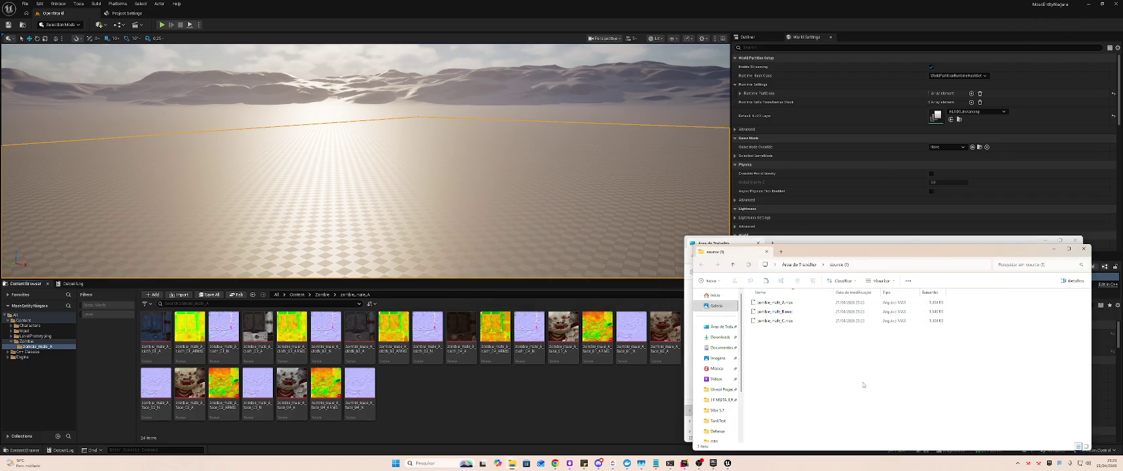
pyautogui.click(1084, 249)
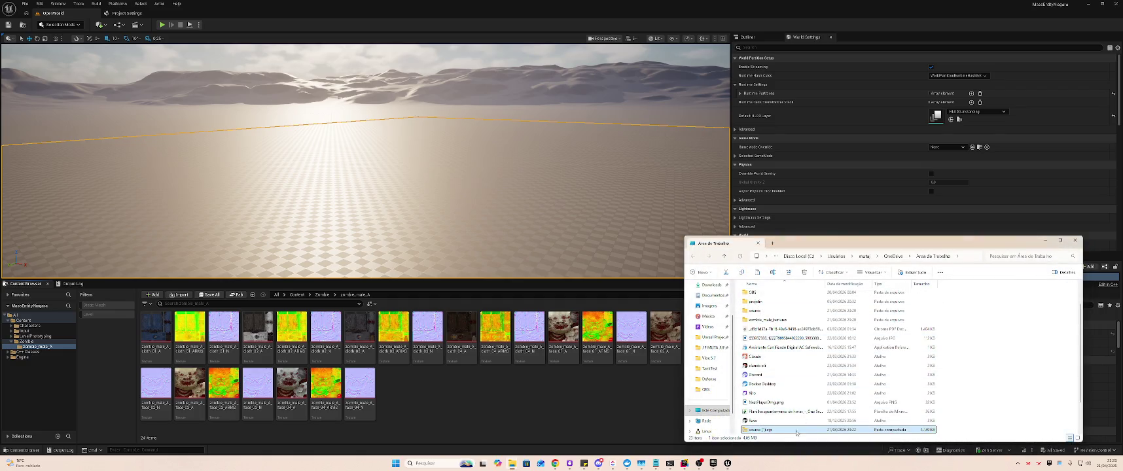
# - Delete the source (1).zip archive and leave Explorer for Unreal
pyautogui.scroll(-1, 804, 425)
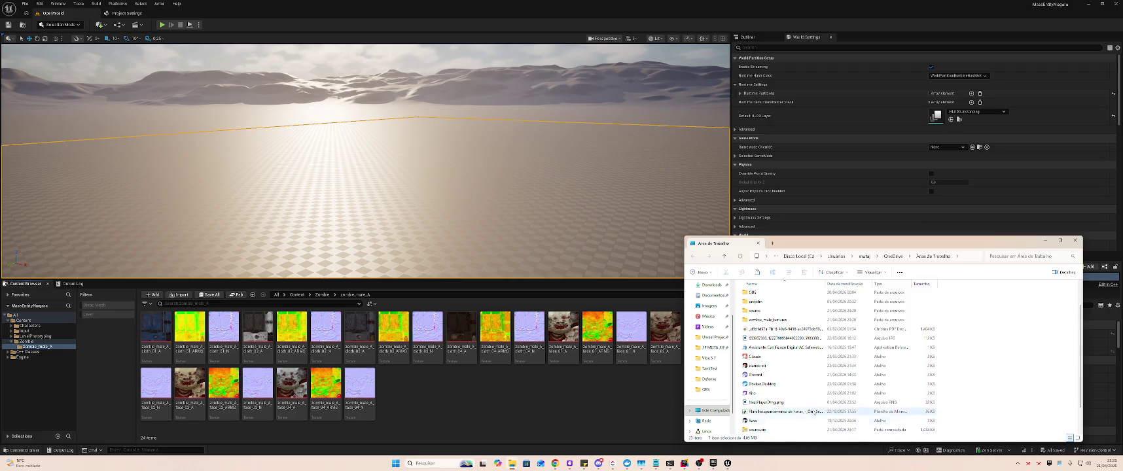
pyautogui.press('Delete')
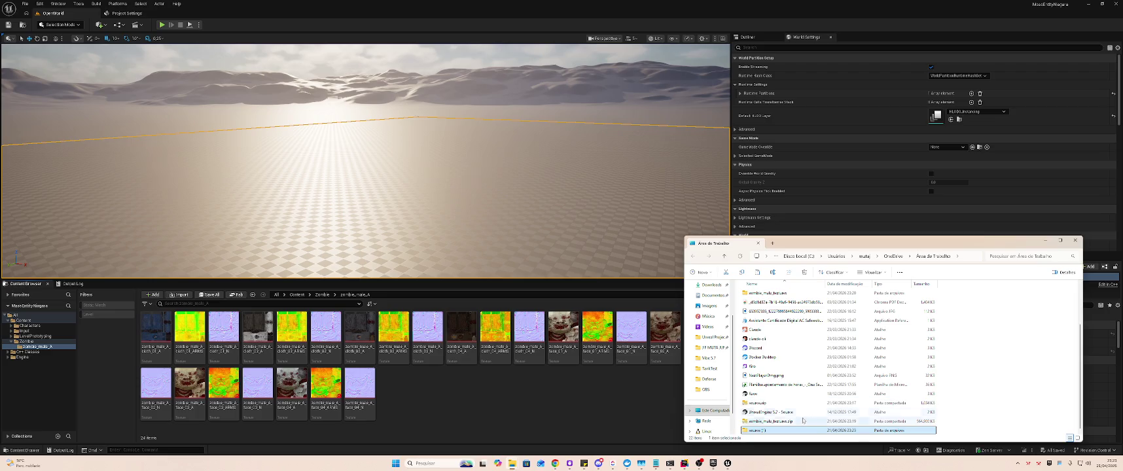
pyautogui.hotkey('alt', 'Tab')
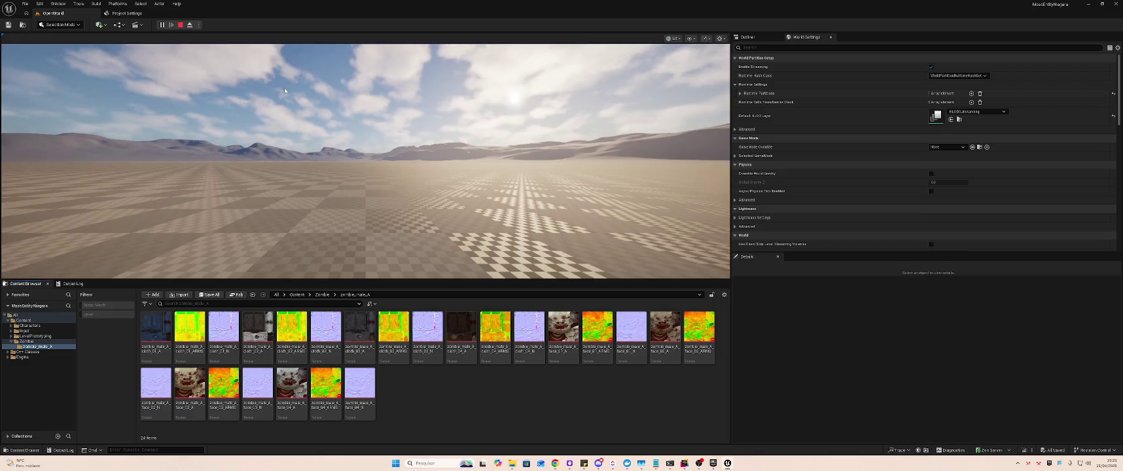
# - Stop the play-in-editor session and list the Zombie folder's six assets
pyautogui.click(287, 85)
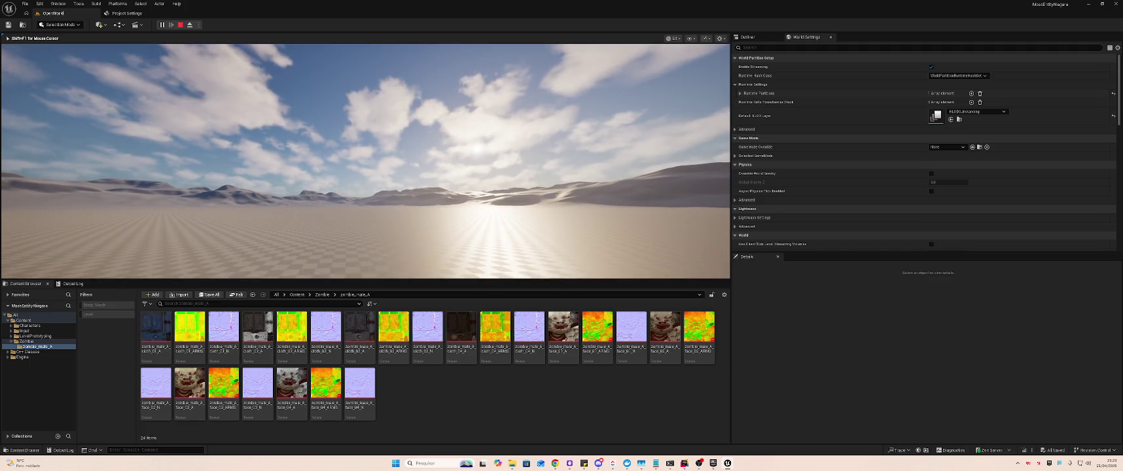
pyautogui.press('Escape')
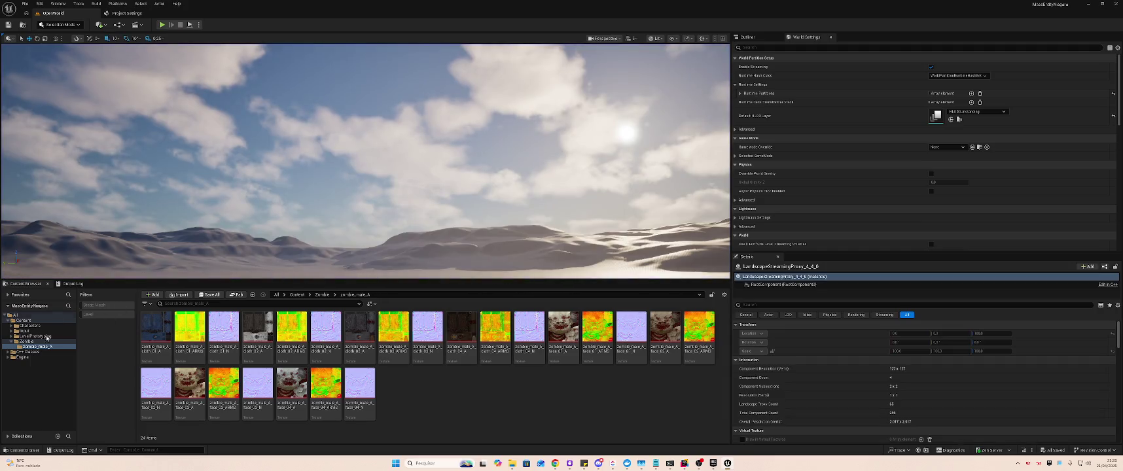
pyautogui.click(23, 341)
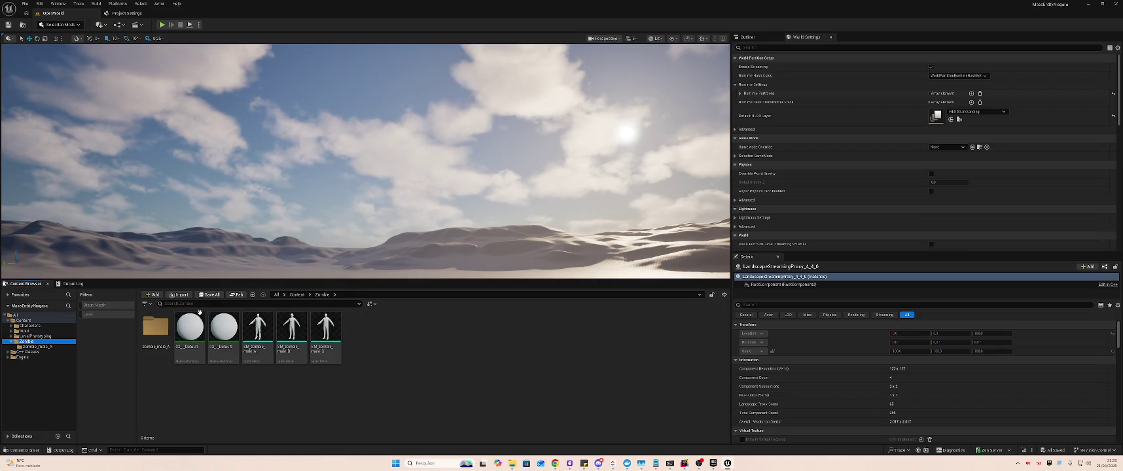
pyautogui.click(258, 330)
pyautogui.moveTo(375, 211); pyautogui.dragTo(375, 211)
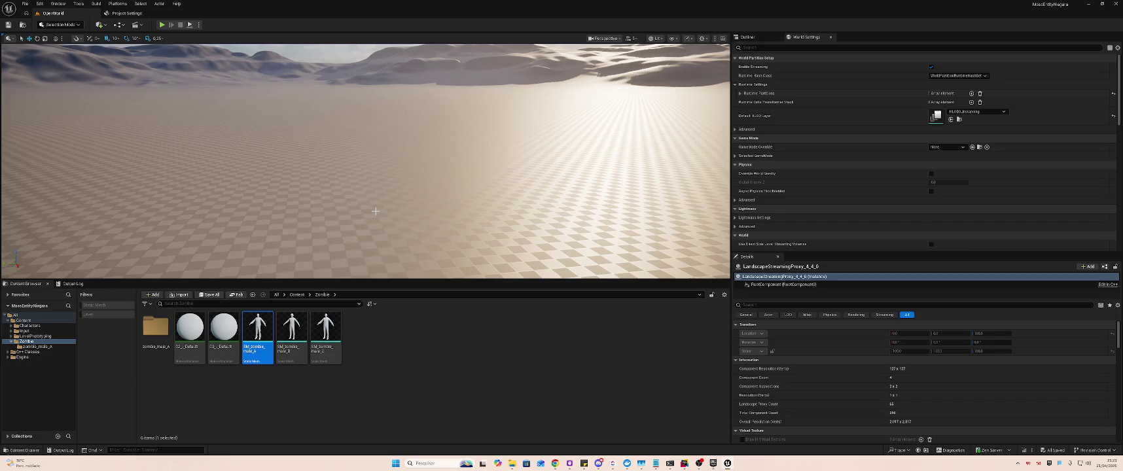
# - Open a new Chrome window and move it toward the top-left
pyautogui.hotkey('alt', 'Tab')
pyautogui.hotkey('alt', 'Tab')
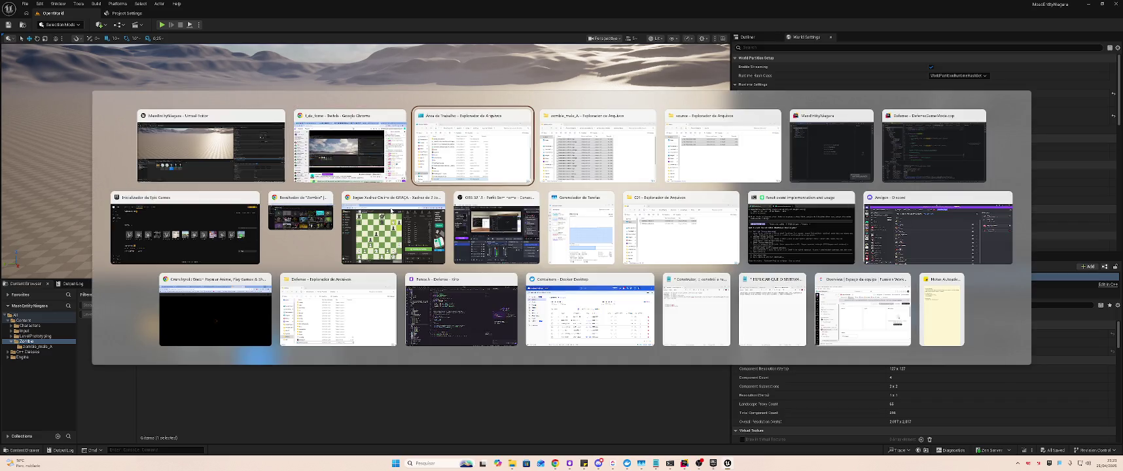
pyautogui.press('Escape')
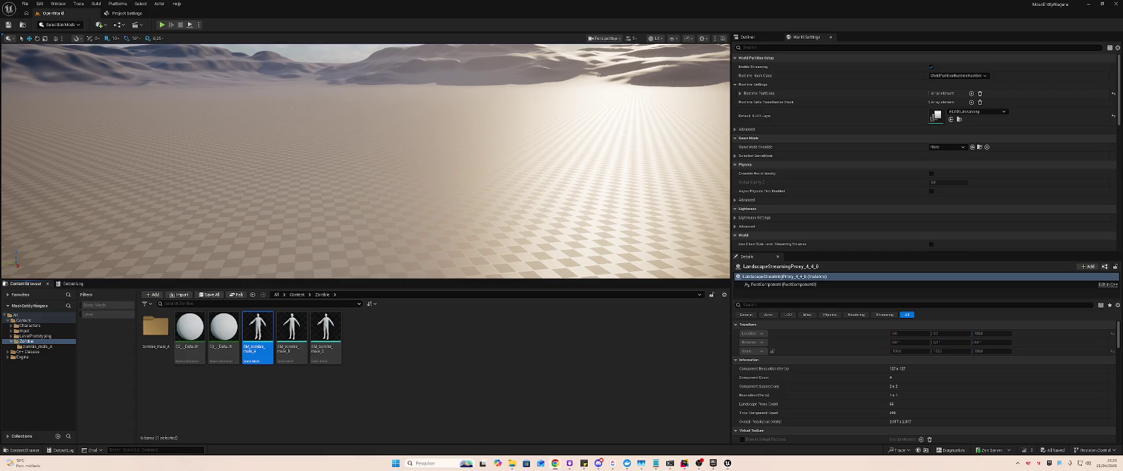
pyautogui.hotkey('alt', 'Tab')
pyautogui.moveTo(526, 162); pyautogui.dragTo(383, 121)
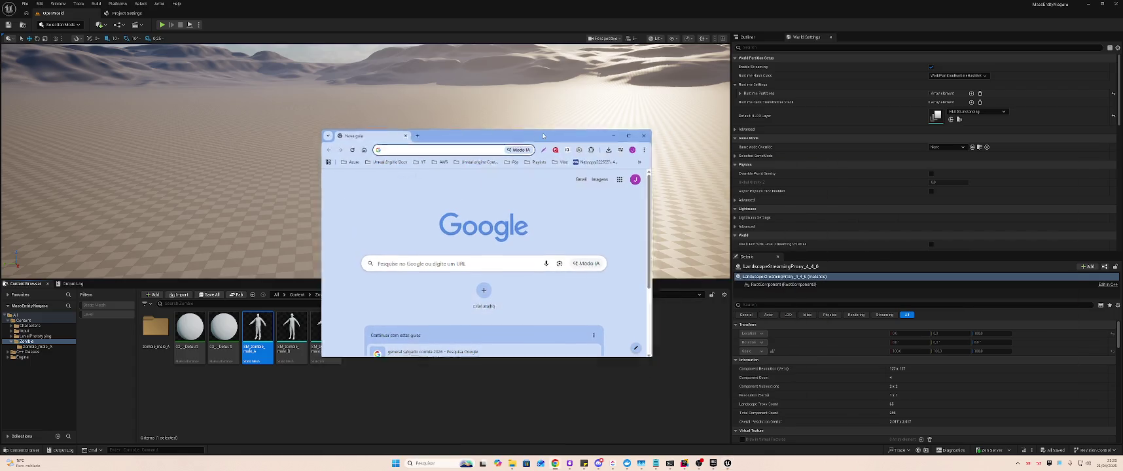
# - Maximize Chrome, load mixamo.com, then return to the Unreal editor
pyautogui.doubleClick(383, 121)
pyautogui.write('mixamo.com')
pyautogui.press('Return')
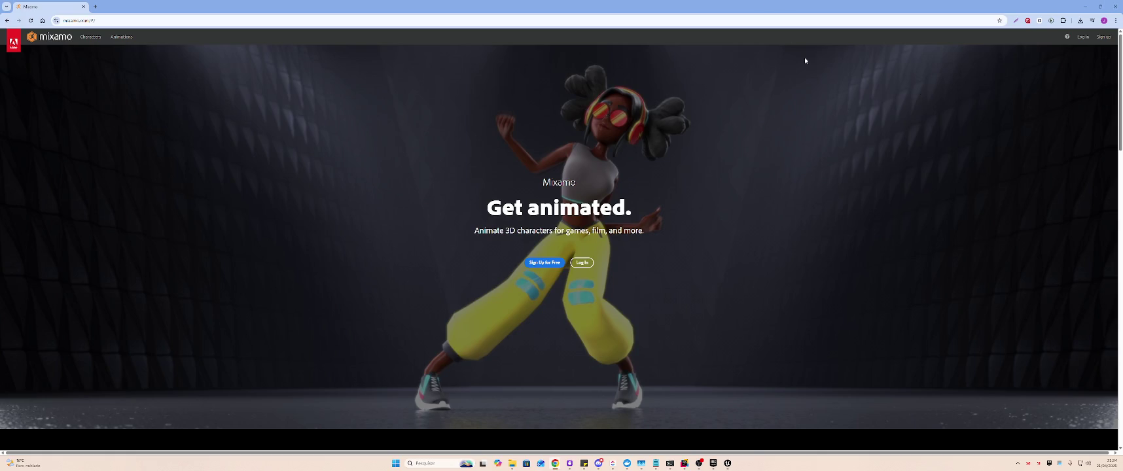
pyautogui.hotkey('alt', 'Tab')
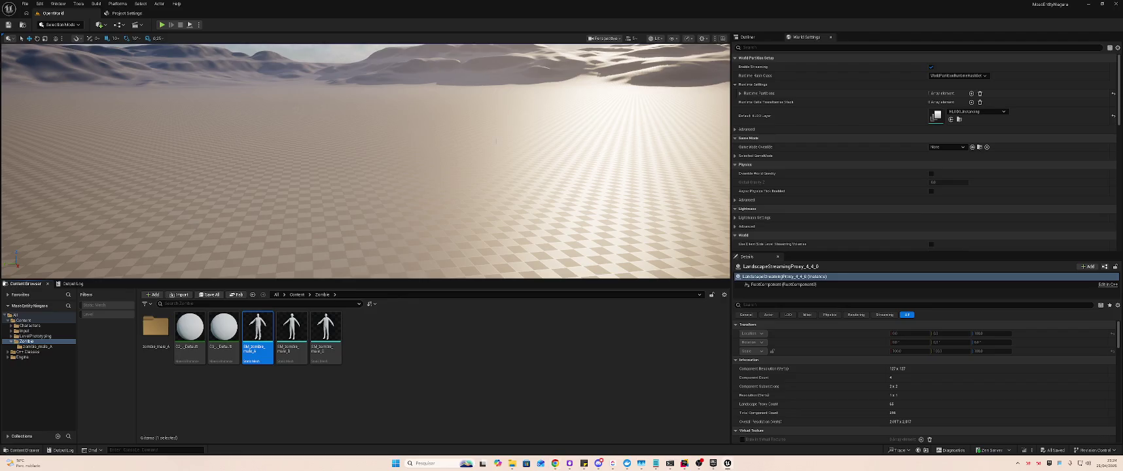
# - Set the default material instance's preview mesh to SM_zombie_male_A and save it
pyautogui.doubleClick(190, 325)
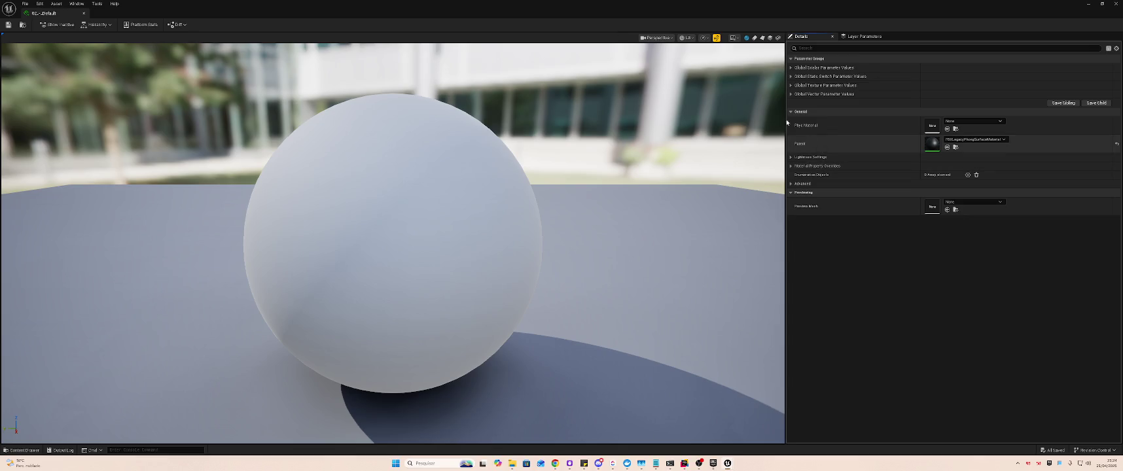
pyautogui.click(974, 202)
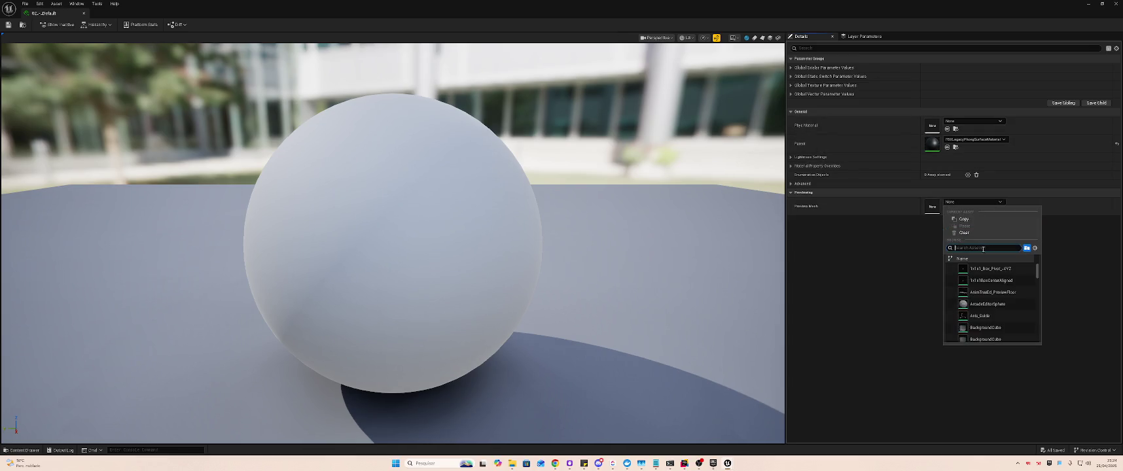
pyautogui.scroll(-2, 994, 282)
pyautogui.click(992, 248)
pyautogui.write('zom')
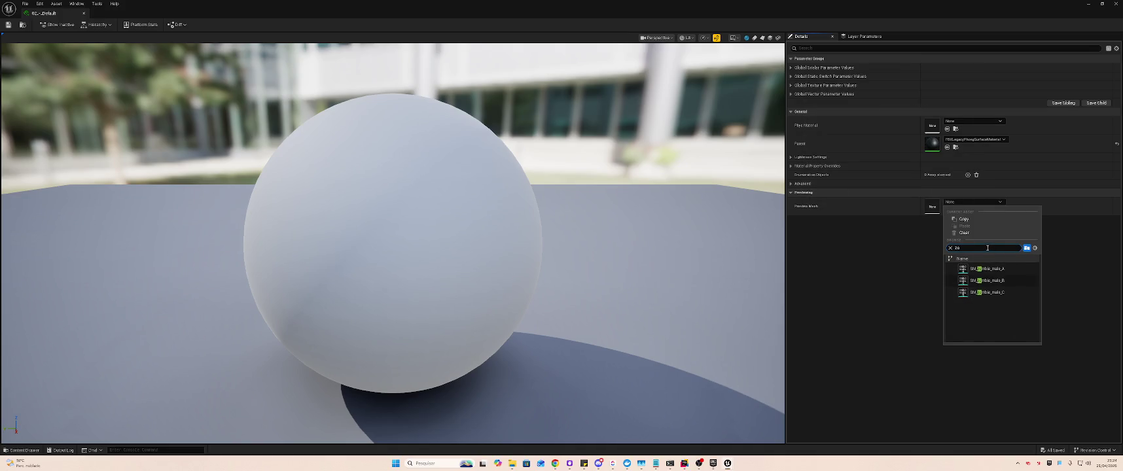
pyautogui.click(992, 270)
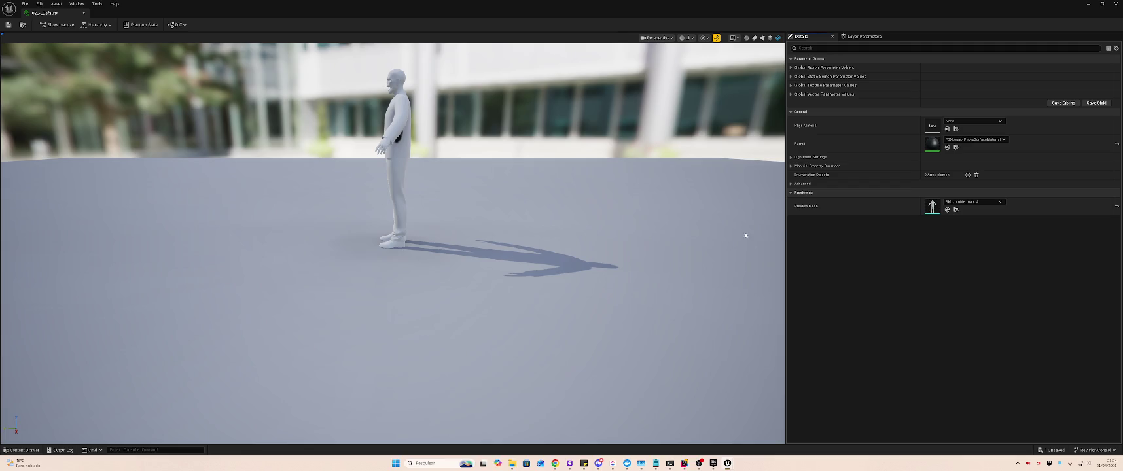
pyautogui.hotkey('ctrl', 's')
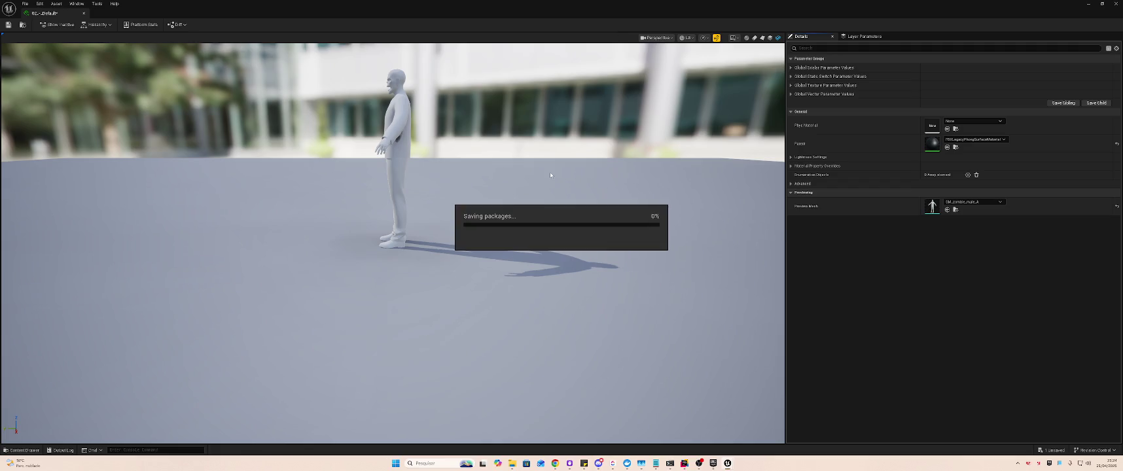
# - Leave the parent material unchanged, close the editor, and open the zombie_male_A texture folder
pyautogui.click(965, 139)
pyautogui.moveTo(1037, 216); pyautogui.dragTo(1039, 288)
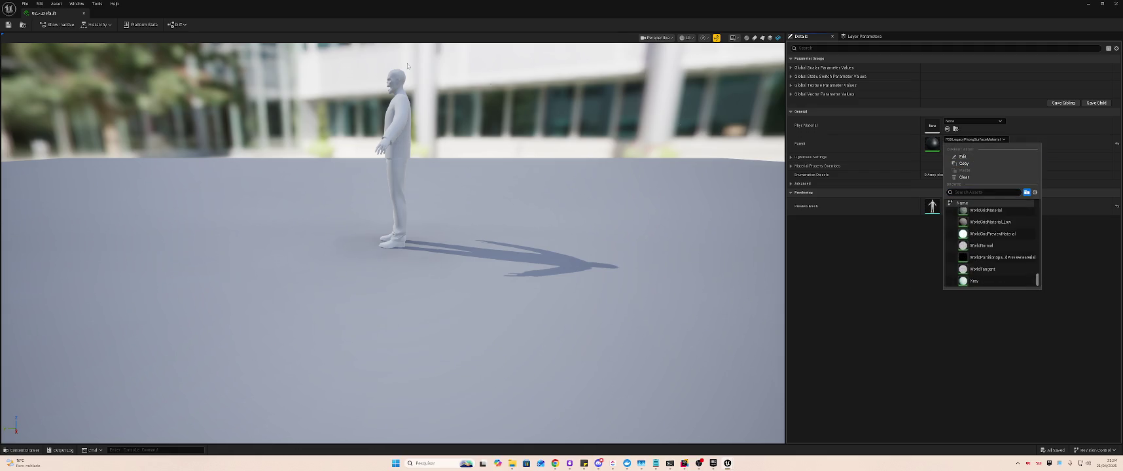
pyautogui.click(550, 84)
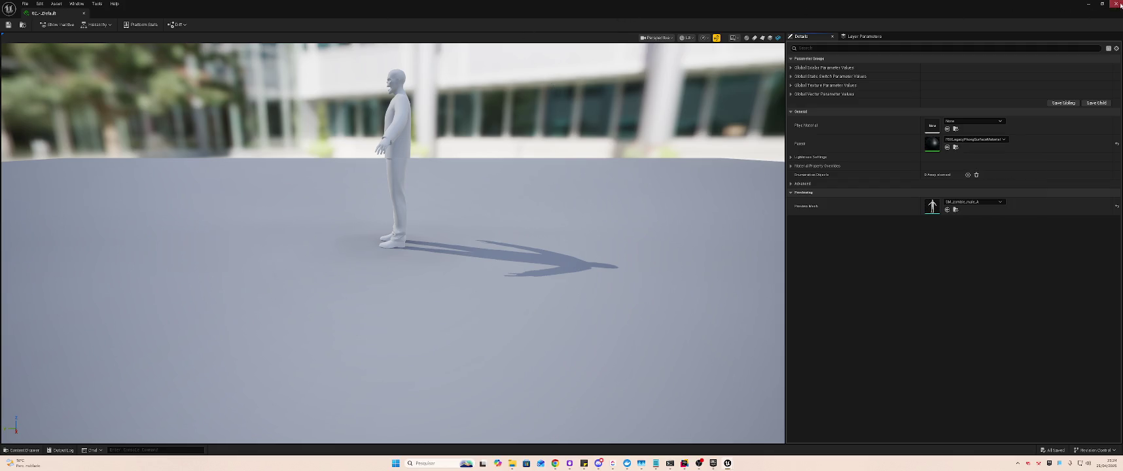
pyautogui.click(1121, 4)
pyautogui.doubleClick(165, 329)
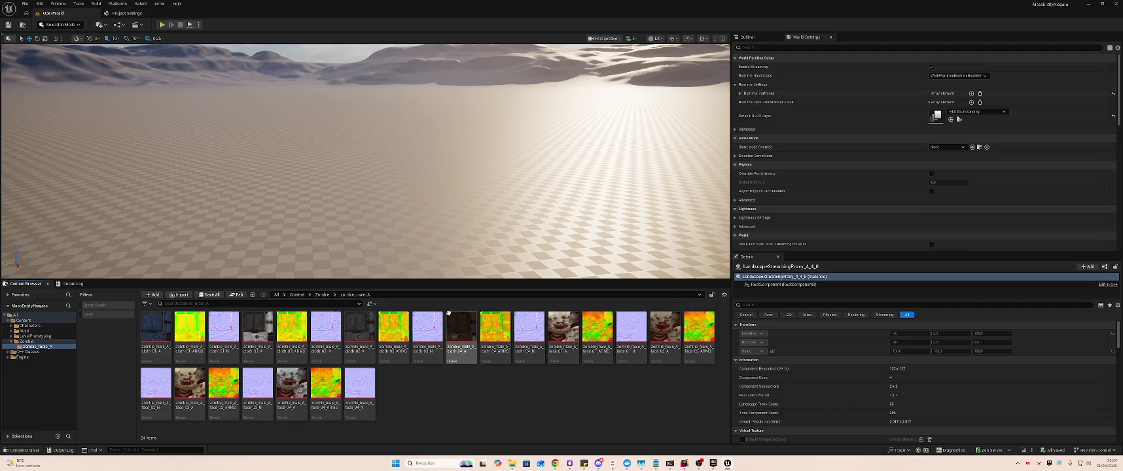
# - Reopen the default material instance in a floating editor and turn its preview front-on
pyautogui.click(149, 320)
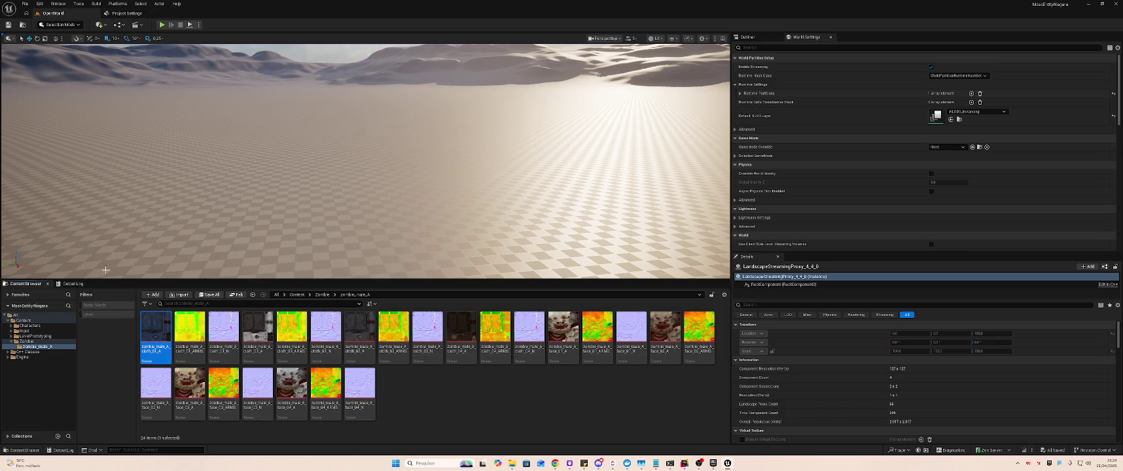
pyautogui.click(26, 341)
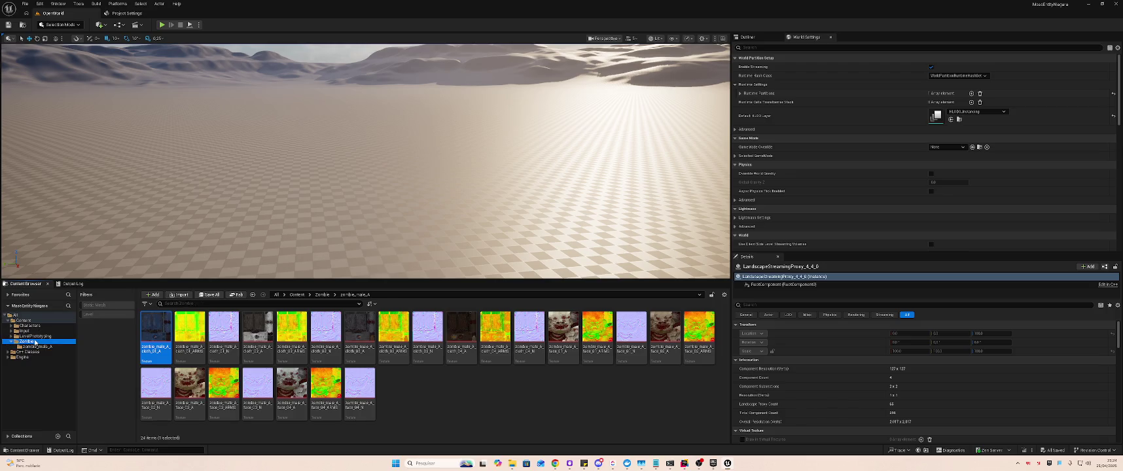
pyautogui.click(190, 329)
pyautogui.doubleClick(190, 330)
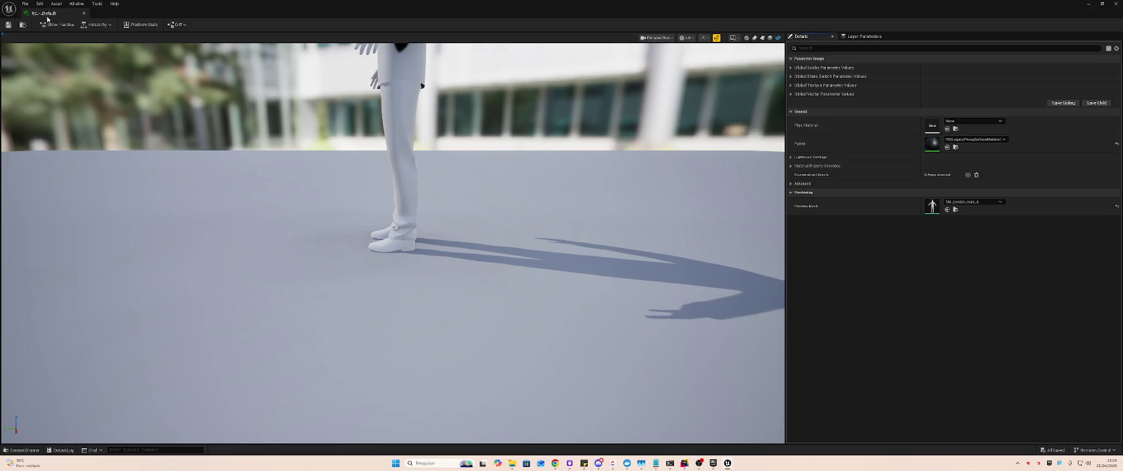
pyautogui.moveTo(47, 18)
pyautogui.mouseDown()
pyautogui.moveTo(192, 39)
pyautogui.moveTo(125, 13)
pyautogui.mouseUp()
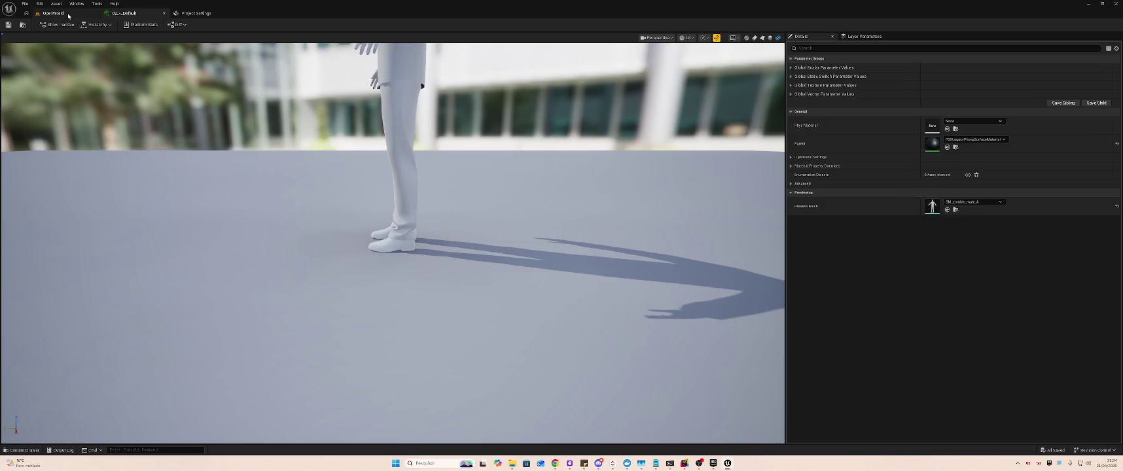
pyautogui.scroll(5, 217, 110)
pyautogui.scroll(-5, 227, 110)
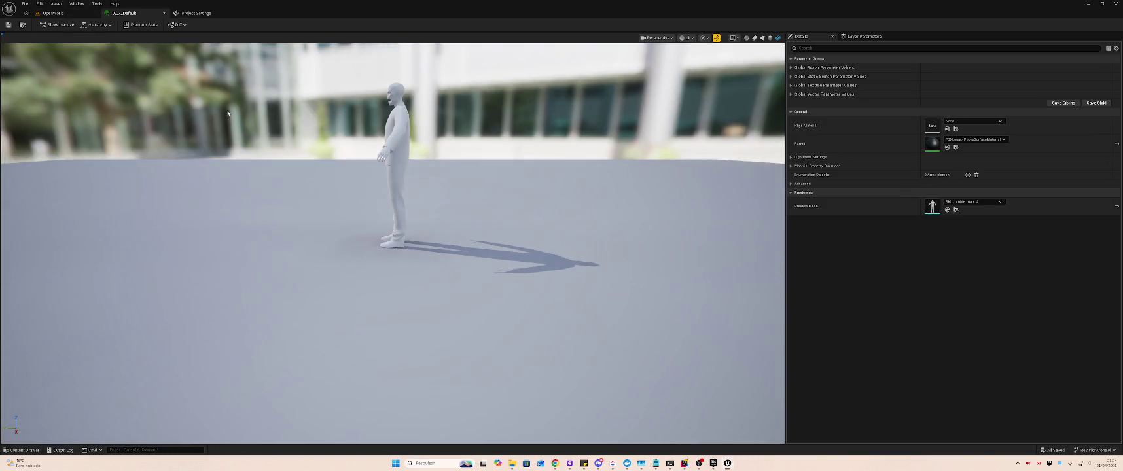
pyautogui.scroll(5, 227, 110)
pyautogui.scroll(-5, 226, 65)
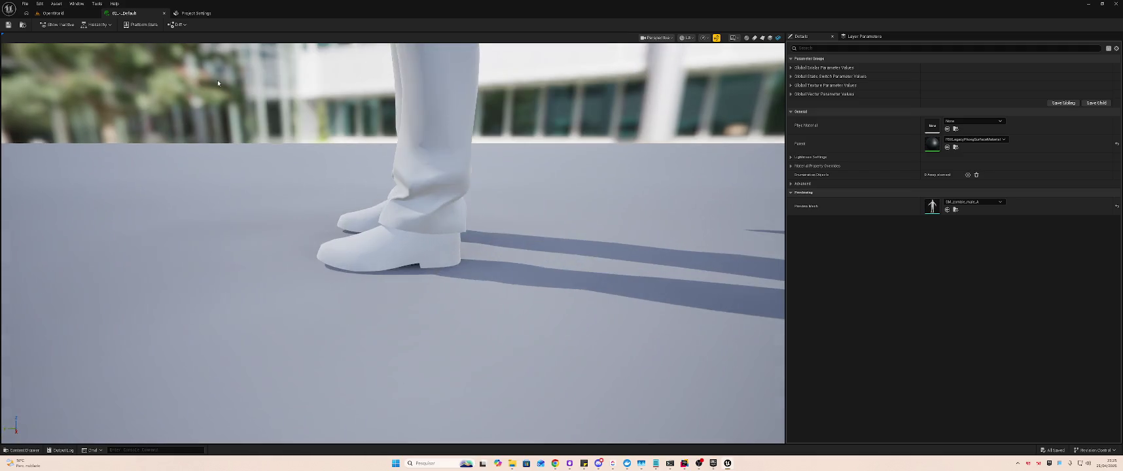
pyautogui.moveTo(226, 65)
pyautogui.mouseDown()
pyautogui.moveTo(320, 66)
pyautogui.moveTo(347, 92)
pyautogui.moveTo(383, 100)
pyautogui.mouseUp()
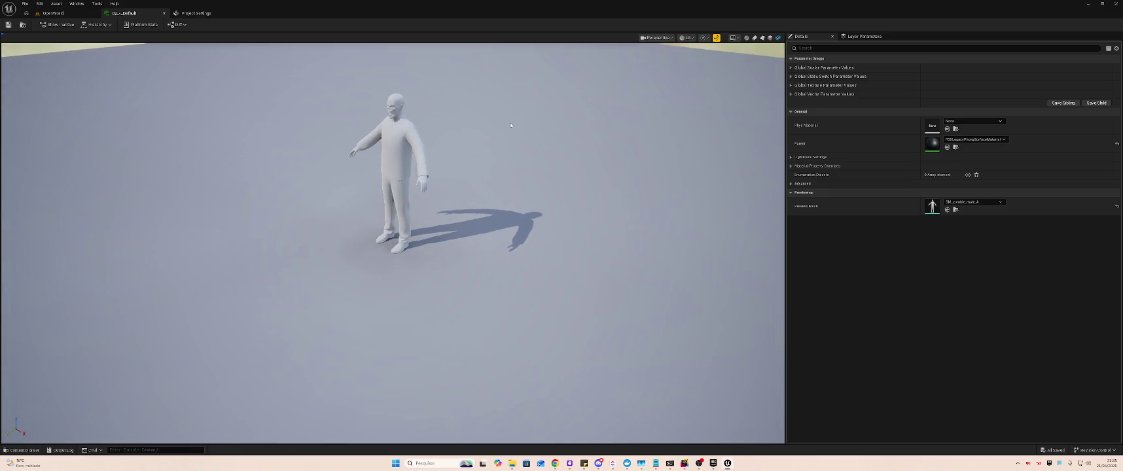
# - Try making 02_-_Default the parent, dismiss the warning, and return to the OpenWorld level
pyautogui.click(954, 140)
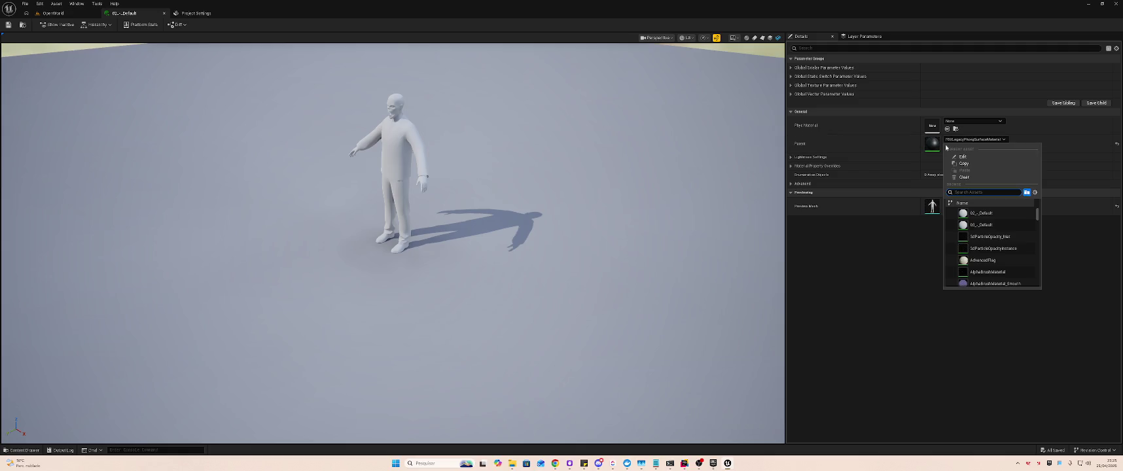
pyautogui.click(1018, 212)
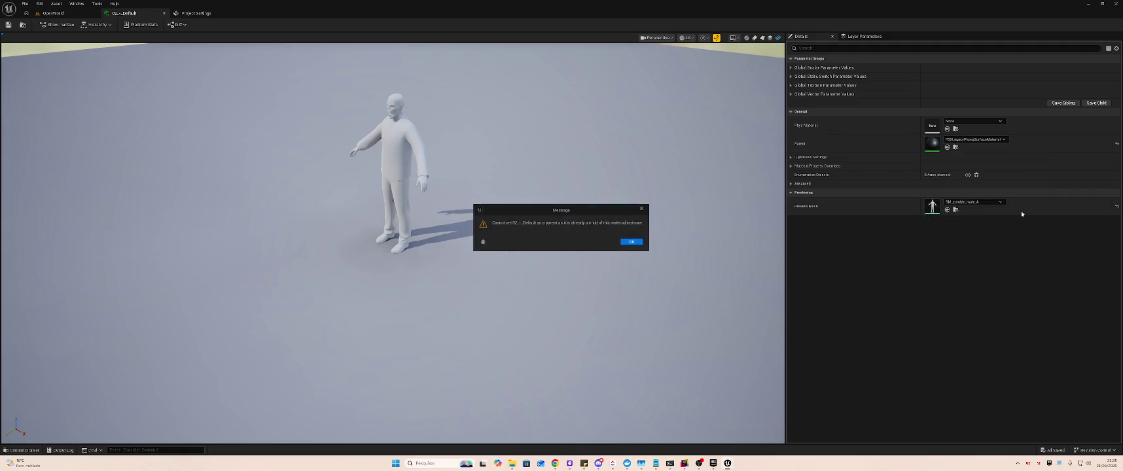
pyautogui.press('Return')
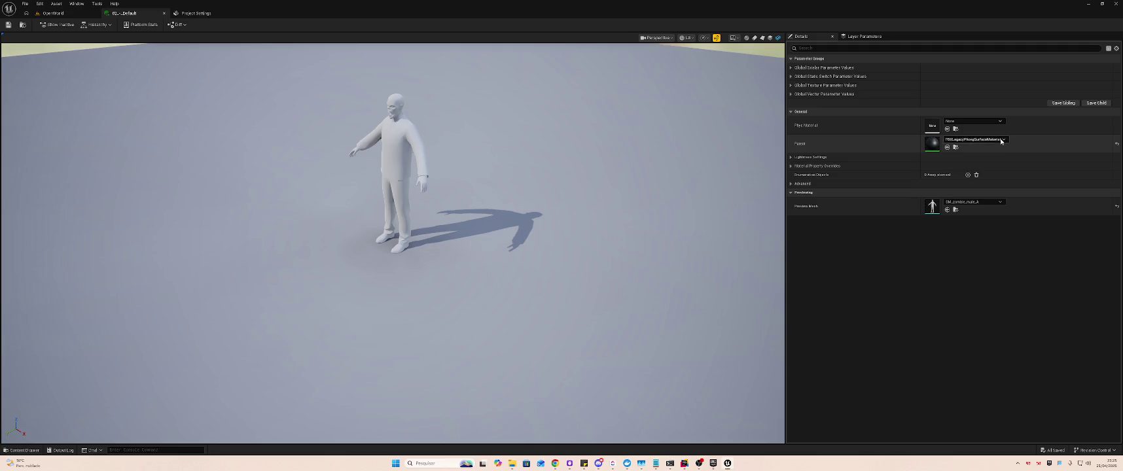
pyautogui.click(975, 139)
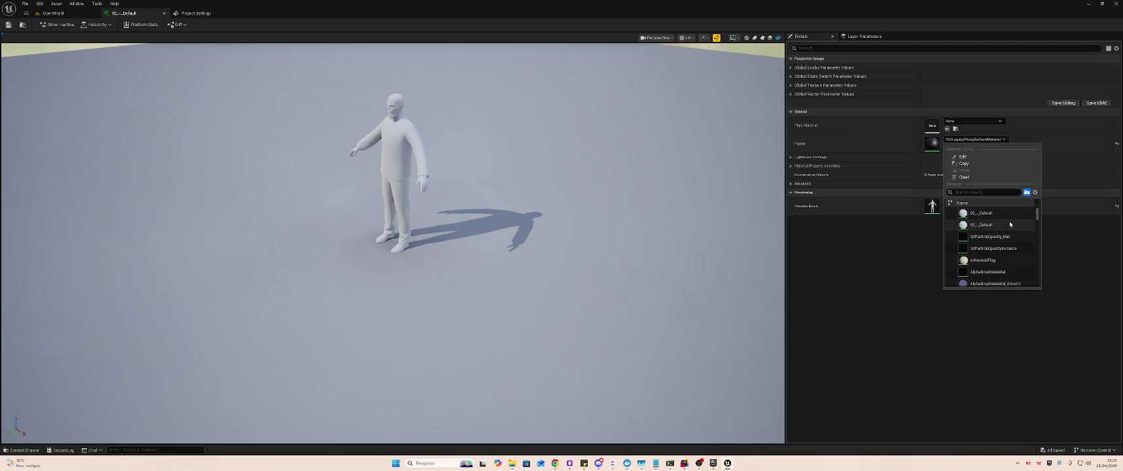
pyautogui.moveTo(1038, 217)
pyautogui.mouseDown()
pyautogui.moveTo(1038, 255)
pyautogui.moveTo(1040, 196)
pyautogui.mouseUp()
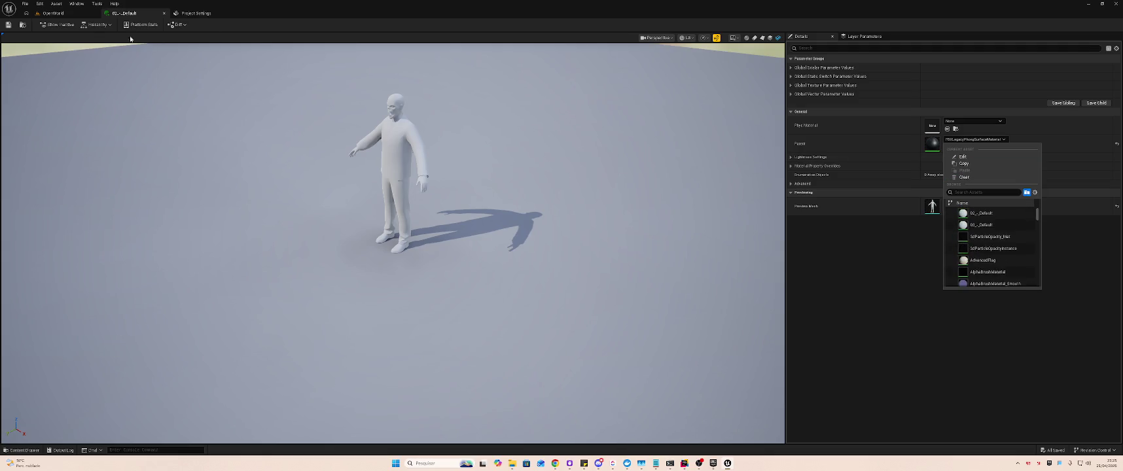
pyautogui.click(48, 13)
pyautogui.click(373, 303)
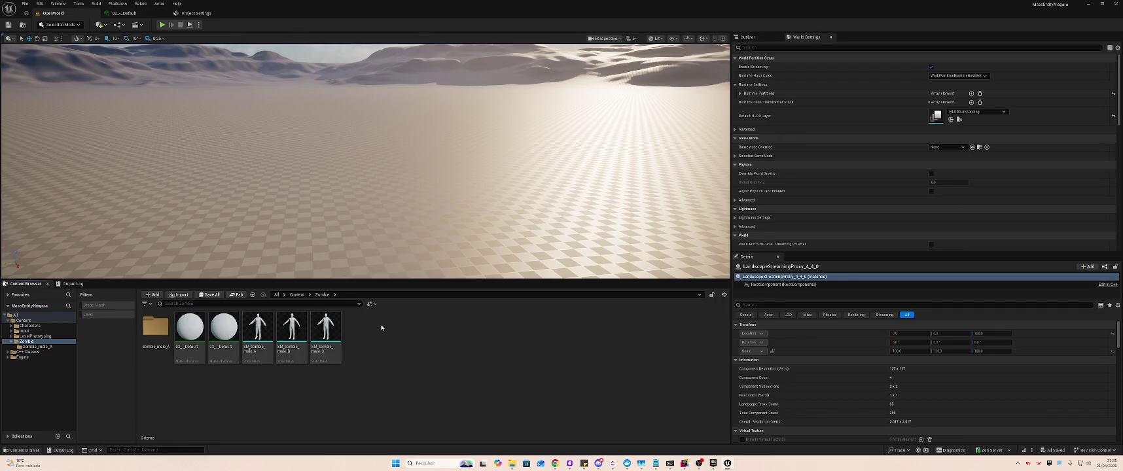
# - Create a new Material named zombie_male_a in the Zombie folder
pyautogui.rightClick(382, 328)
pyautogui.click(419, 160)
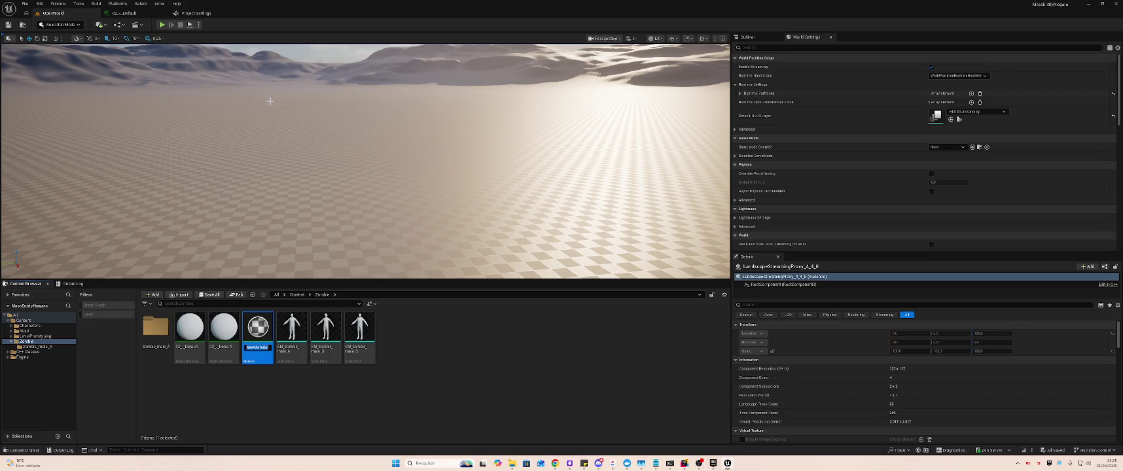
pyautogui.write('zomb')
pyautogui.press('Return')
# - Add the three zombie_male_A cloth textures to the material graph as Texture Sample nodes
pyautogui.doubleClick(155, 327)
pyautogui.click(155, 334)
pyautogui.keyDown('ctrl'); pyautogui.click(190, 330); pyautogui.keyUp('ctrl')
pyautogui.keyDown('ctrl'); pyautogui.click(223, 331); pyautogui.keyUp('ctrl')
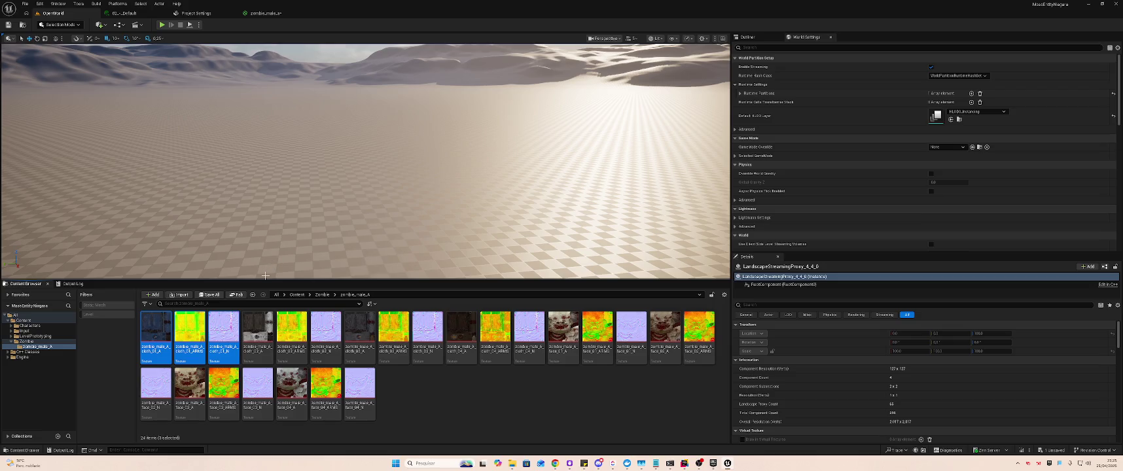
pyautogui.moveTo(223, 330); pyautogui.dragTo(259, 14)
pyautogui.moveTo(261, 11)
pyautogui.mouseDown()
pyautogui.moveTo(446, 143)
pyautogui.moveTo(458, 222)
pyautogui.moveTo(437, 96)
pyautogui.mouseUp()
pyautogui.moveTo(474, 164)
pyautogui.mouseDown()
pyautogui.moveTo(463, 168)
pyautogui.moveTo(463, 245)
pyautogui.mouseUp()
pyautogui.moveTo(449, 101)
pyautogui.mouseDown()
pyautogui.moveTo(420, 123)
pyautogui.moveTo(536, 89)
pyautogui.moveTo(479, 73)
pyautogui.moveTo(638, 90)
pyautogui.mouseUp()
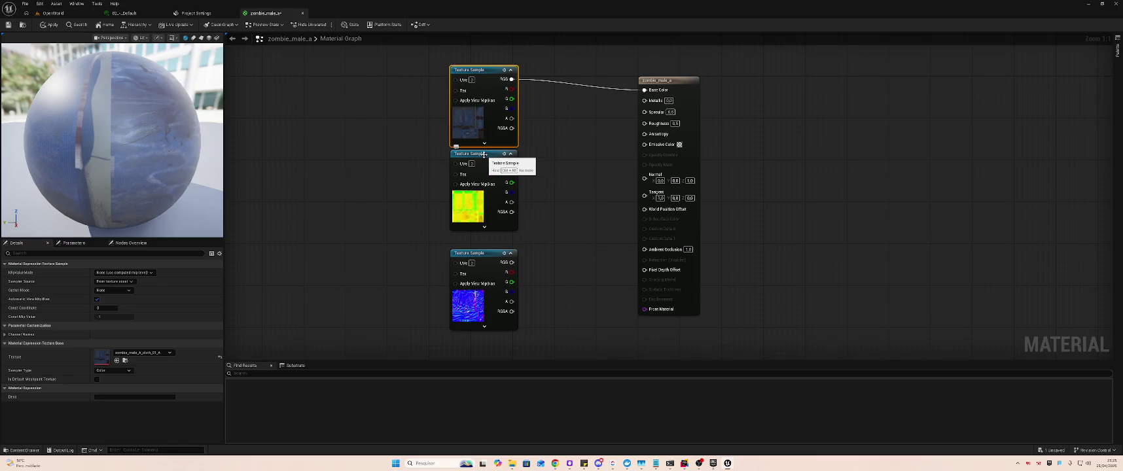
# - Wire the texture samples into Normal and Roughness and apply the zombie_male_a material
pyautogui.click(66, 14)
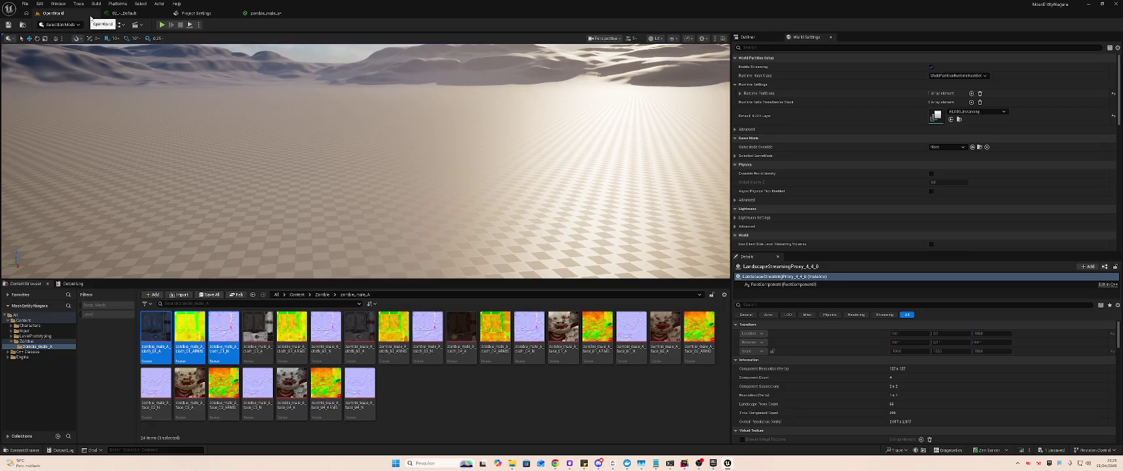
pyautogui.click(249, 12)
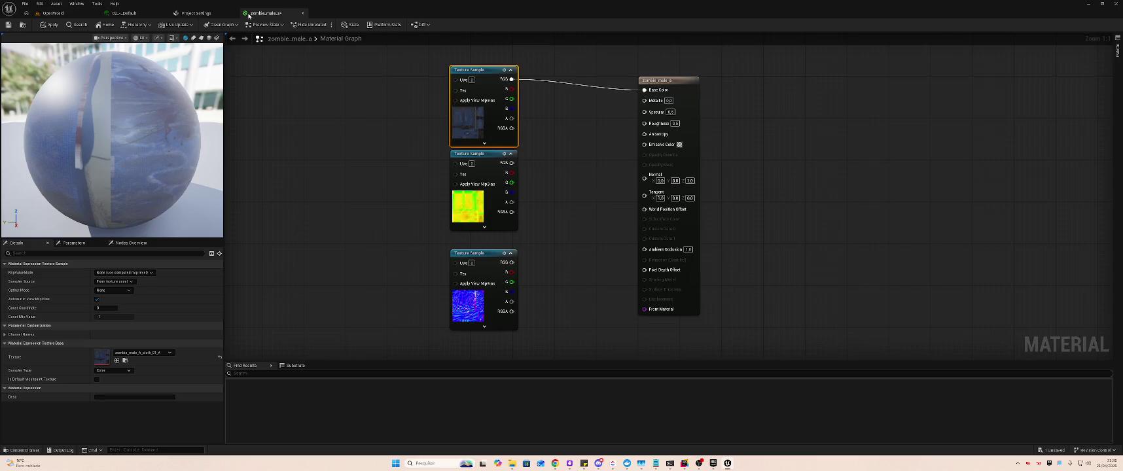
pyautogui.moveTo(512, 263); pyautogui.dragTo(641, 182)
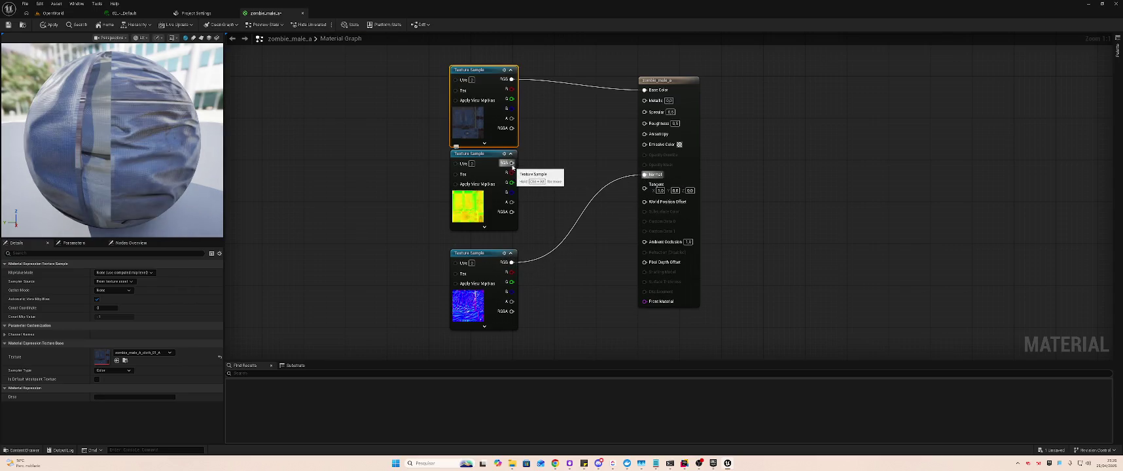
pyautogui.moveTo(511, 163)
pyautogui.mouseDown()
pyautogui.moveTo(591, 161)
pyautogui.moveTo(644, 123)
pyautogui.mouseUp()
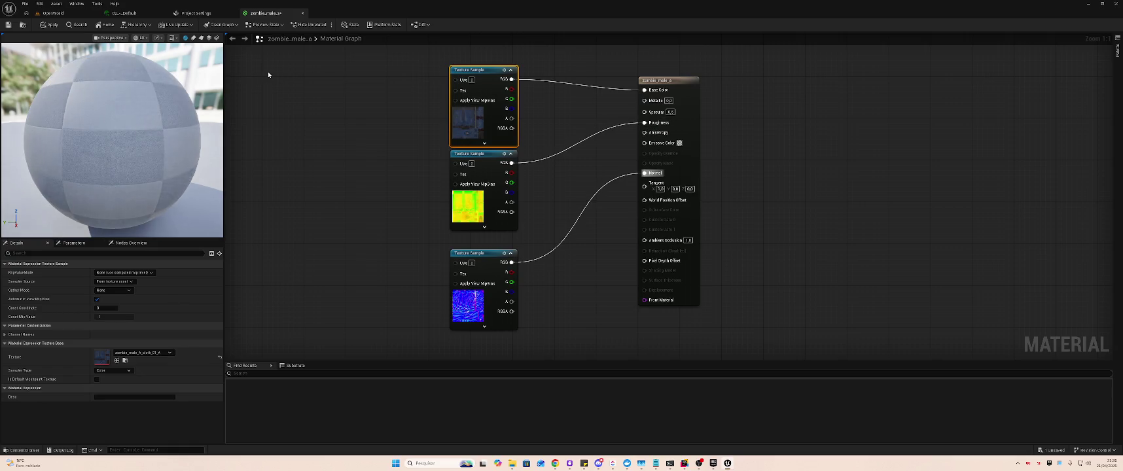
pyautogui.click(59, 24)
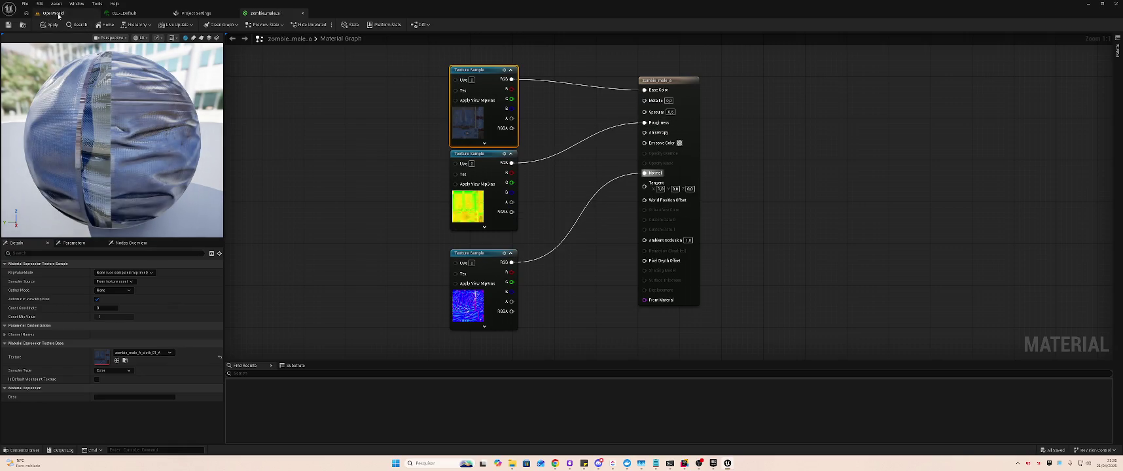
pyautogui.click(52, 13)
# - Set the 02_-_Default instance's parent to zombie_male_a, reframe the dark zombie preview, and save
pyautogui.click(122, 13)
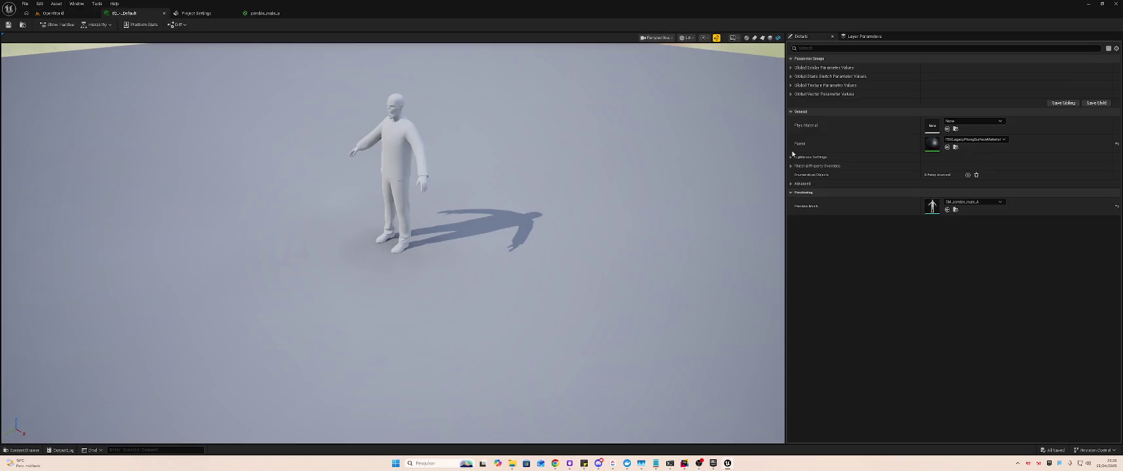
pyautogui.click(974, 139)
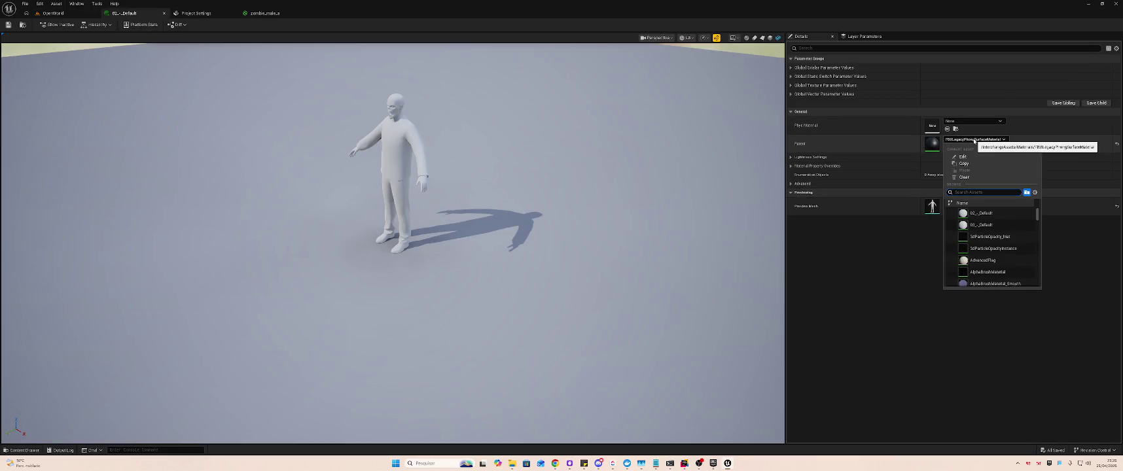
pyautogui.write('zomb')
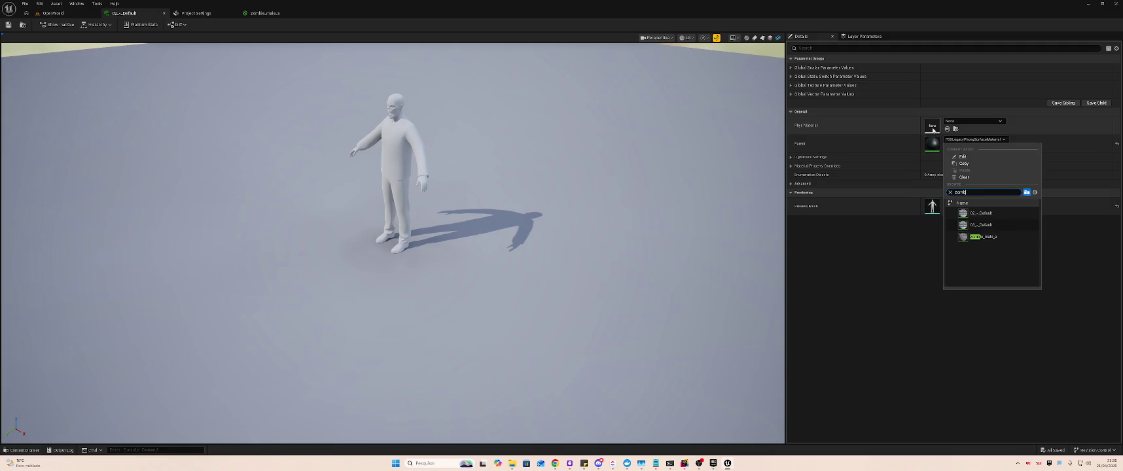
pyautogui.click(981, 236)
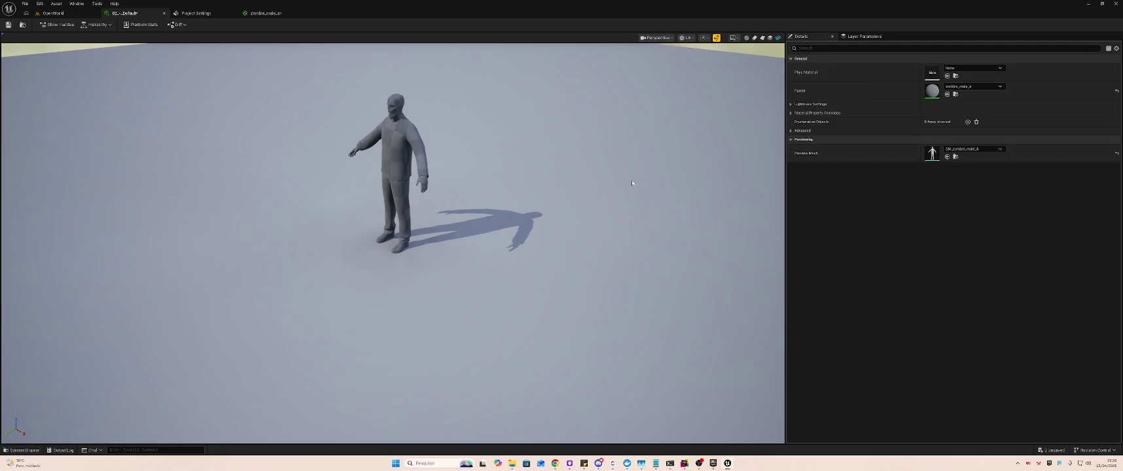
pyautogui.scroll(3, 652, 186)
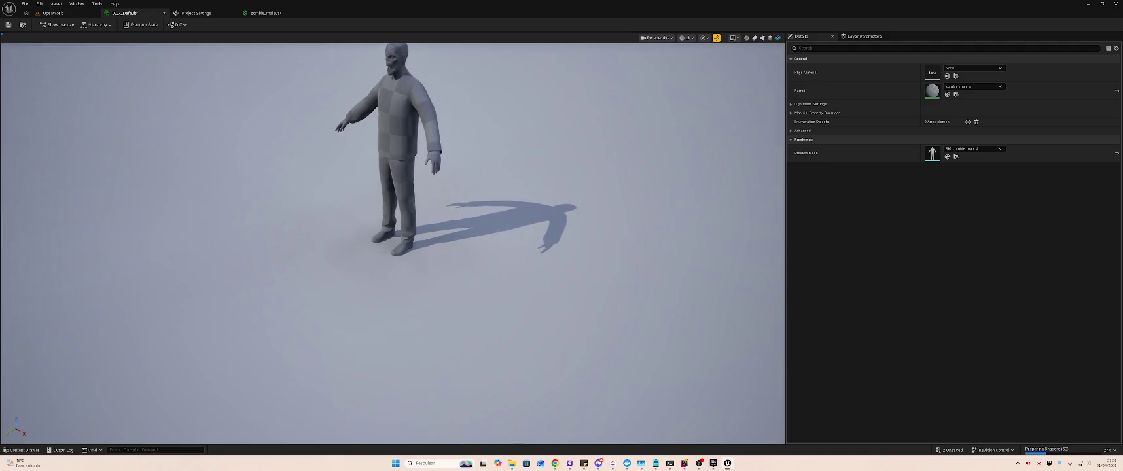
pyautogui.moveTo(422, 168); pyautogui.dragTo(497, 144)
pyautogui.moveTo(423, 168); pyautogui.dragTo(423, 176)
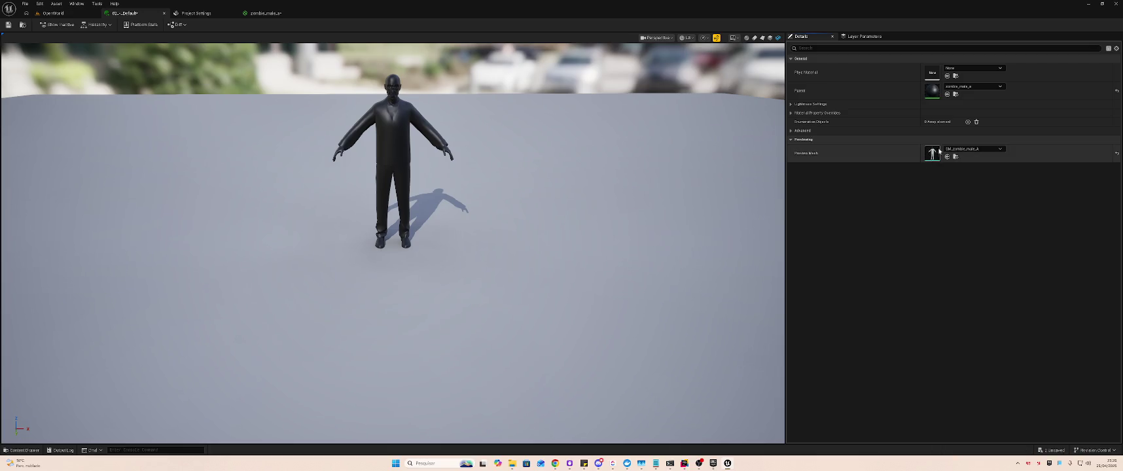
pyautogui.hotkey('ctrl', 's')
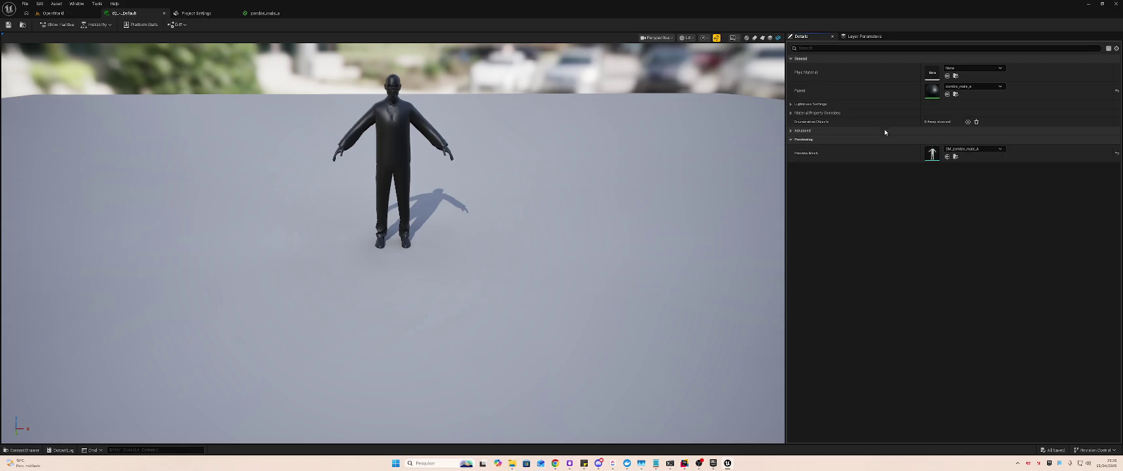
# - Open the SM_zombie_male_A mesh editor and select the zombie_male_A_face_04_N texture
pyautogui.click(268, 13)
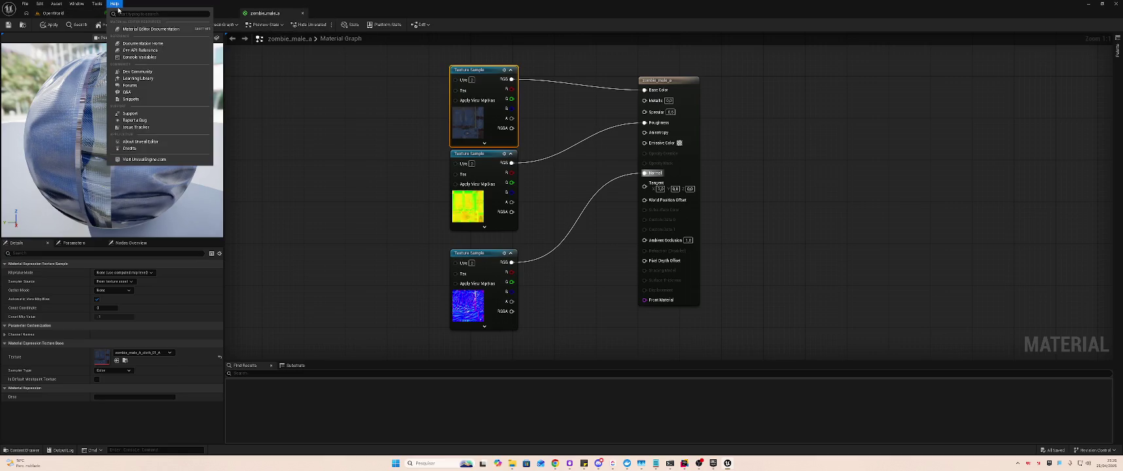
pyautogui.click(57, 14)
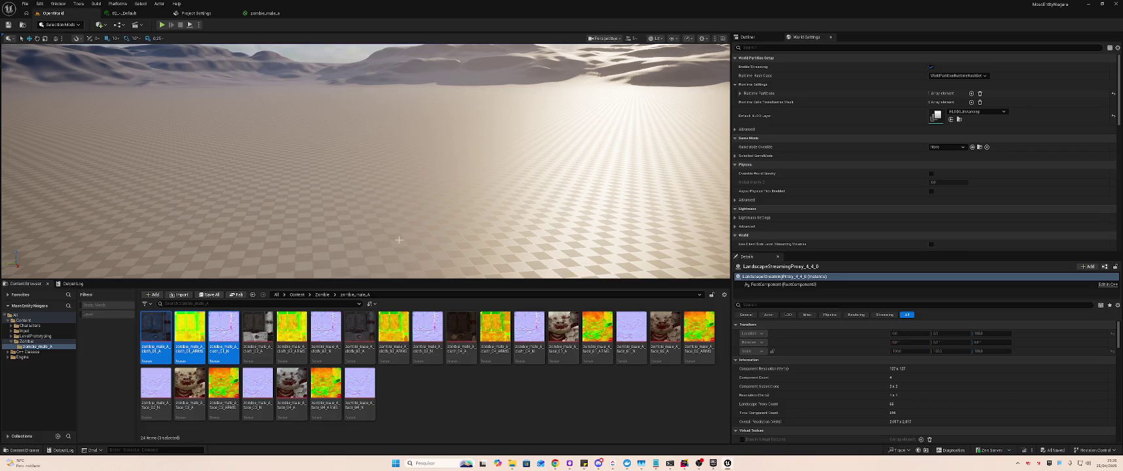
pyautogui.click(27, 341)
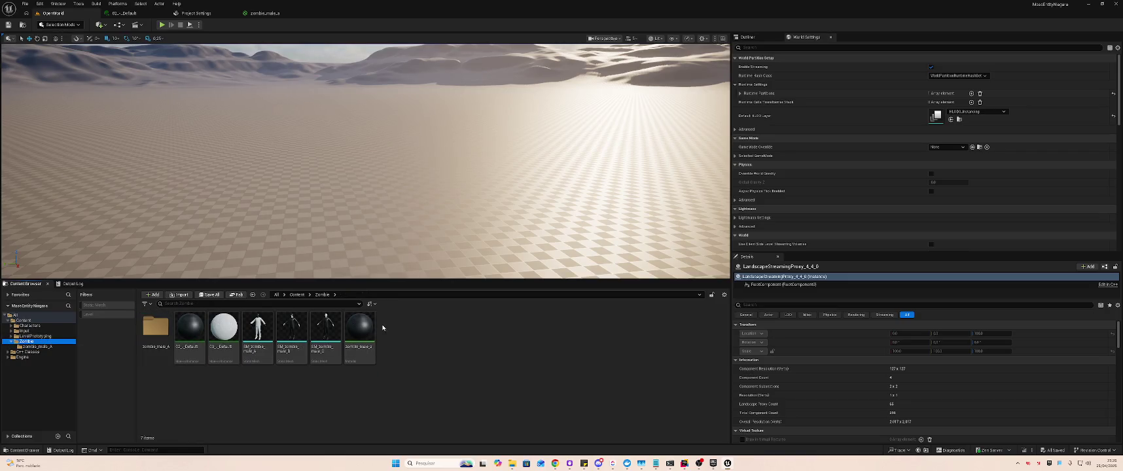
pyautogui.click(255, 331)
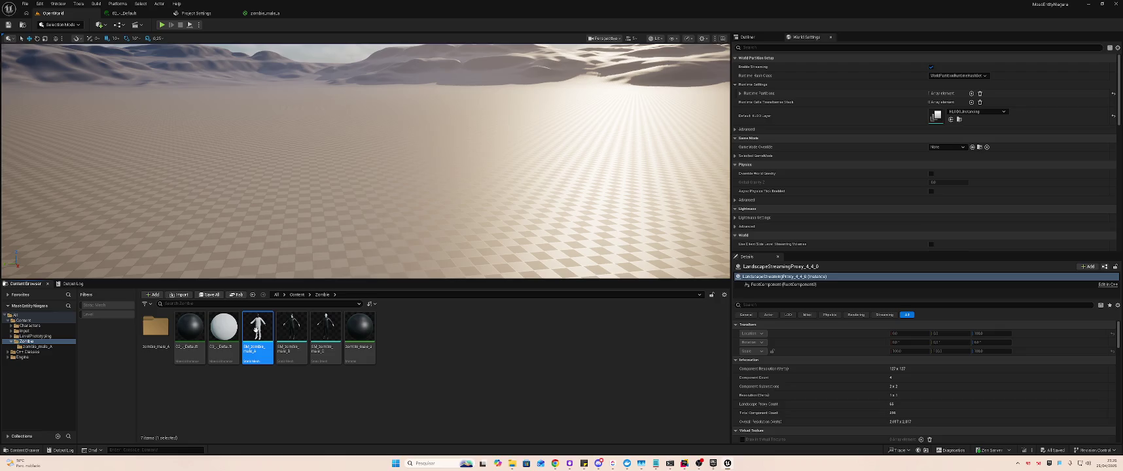
pyautogui.doubleClick(256, 331)
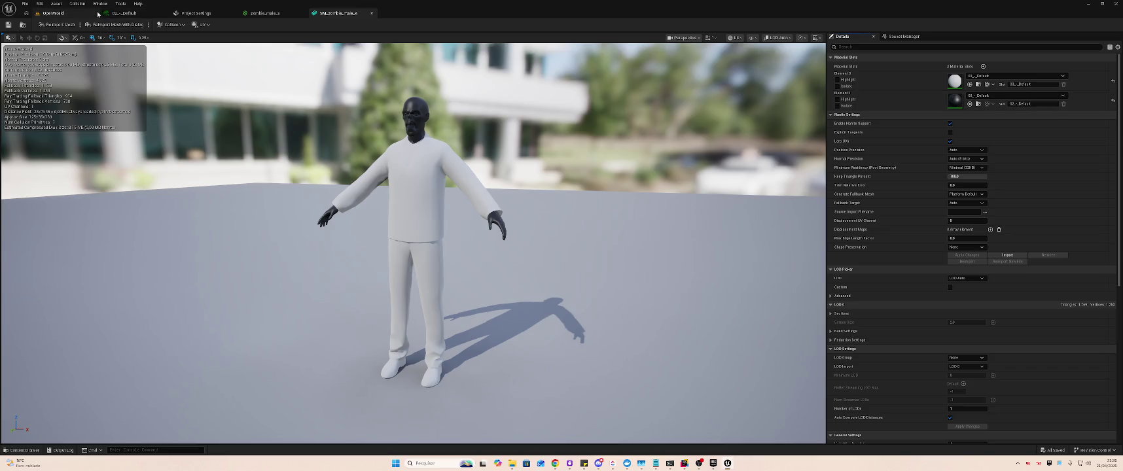
pyautogui.click(77, 15)
pyautogui.doubleClick(156, 326)
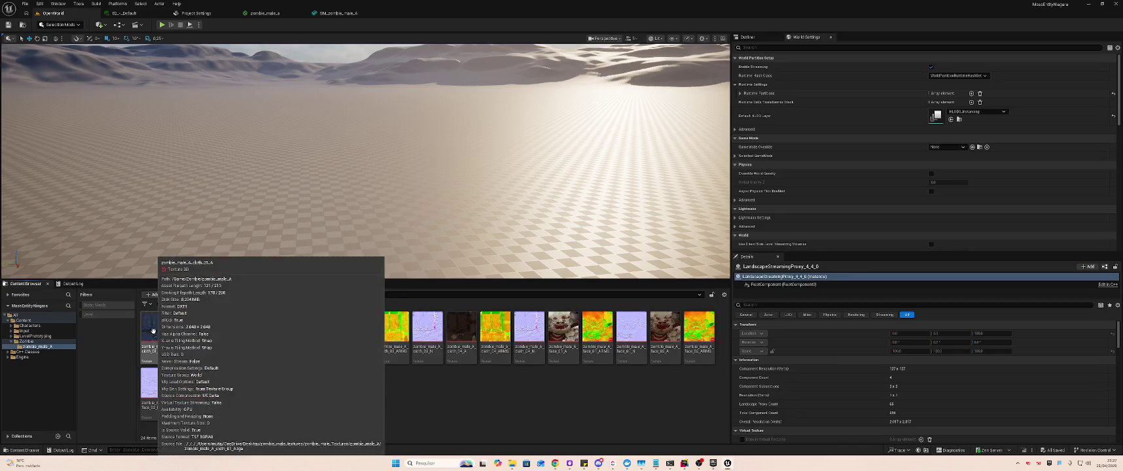
pyautogui.click(366, 385)
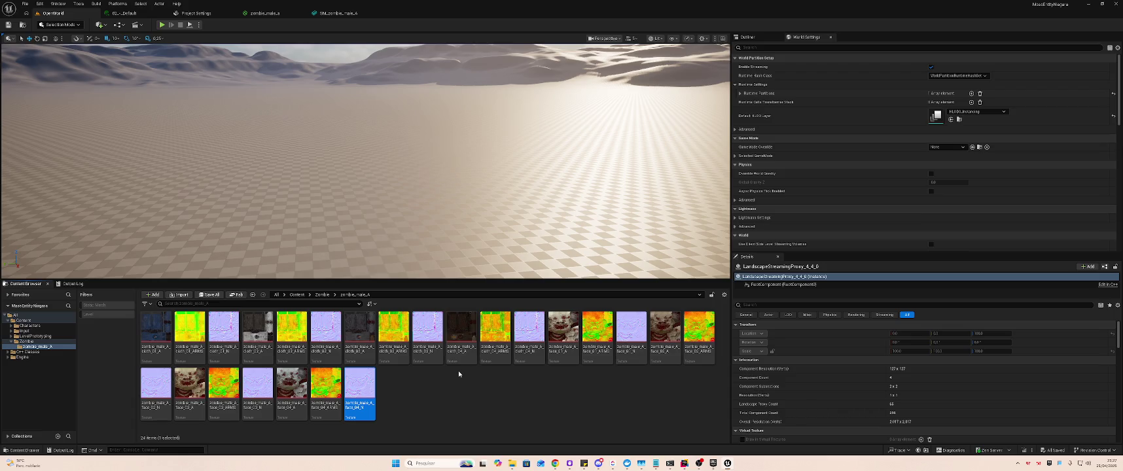
# - Open another Default material instance from the Zombie folder in its editor
pyautogui.click(123, 13)
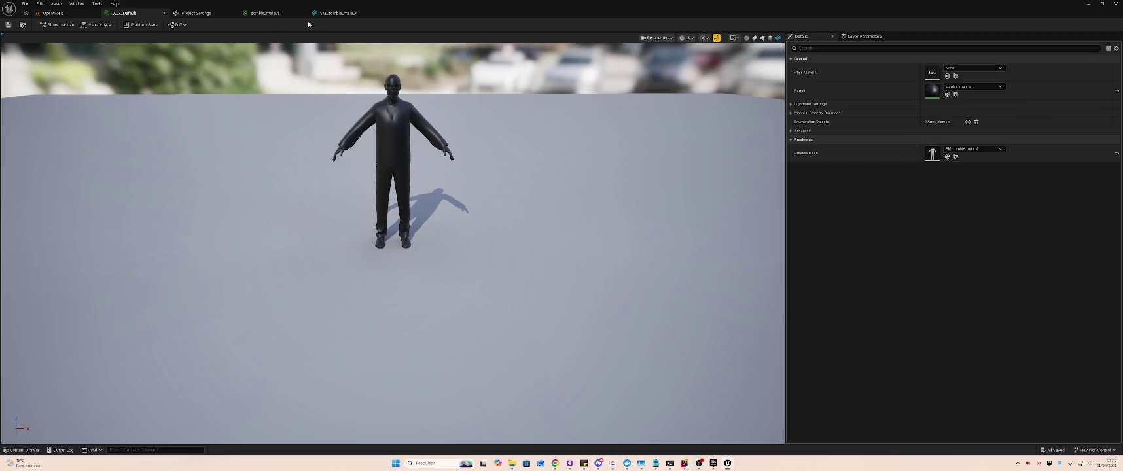
pyautogui.click(331, 13)
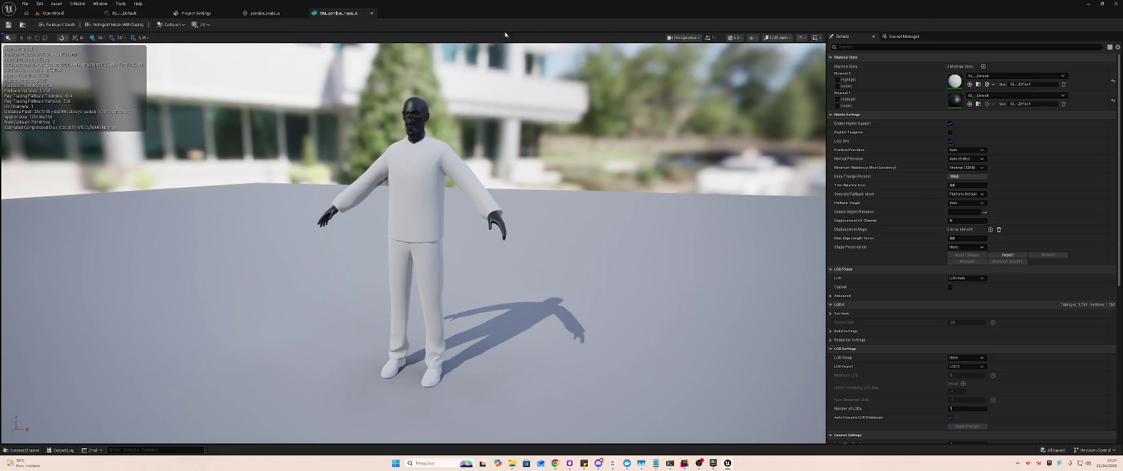
pyautogui.click(151, 14)
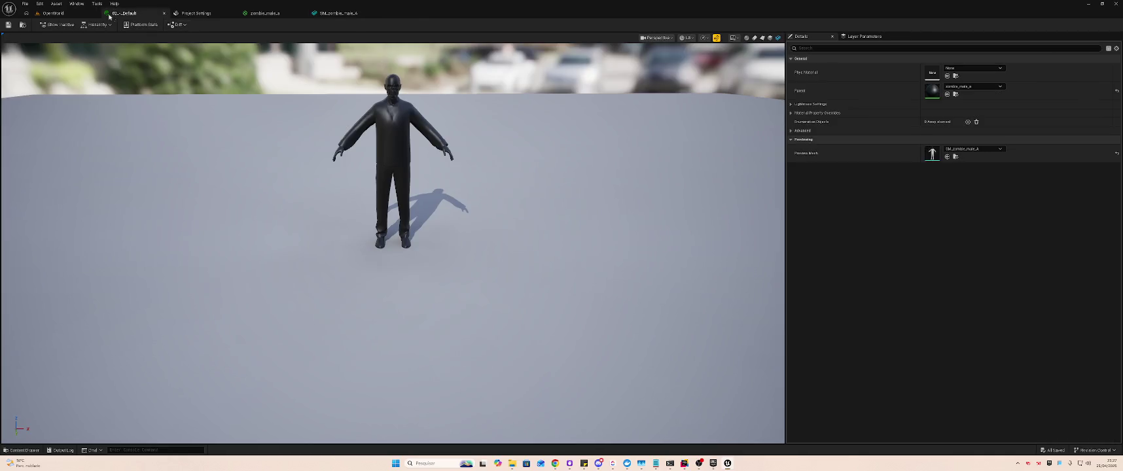
pyautogui.click(56, 13)
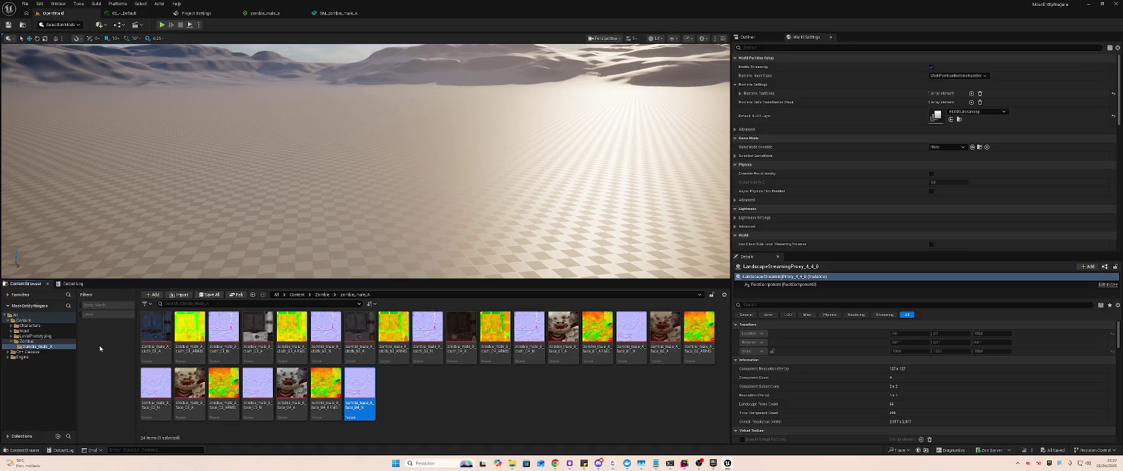
pyautogui.click(218, 347)
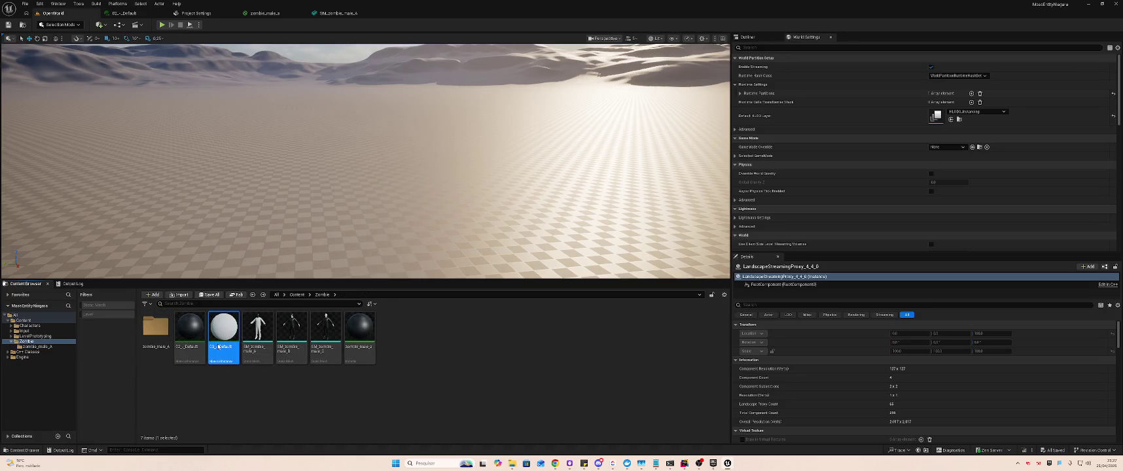
pyautogui.doubleClick(216, 340)
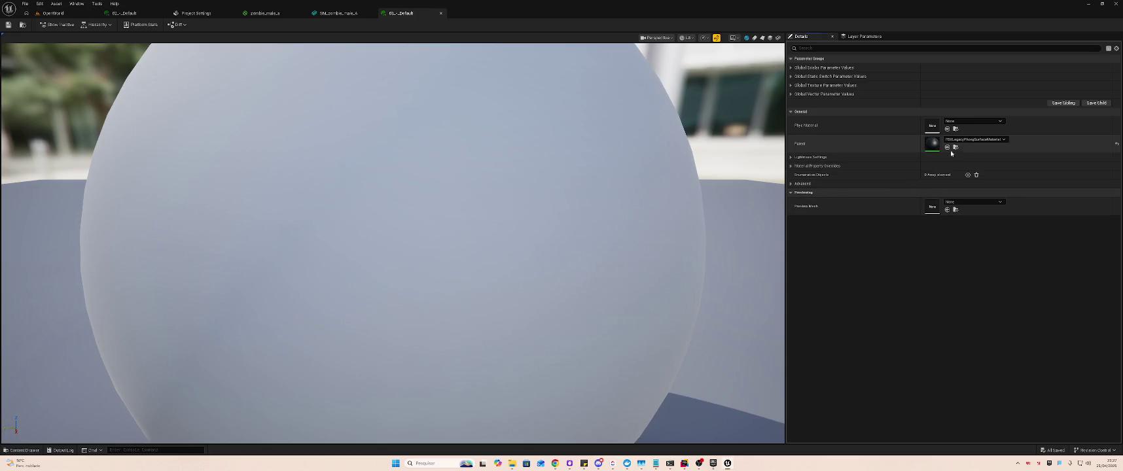
# - Create a new material in the Zombie folder and rename it M_zombie_male_a_cloth
pyautogui.click(46, 14)
pyautogui.click(407, 329)
pyautogui.rightClick(407, 329)
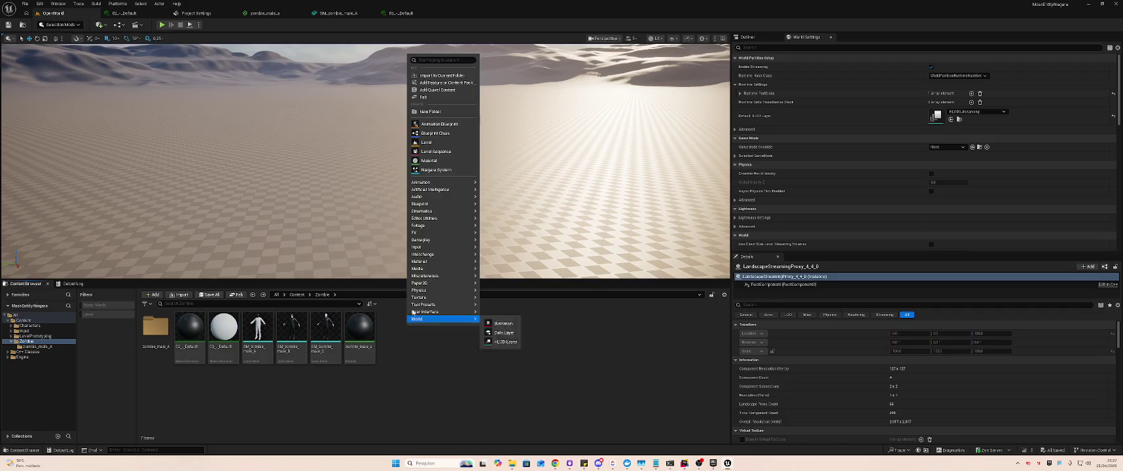
pyautogui.click(436, 317)
pyautogui.press('End')
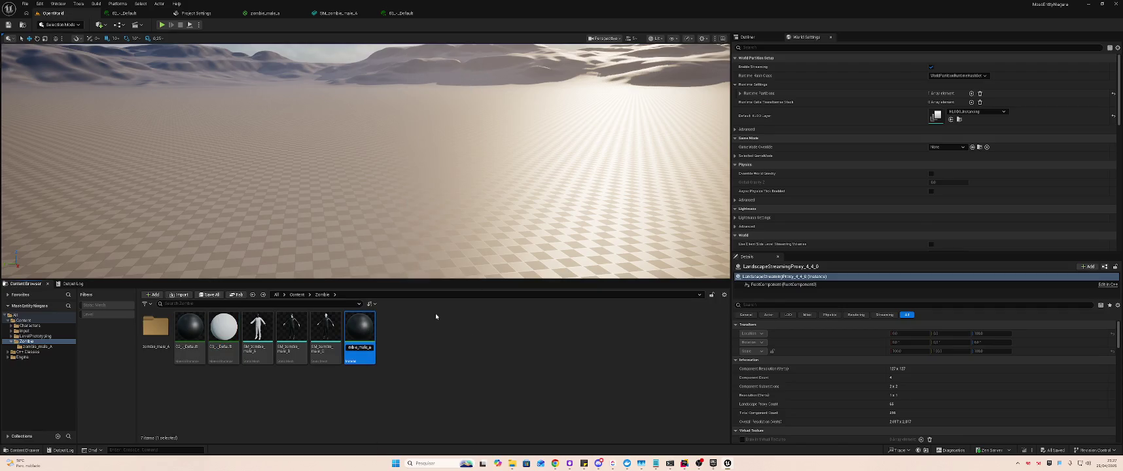
pyautogui.write('_def')
pyautogui.write('material')
pyautogui.press('Return')
pyautogui.press('F2')
pyautogui.hotkey('ctrl', 'a')
pyautogui.write('M_zombie_male_a_cloth')
pyautogui.press('Return')
# - Create a second material named M_zombie_male_a_face
pyautogui.click(398, 346)
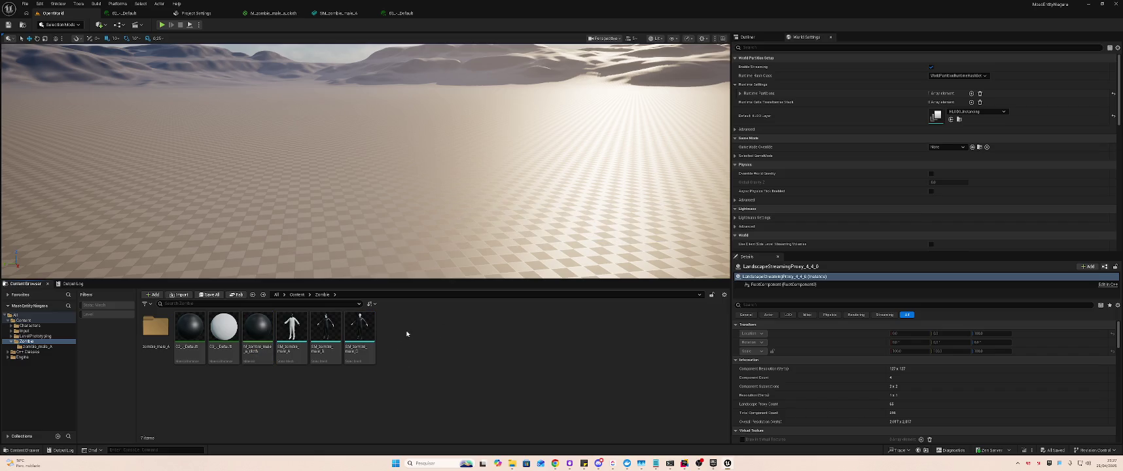
pyautogui.rightClick(406, 335)
pyautogui.click(434, 166)
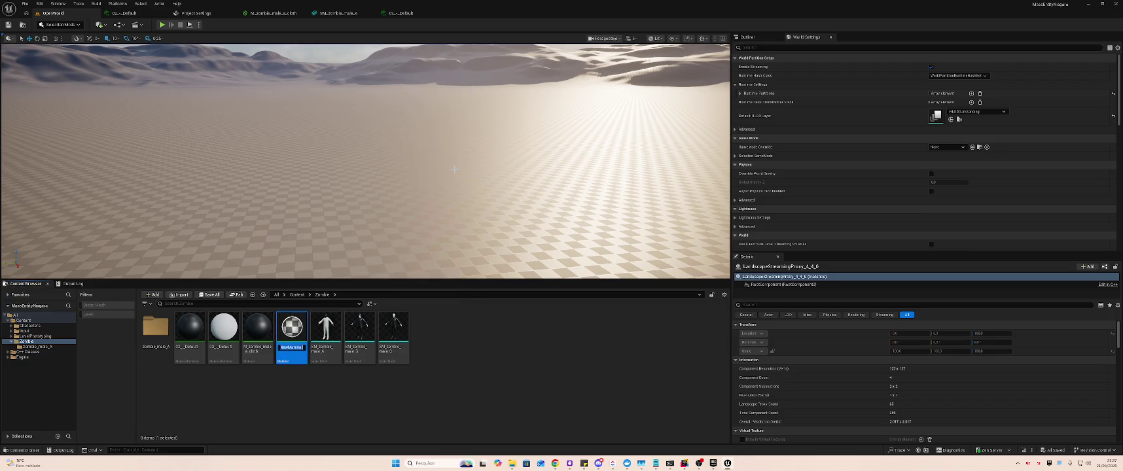
pyautogui.write('M')
pyautogui.write('le_a_face')
pyautogui.press('Return')
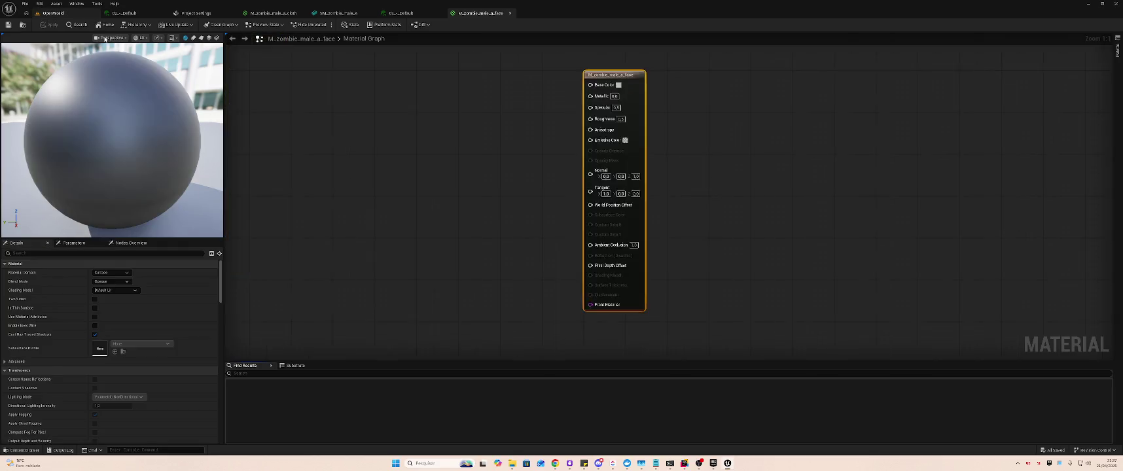
pyautogui.click(53, 12)
pyautogui.doubleClick(151, 337)
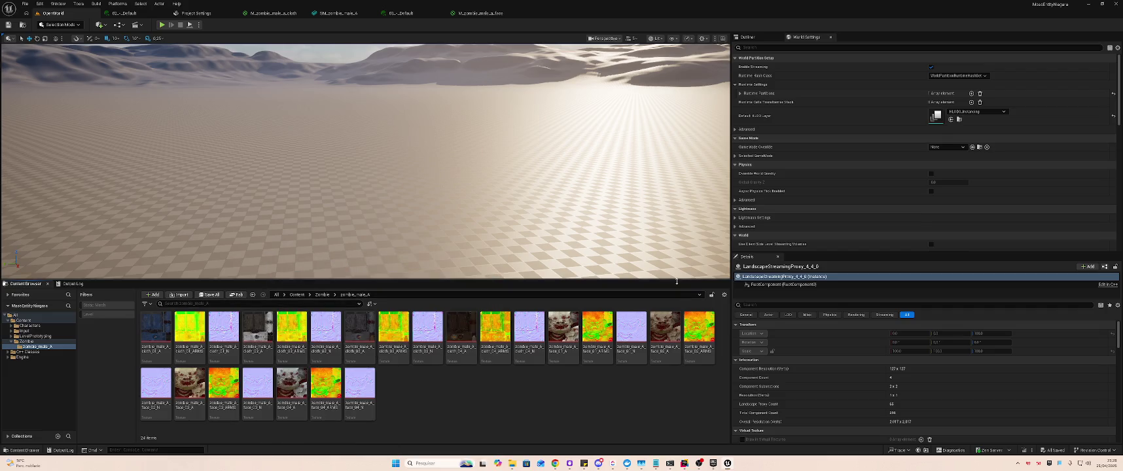
pyautogui.click(631, 320)
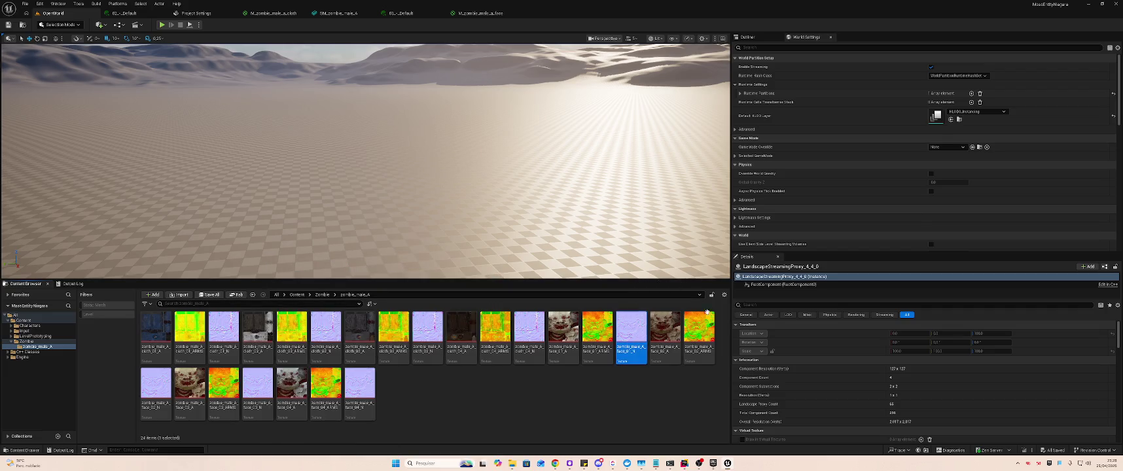
pyautogui.keyDown('ctrl'); pyautogui.click(665, 327); pyautogui.keyUp('ctrl')
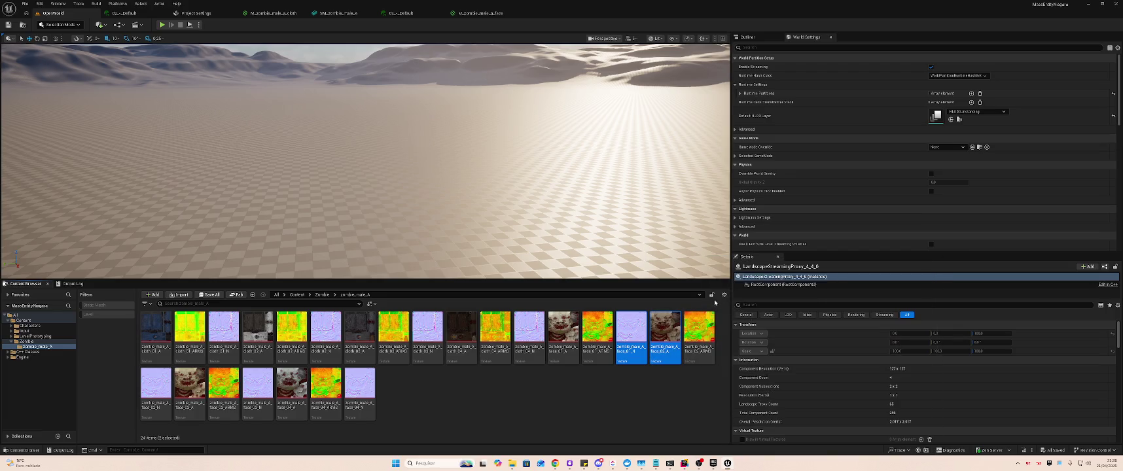
pyautogui.click(643, 333)
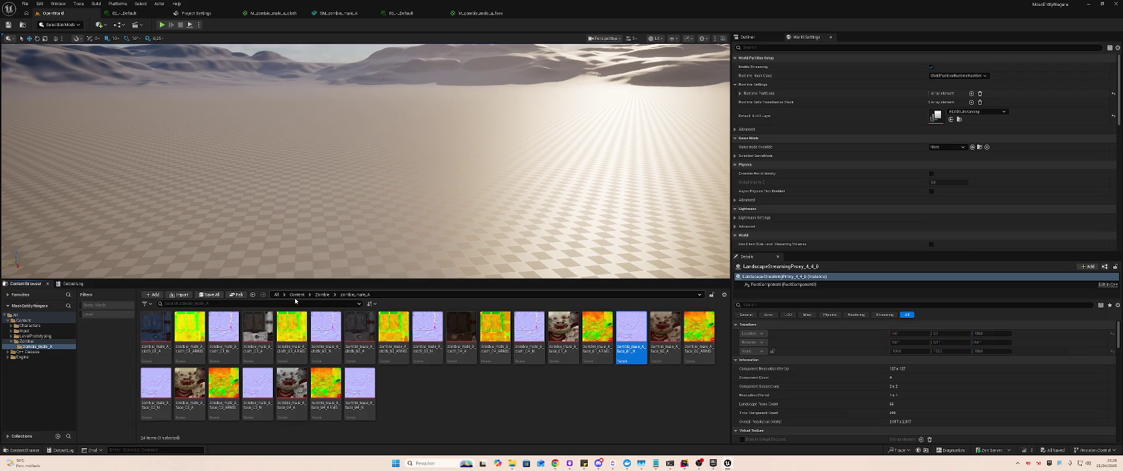
pyautogui.click(501, 13)
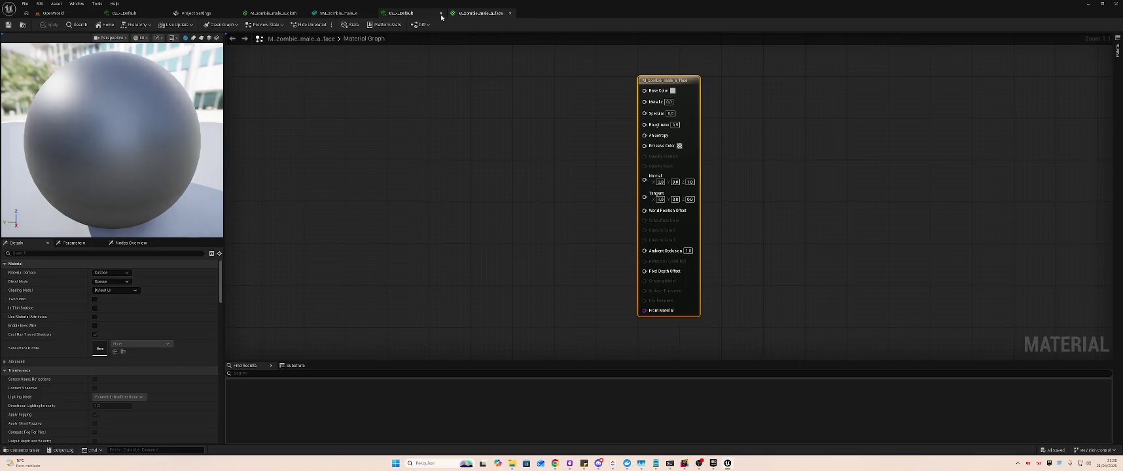
# - Cut the three Texture Sample nodes out of M_zombie_male_a_cloth and save it
pyautogui.click(400, 13)
pyautogui.click(339, 13)
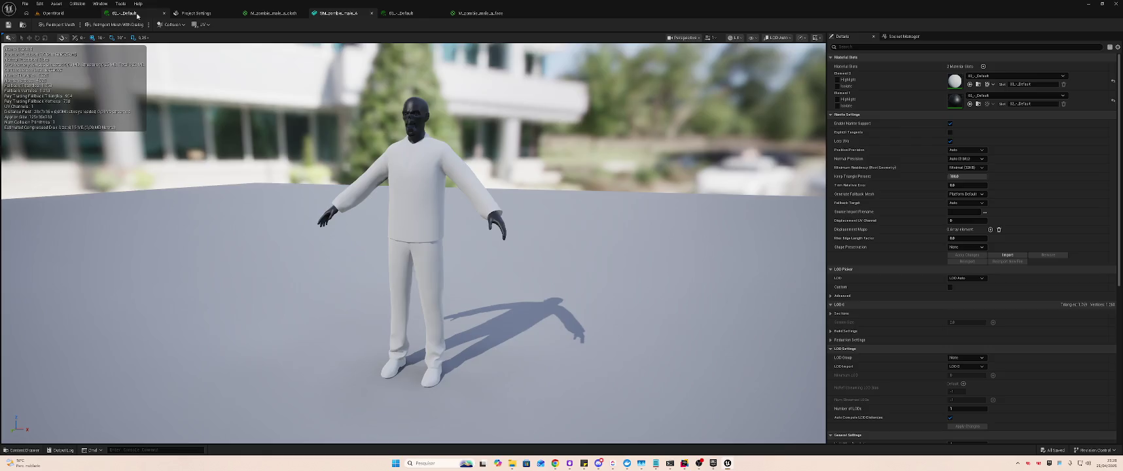
pyautogui.click(253, 13)
pyautogui.moveTo(391, 77)
pyautogui.mouseDown()
pyautogui.moveTo(524, 190)
pyautogui.moveTo(550, 328)
pyautogui.mouseUp()
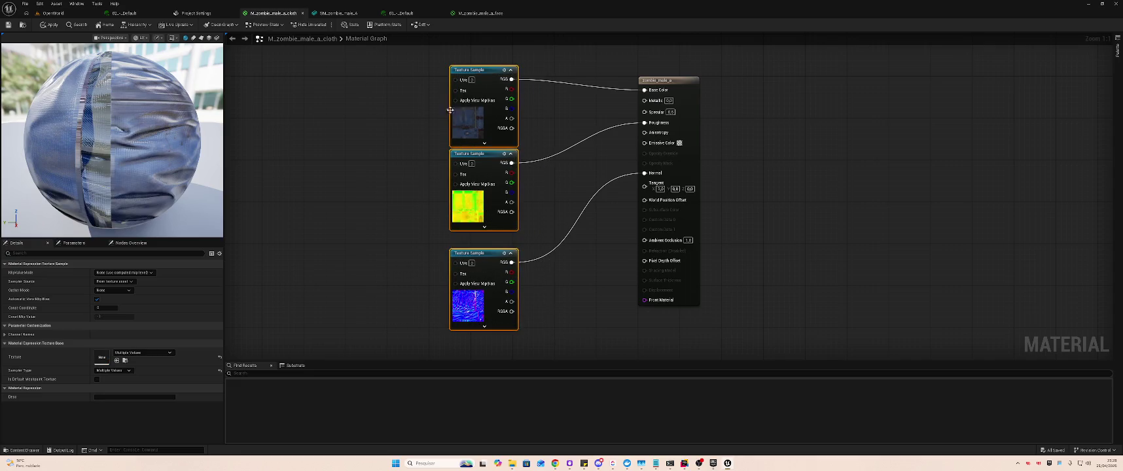
pyautogui.press('Delete')
pyautogui.hotkey('ctrl', 's')
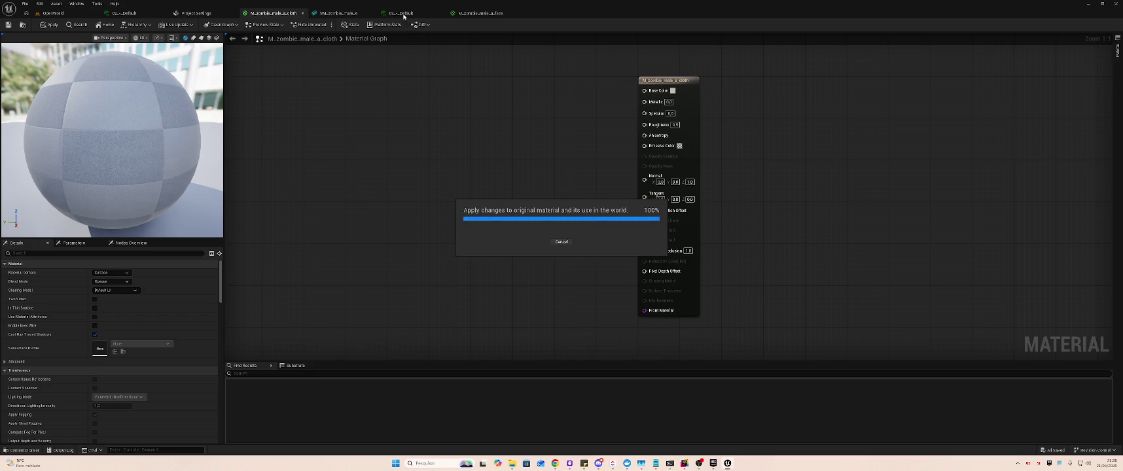
# - Paste the nodes into M_zombie_male_a_face and wire them to Base Color and Normal
pyautogui.click(403, 13)
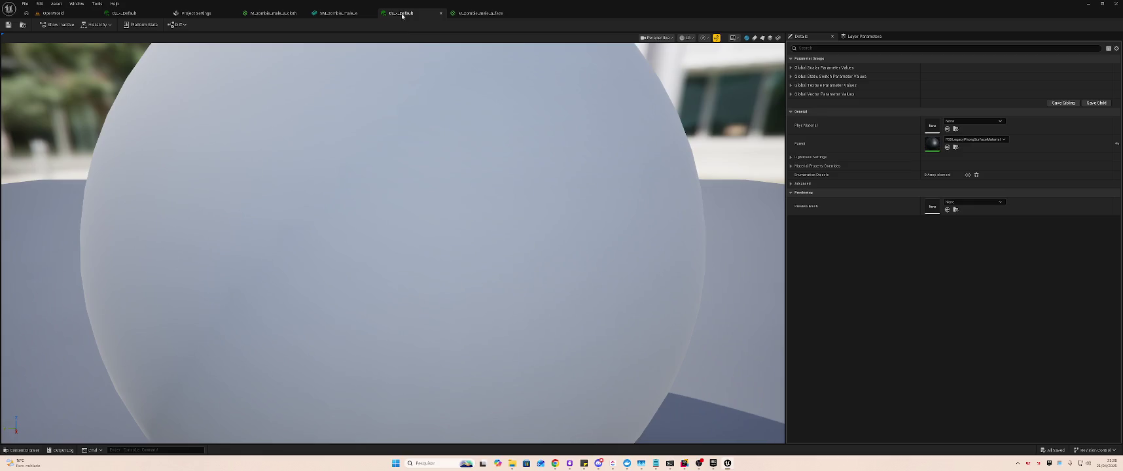
pyautogui.click(480, 13)
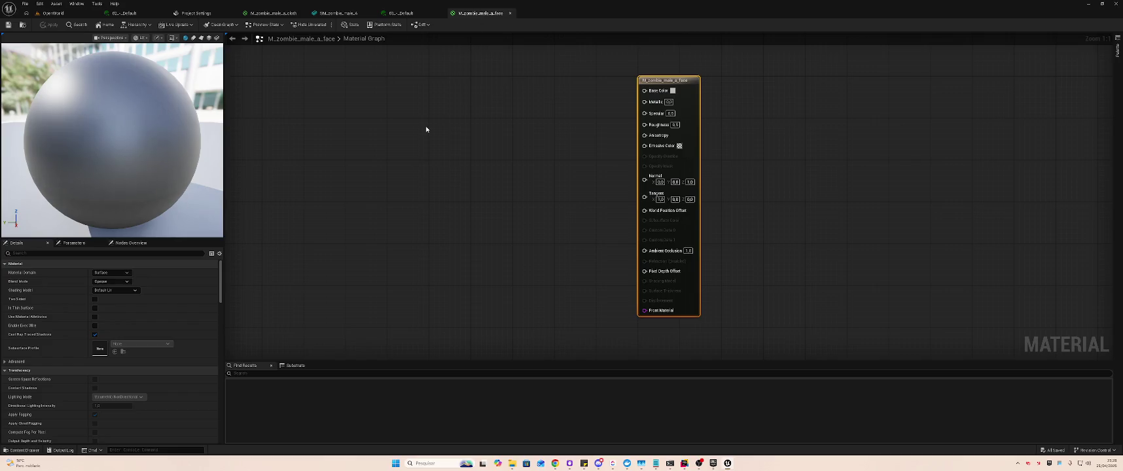
pyautogui.hotkey('ctrl', 'v')
pyautogui.moveTo(467, 128)
pyautogui.mouseDown()
pyautogui.moveTo(478, 170)
pyautogui.moveTo(632, 193)
pyautogui.moveTo(579, 148)
pyautogui.mouseUp()
pyautogui.click(537, 150)
pyautogui.moveTo(502, 273)
pyautogui.mouseDown()
pyautogui.moveTo(582, 246)
pyautogui.moveTo(629, 193)
pyautogui.mouseUp()
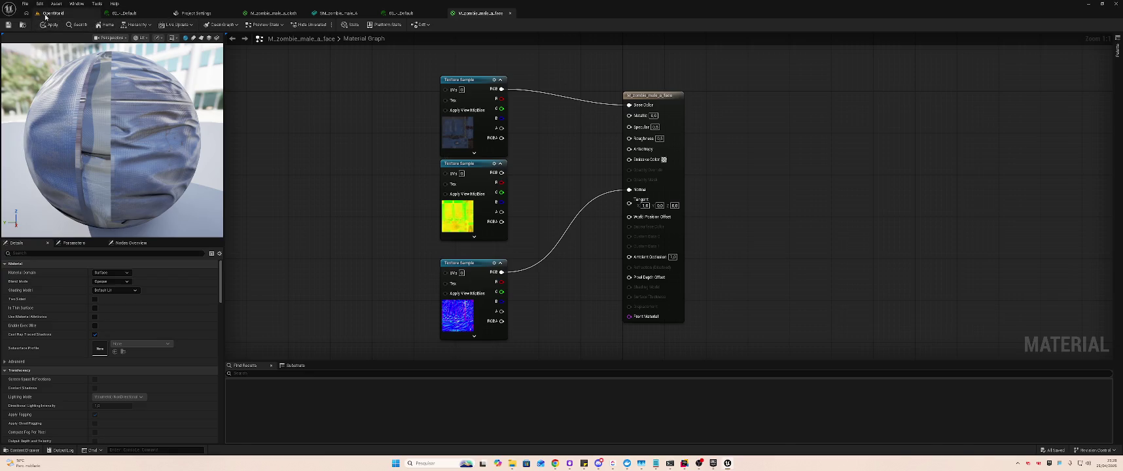
pyautogui.click(54, 13)
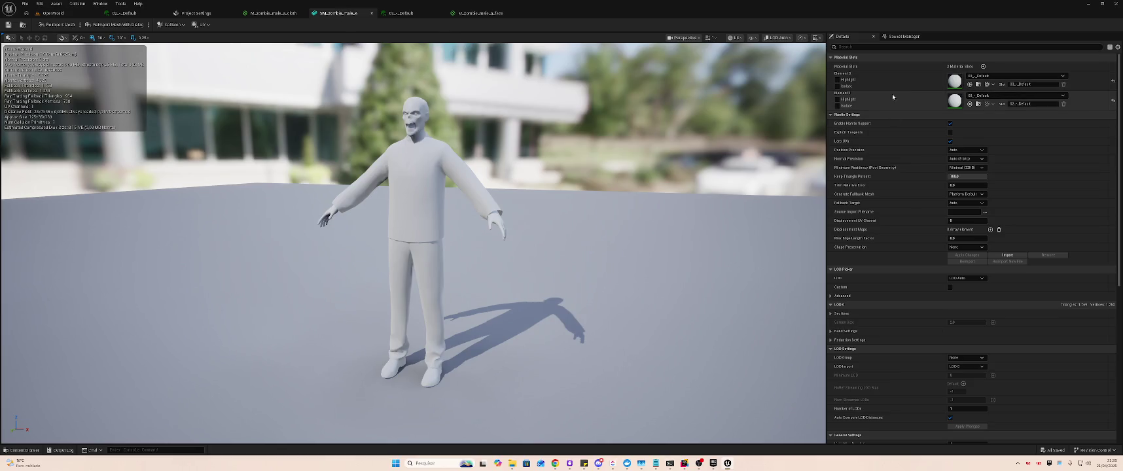
# - From the OpenWorld Zombie folder, open the Default material instance and its Parent material list
pyautogui.click(401, 13)
pyautogui.click(347, 14)
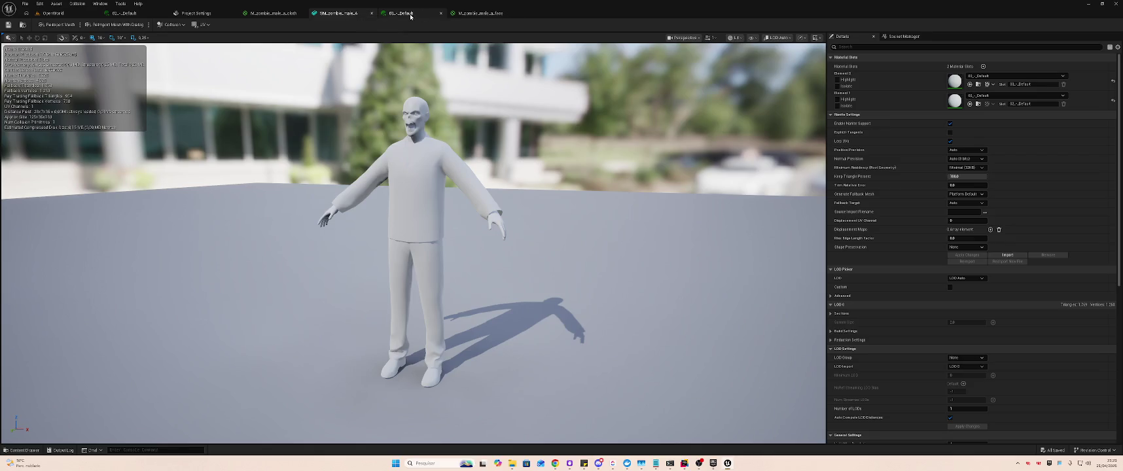
pyautogui.click(56, 13)
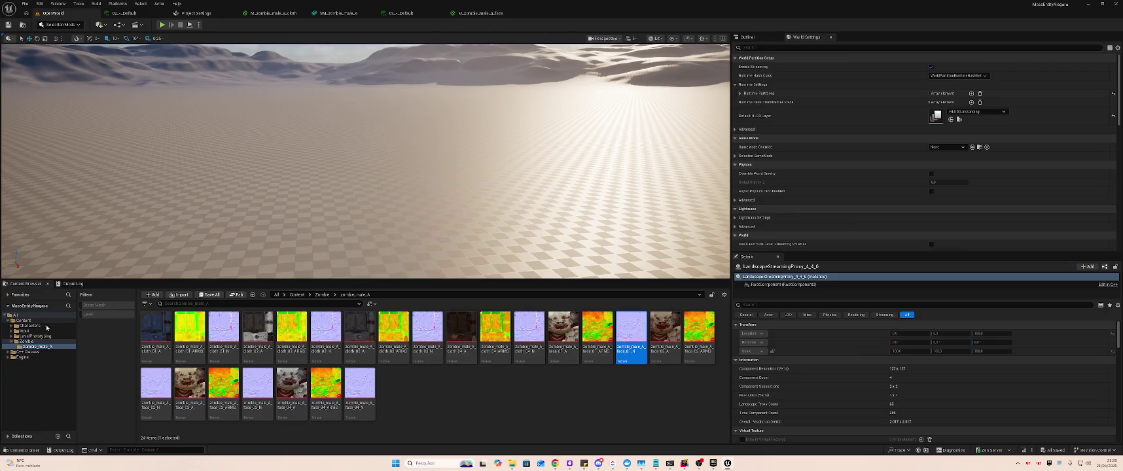
pyautogui.click(27, 341)
pyautogui.doubleClick(228, 326)
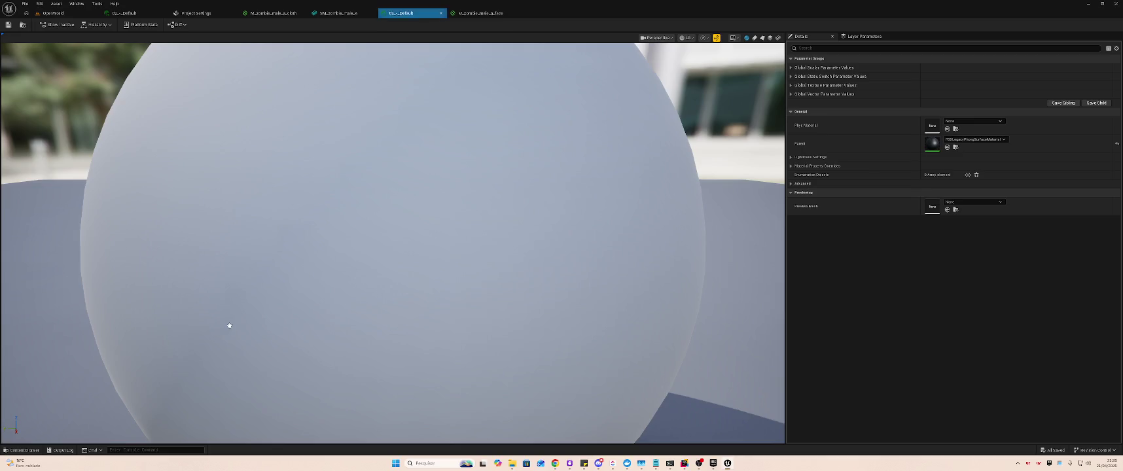
pyautogui.click(975, 139)
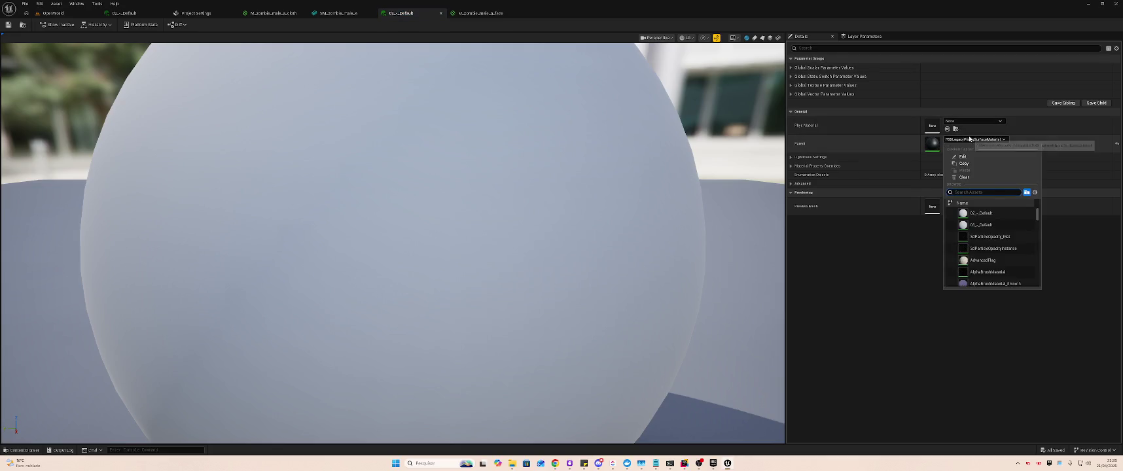
# - Set the instance's Parent to M_zombie_male_a_face and check the zombie mesh
pyautogui.write('2o')
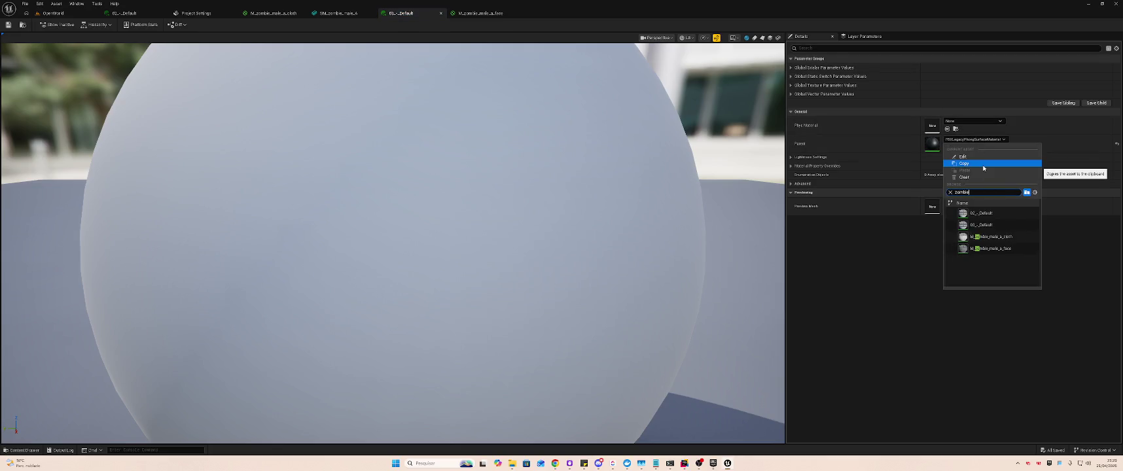
pyautogui.click(991, 249)
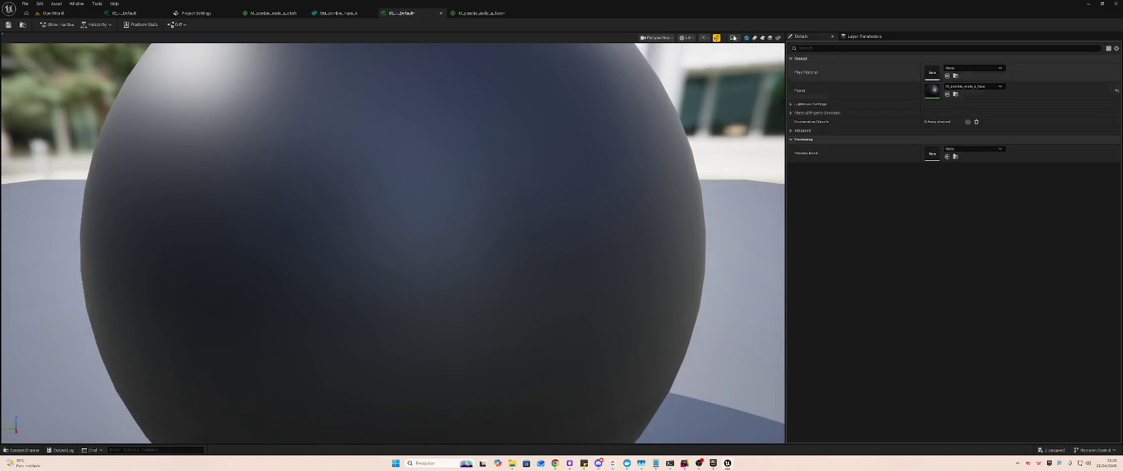
pyautogui.click(339, 13)
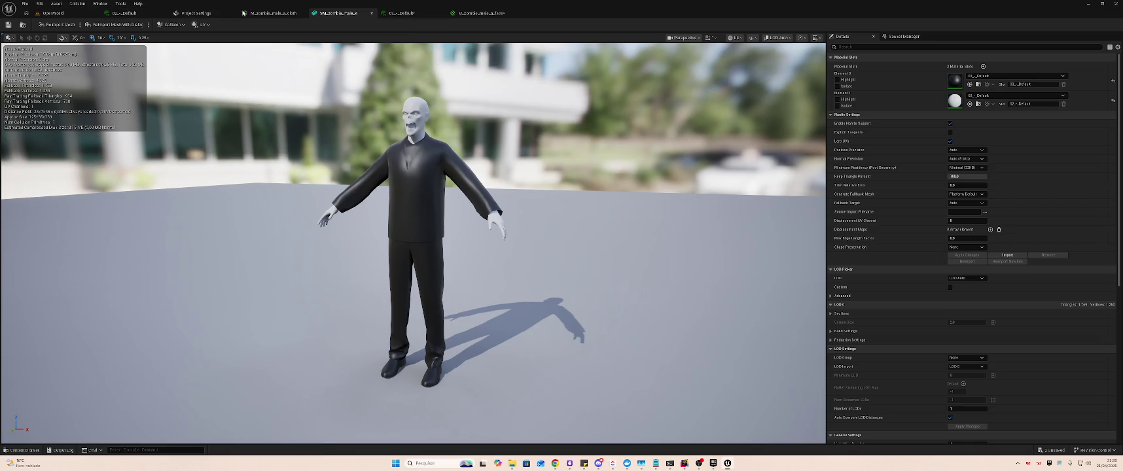
pyautogui.click(273, 14)
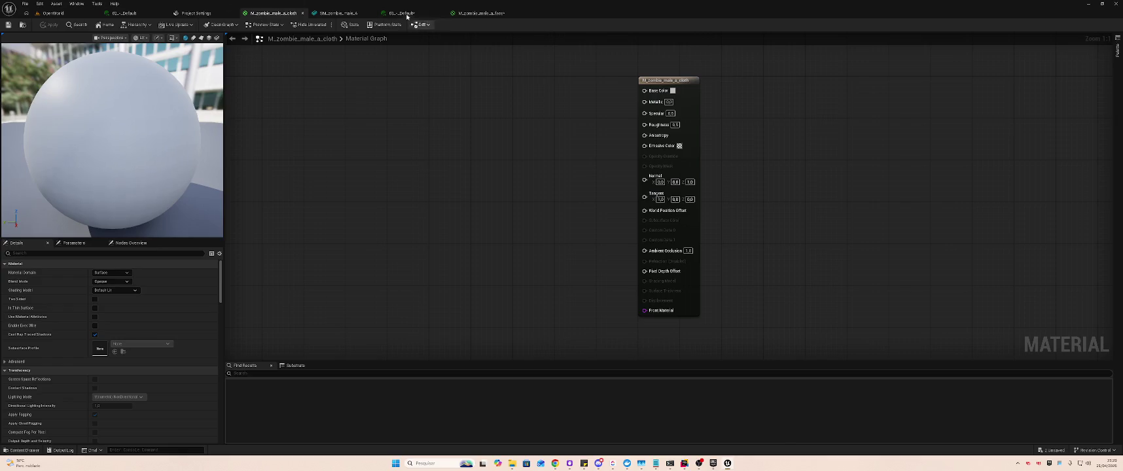
# - Change the instance's Parent to M_zombie_male_a_cloth and view the SM_zombie_male_A mesh
pyautogui.click(402, 13)
pyautogui.click(1000, 87)
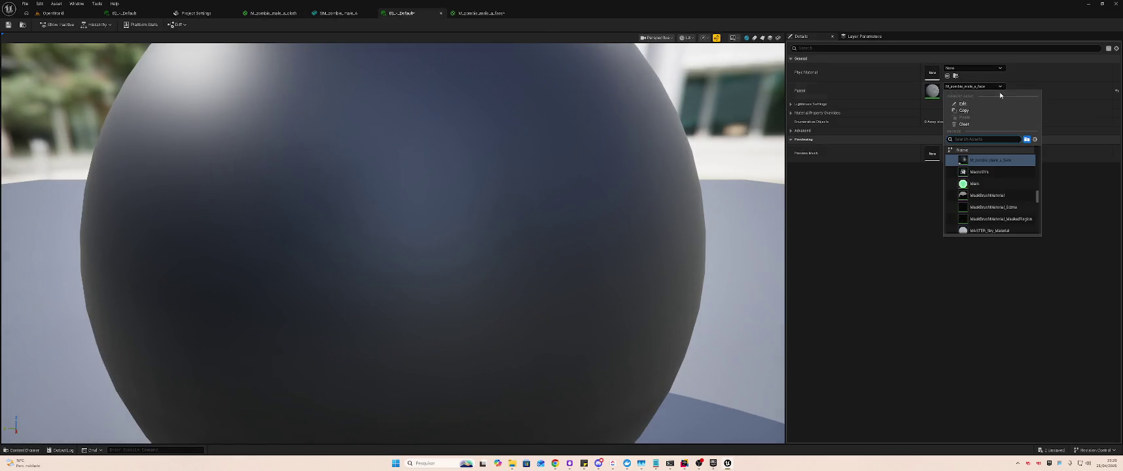
pyautogui.write('2')
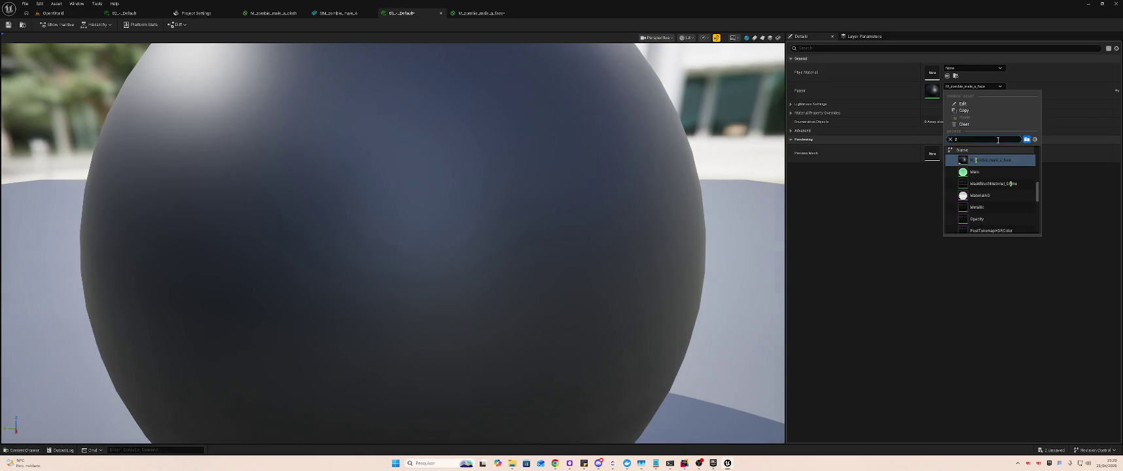
pyautogui.write('m')
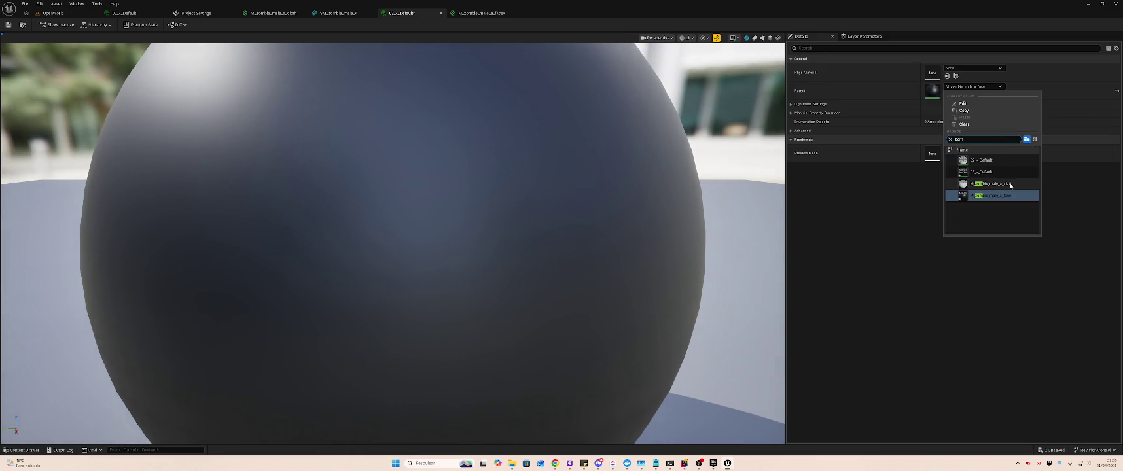
pyautogui.click(991, 183)
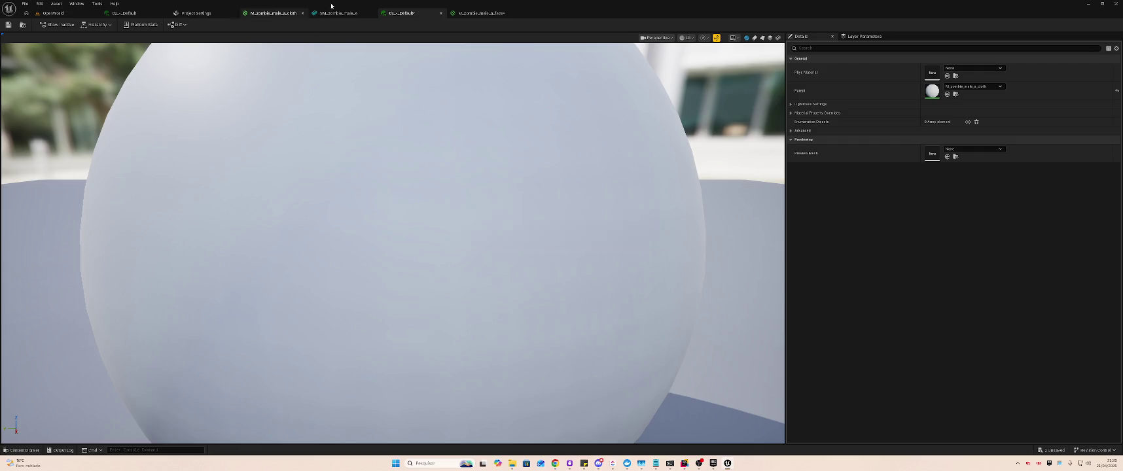
pyautogui.click(476, 13)
pyautogui.click(339, 13)
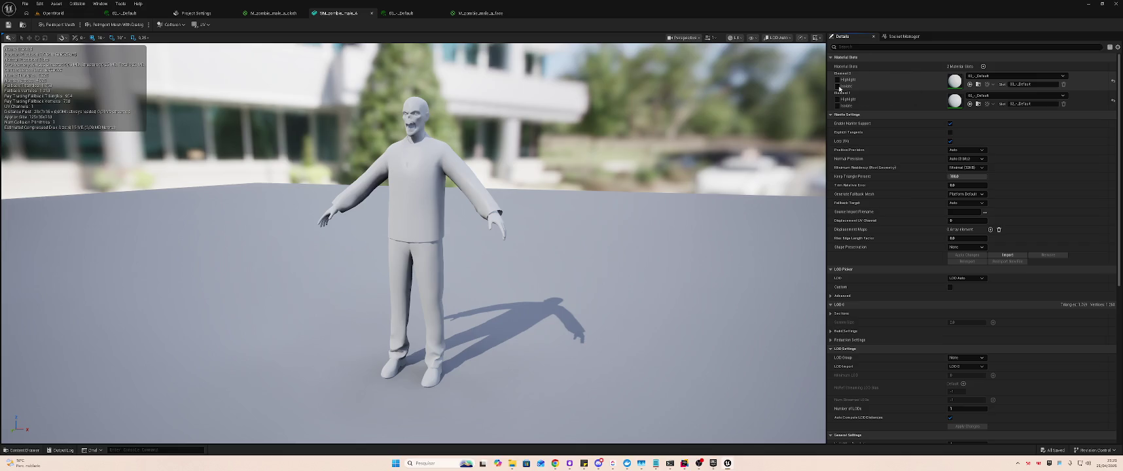
# - Set the 01_-_Default instance's Parent to M_zombie_male_a_face
pyautogui.click(403, 13)
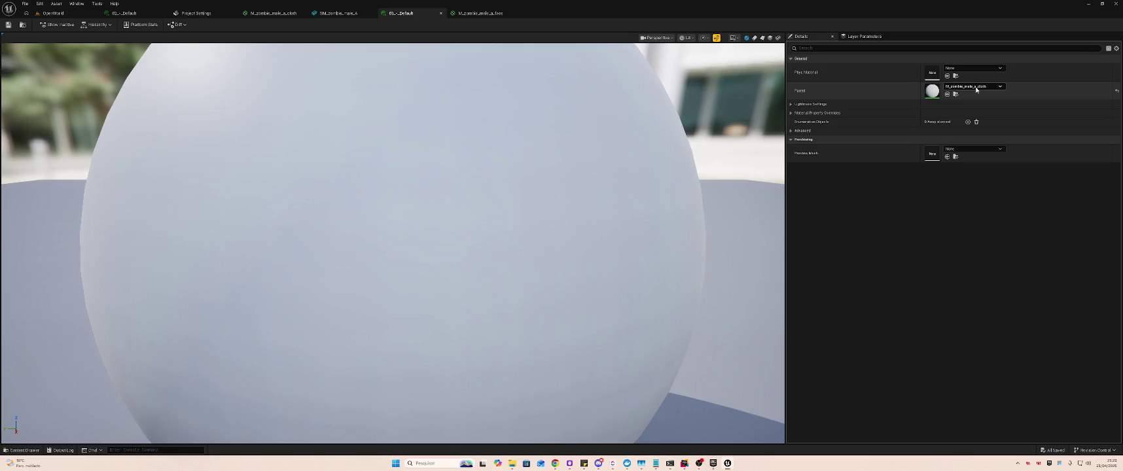
pyautogui.click(974, 86)
pyautogui.click(990, 172)
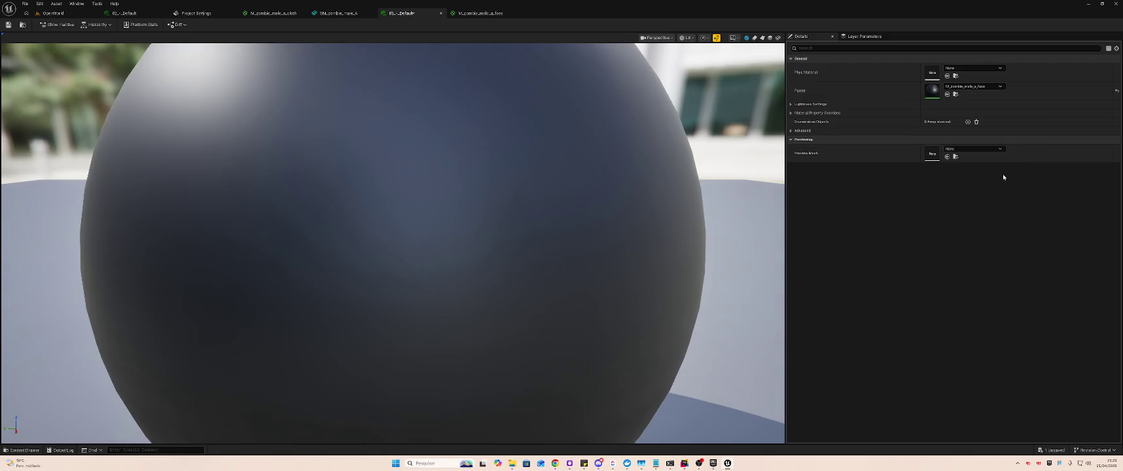
pyautogui.click(249, 14)
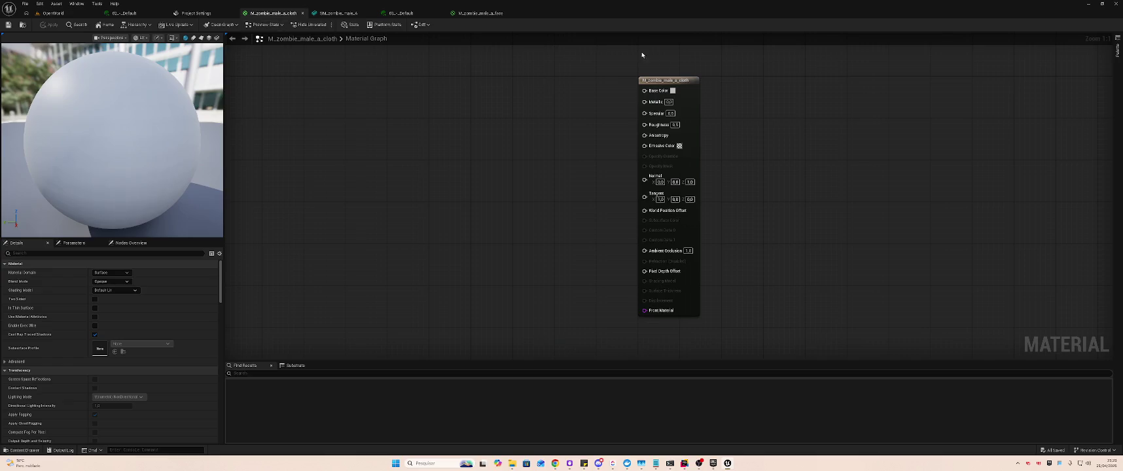
# - Set the 02_-_Default instance's Parent to M_zombie_male_a_face and save it
pyautogui.click(125, 13)
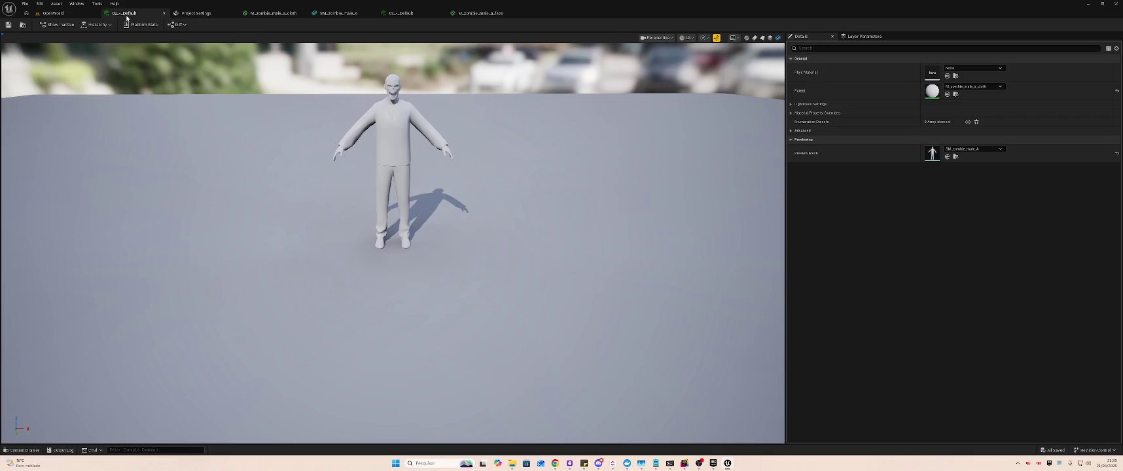
pyautogui.click(981, 87)
pyautogui.click(1000, 173)
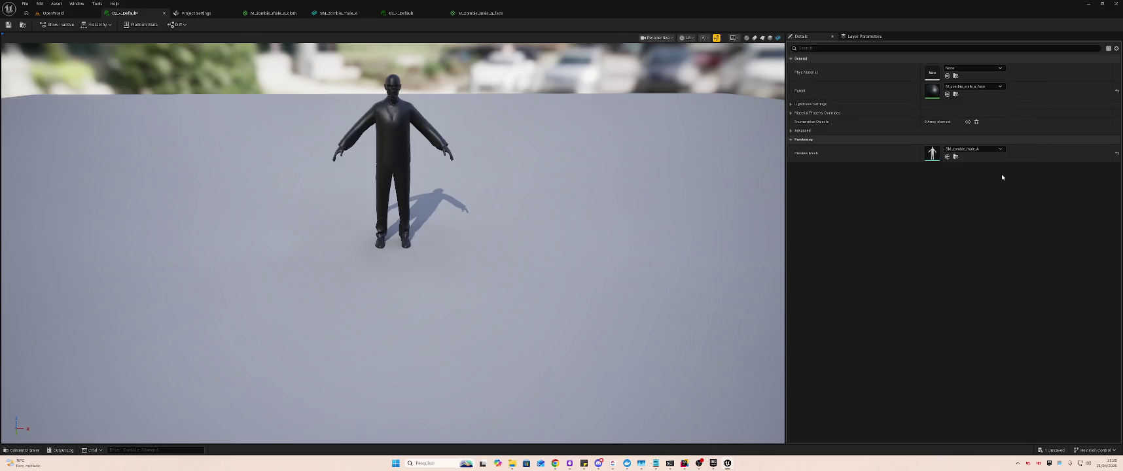
pyautogui.hotkey('ctrl', 's')
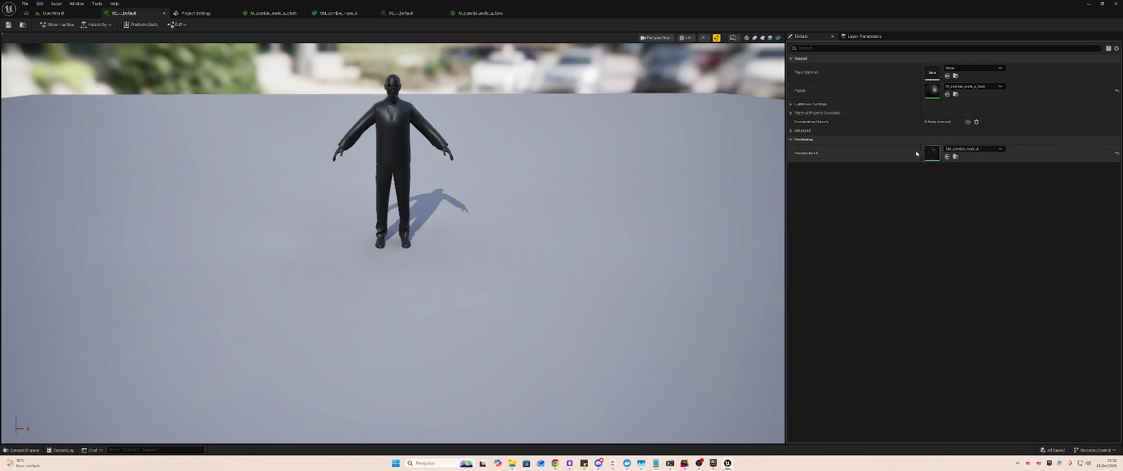
# - Review SM_zombie_male_A's materials and material slots after the parent changes
pyautogui.click(337, 13)
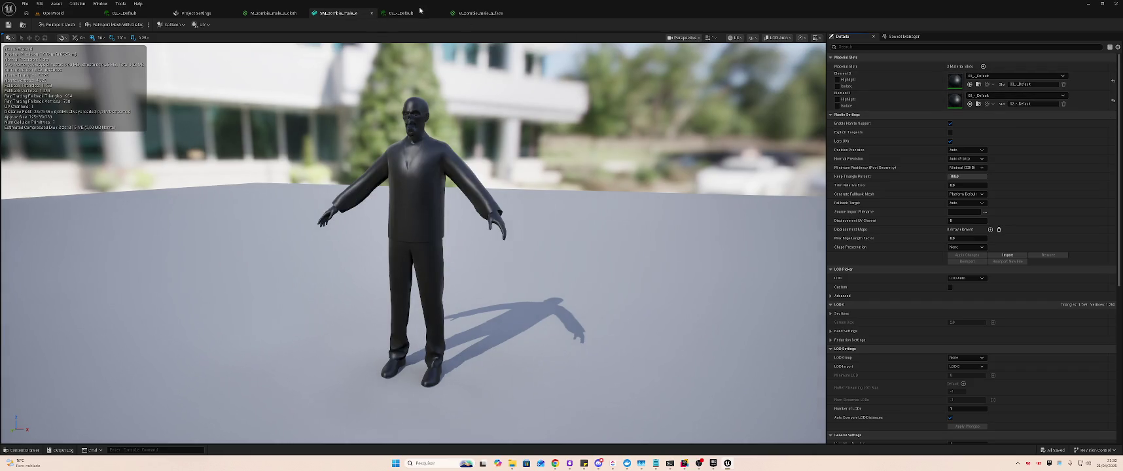
pyautogui.click(481, 13)
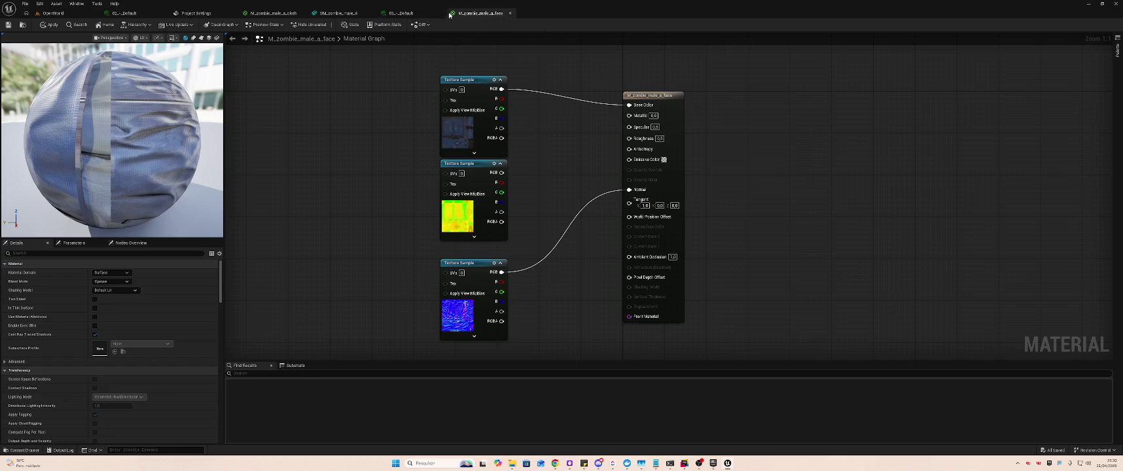
pyautogui.click(380, 14)
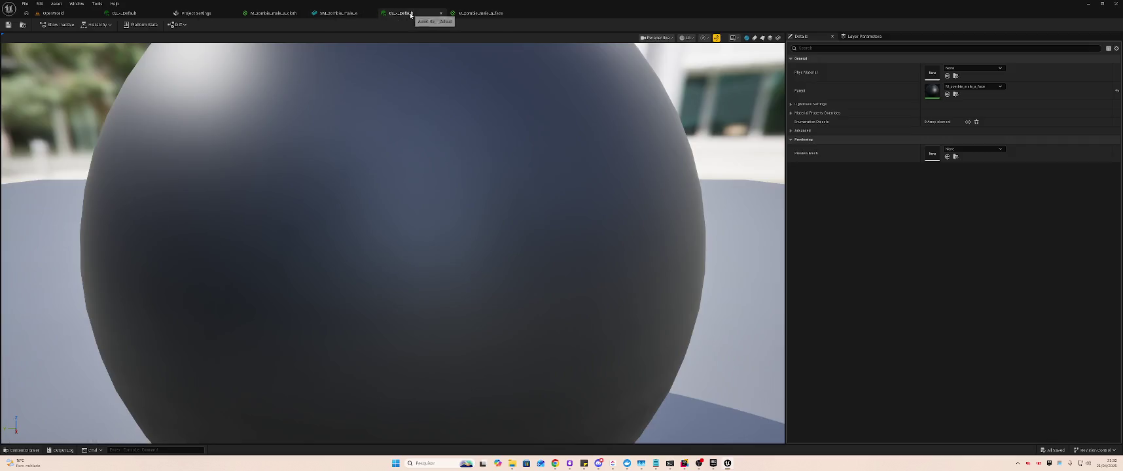
pyautogui.click(354, 12)
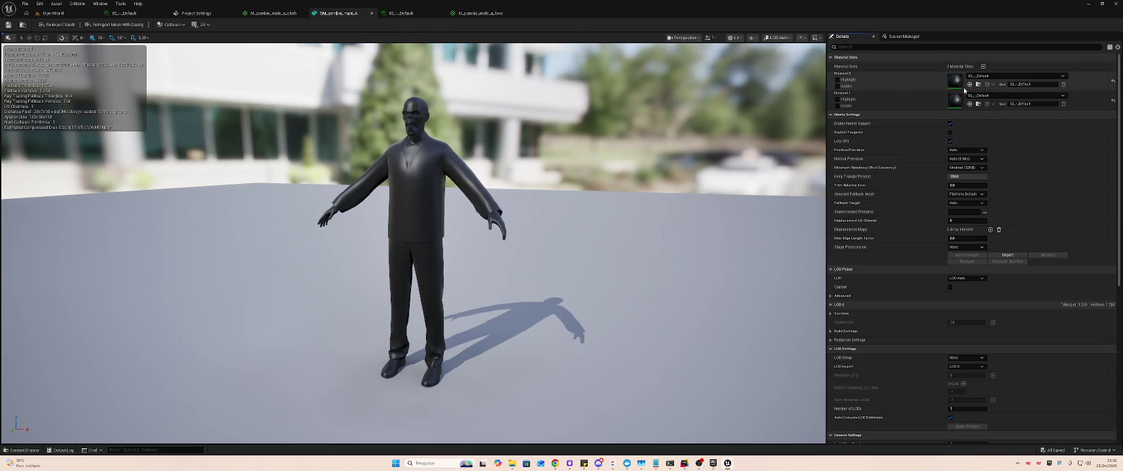
pyautogui.click(1019, 59)
pyautogui.click(943, 58)
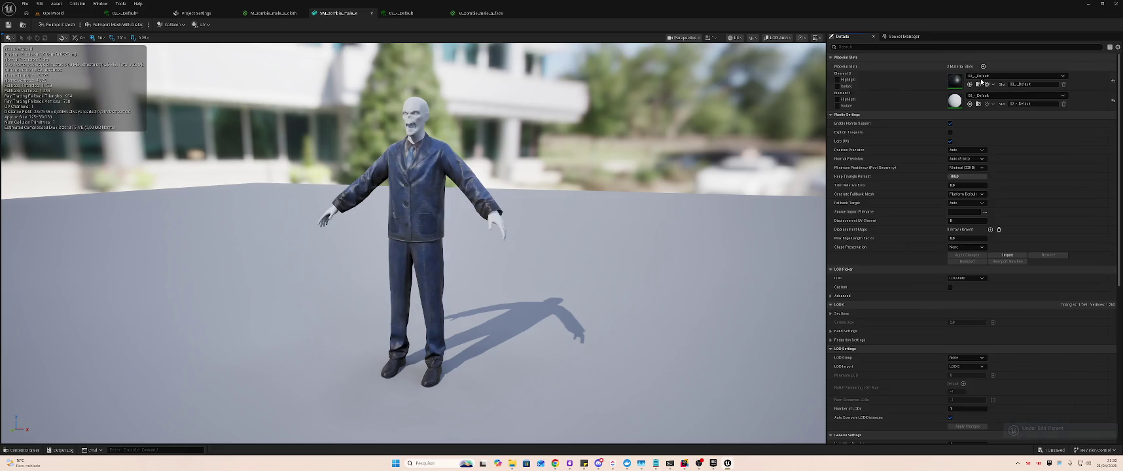
# - Inspect Element 1's material slot and the Default instances' parents, leaving them unchanged
pyautogui.click(1015, 95)
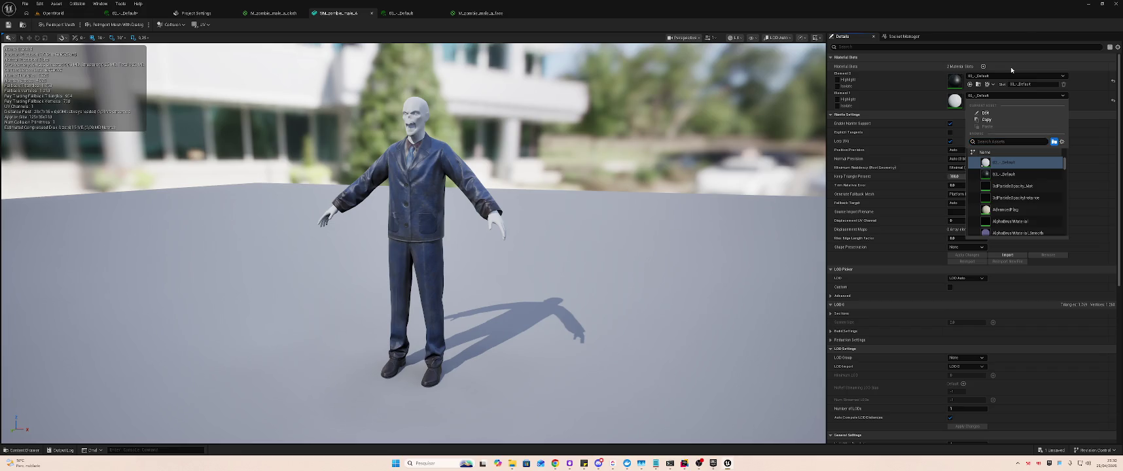
pyautogui.click(920, 53)
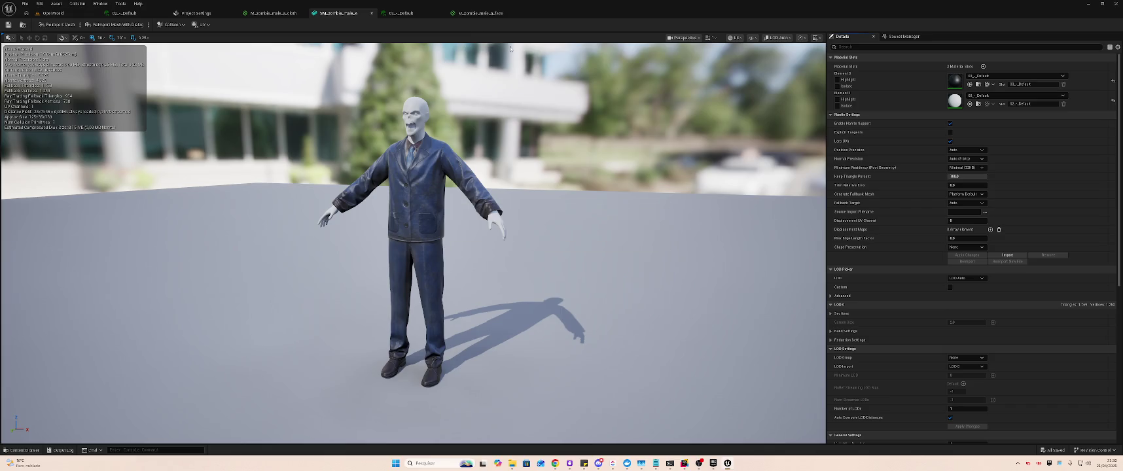
pyautogui.click(405, 13)
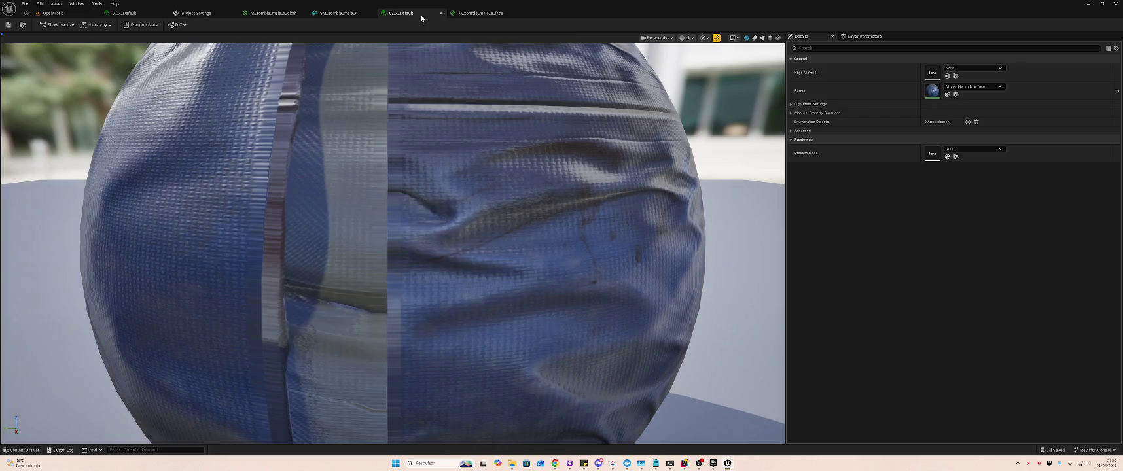
pyautogui.click(357, 12)
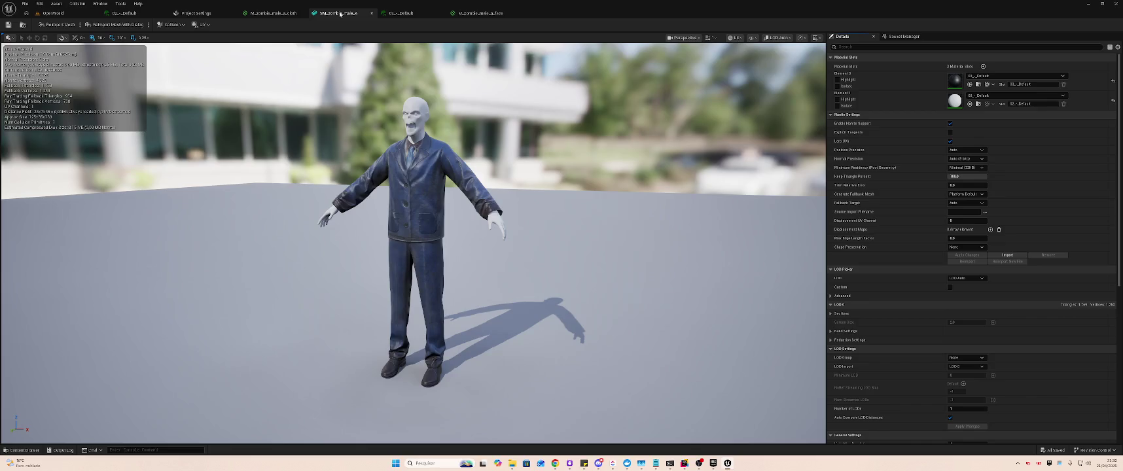
pyautogui.click(392, 14)
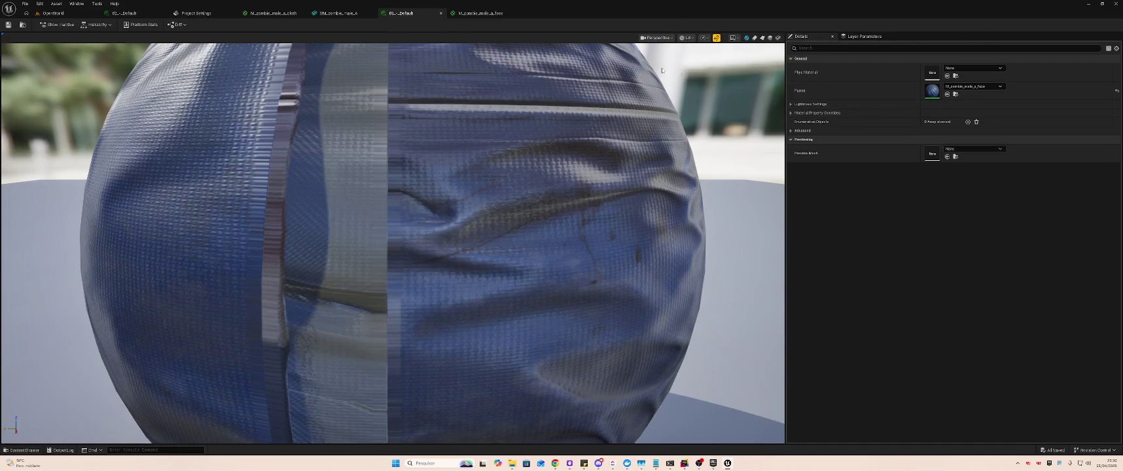
pyautogui.click(973, 88)
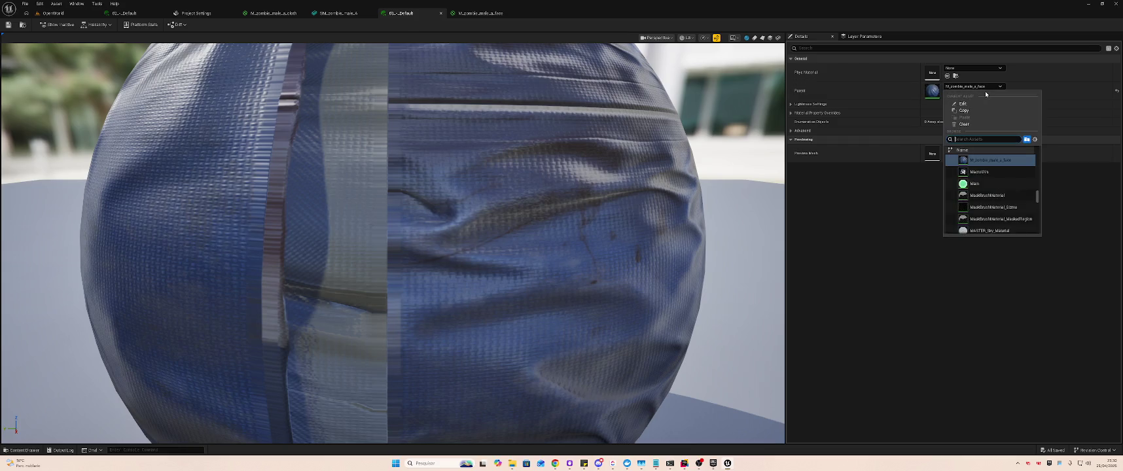
pyautogui.click(986, 91)
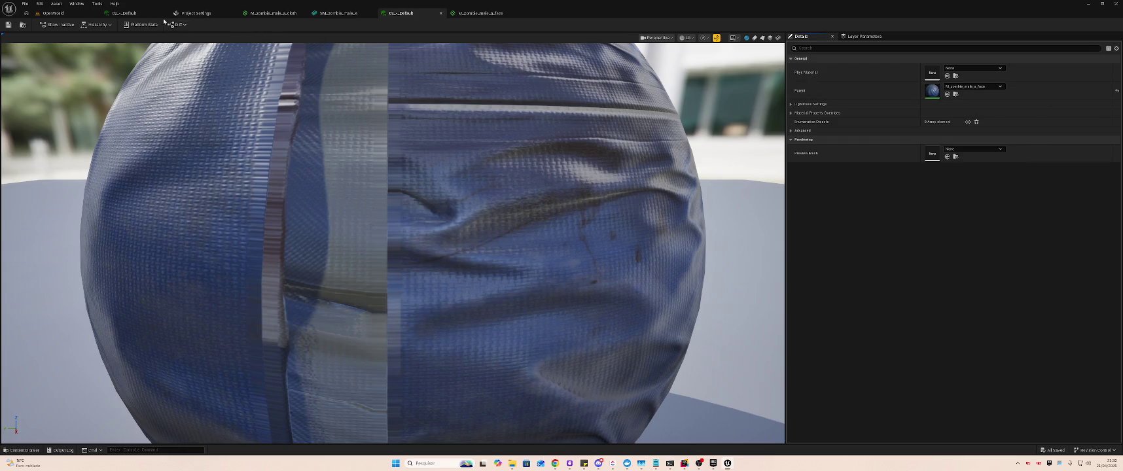
pyautogui.click(137, 12)
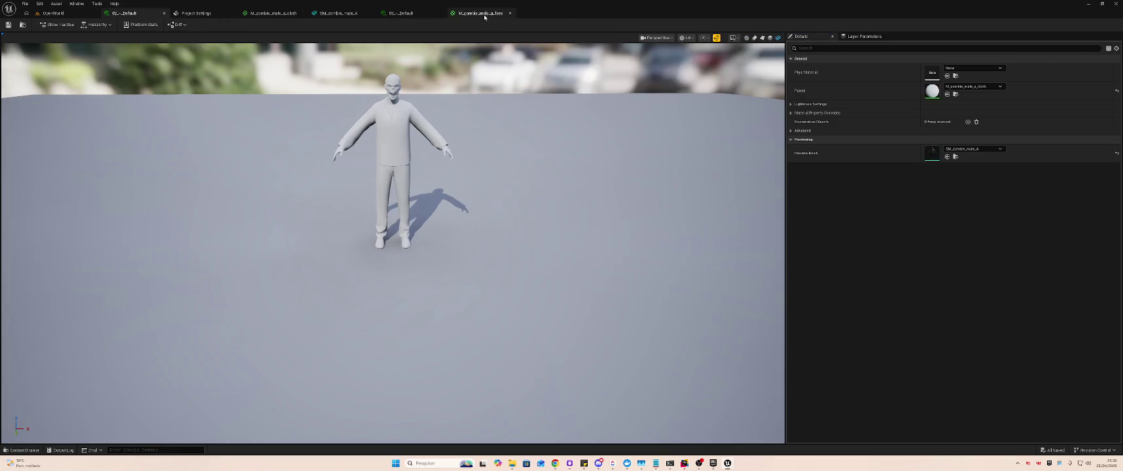
pyautogui.click(344, 13)
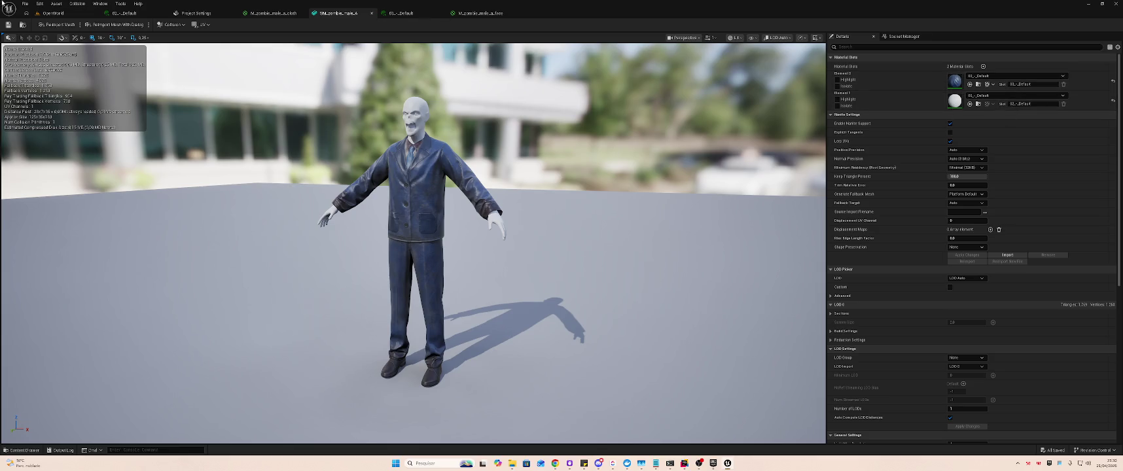
# - Set the 02_-_Default instance's Parent to M_zombie_male_a_face and recheck the mesh
pyautogui.click(130, 13)
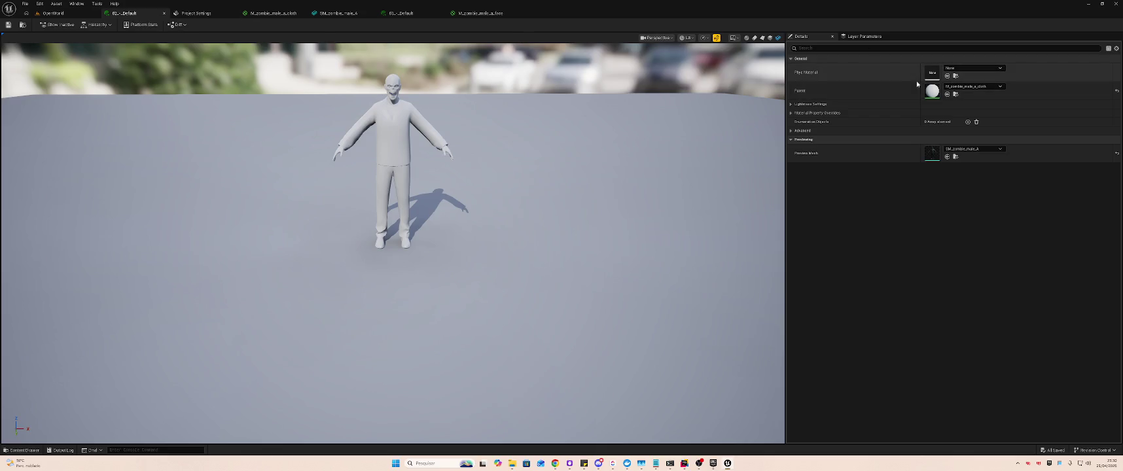
pyautogui.click(958, 87)
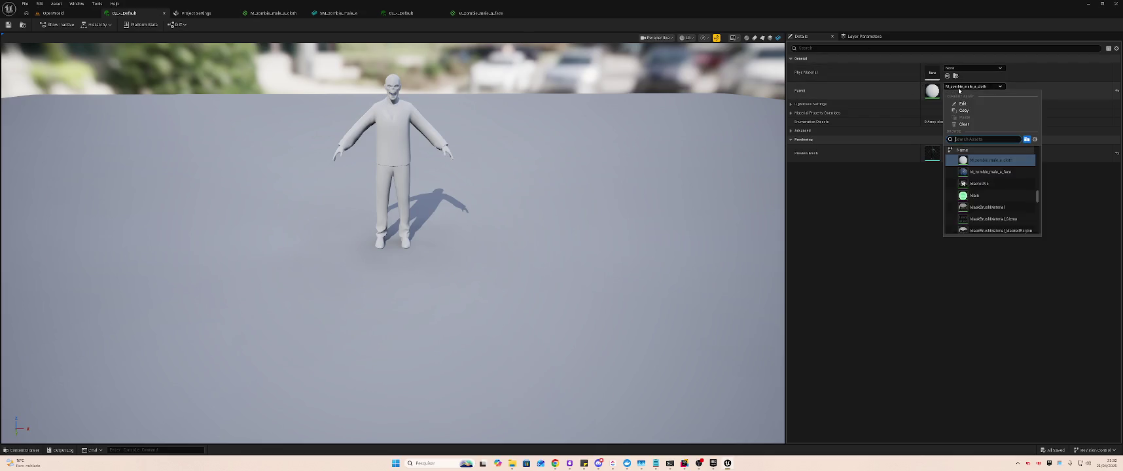
pyautogui.click(1002, 172)
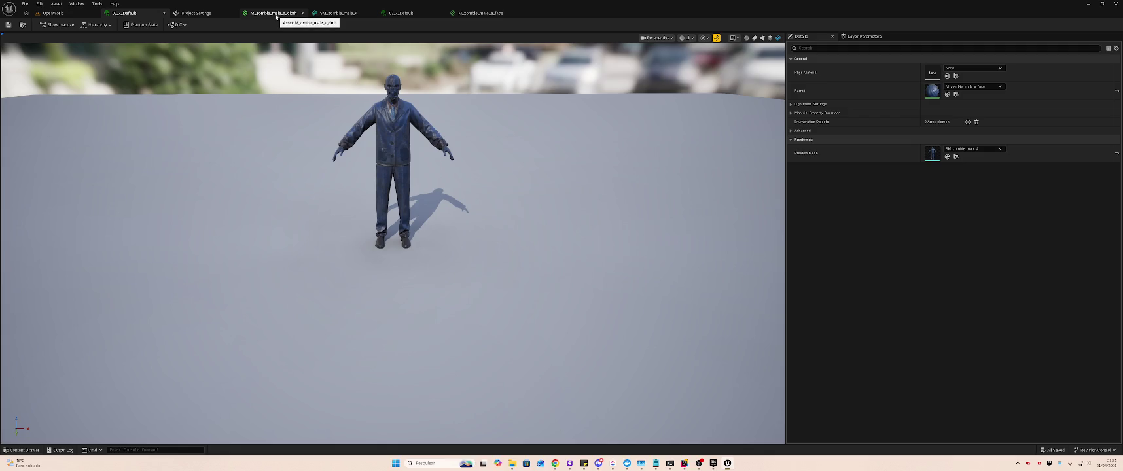
pyautogui.click(465, 13)
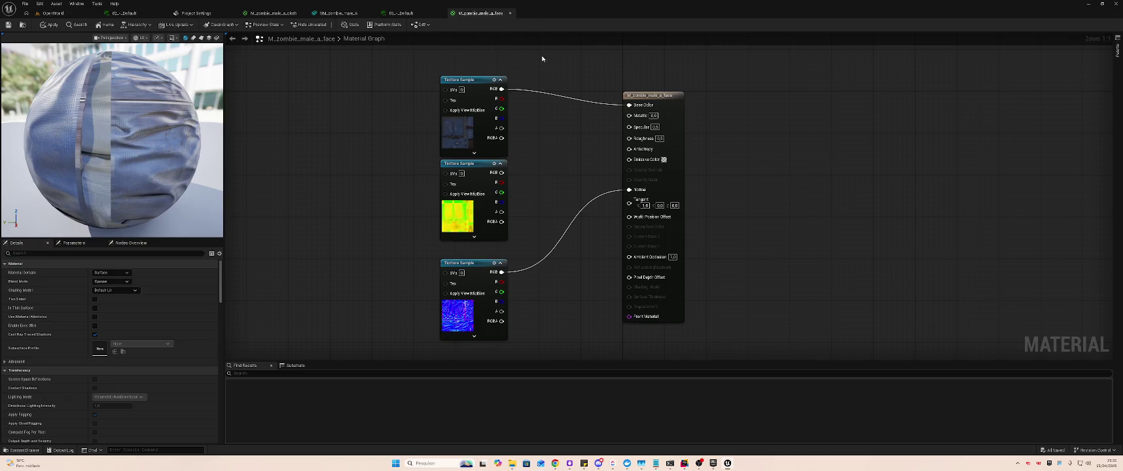
pyautogui.click(125, 13)
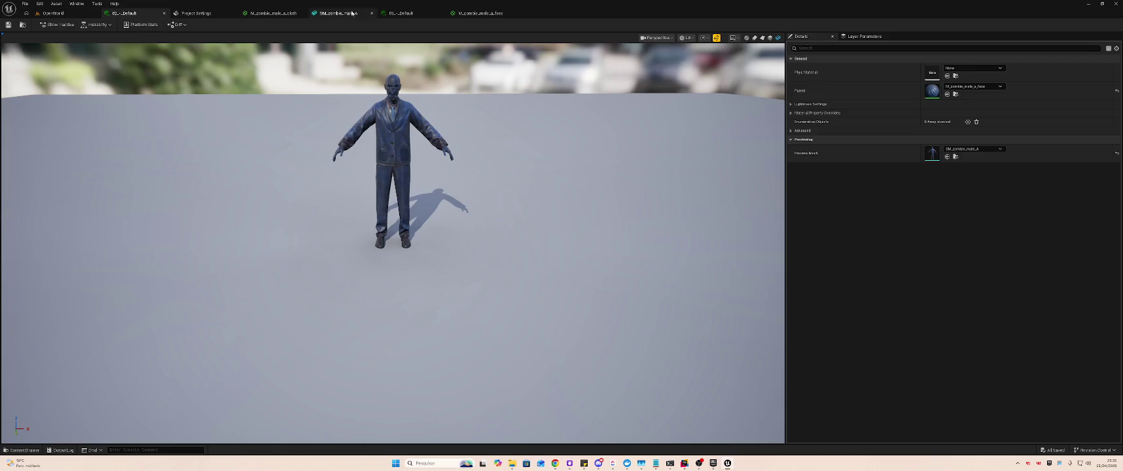
pyautogui.click(332, 12)
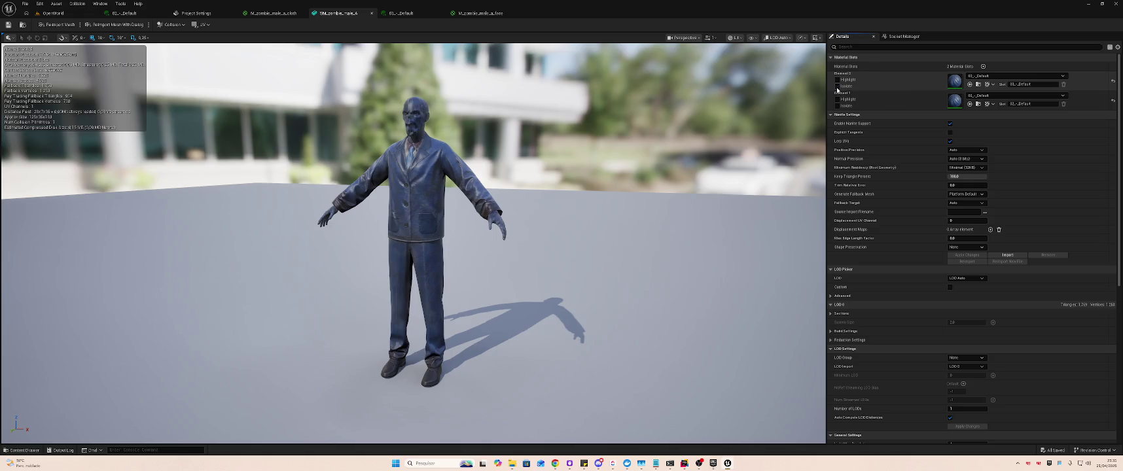
# - Isolate Element 0 on the zombie mesh, then bring up the M_zombie_male_a_face graph
pyautogui.click(837, 86)
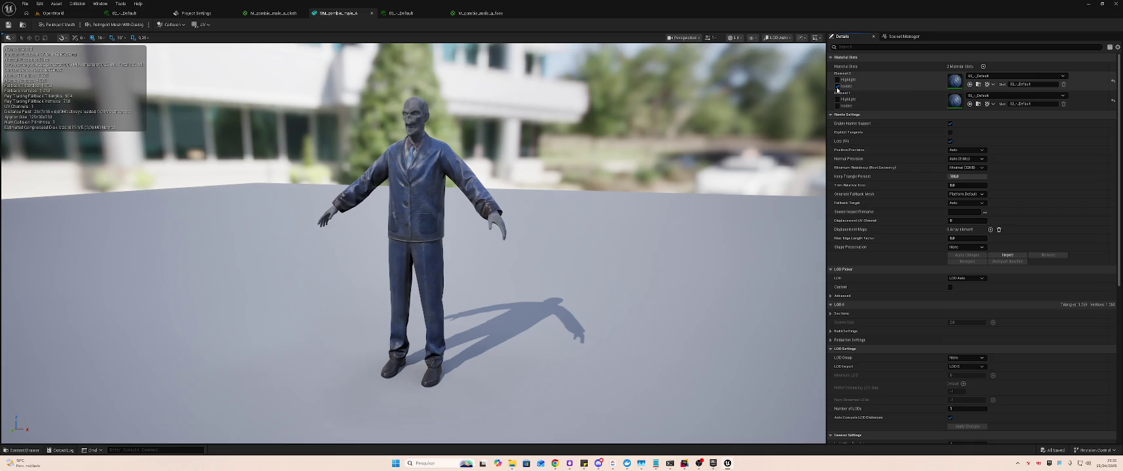
pyautogui.click(401, 13)
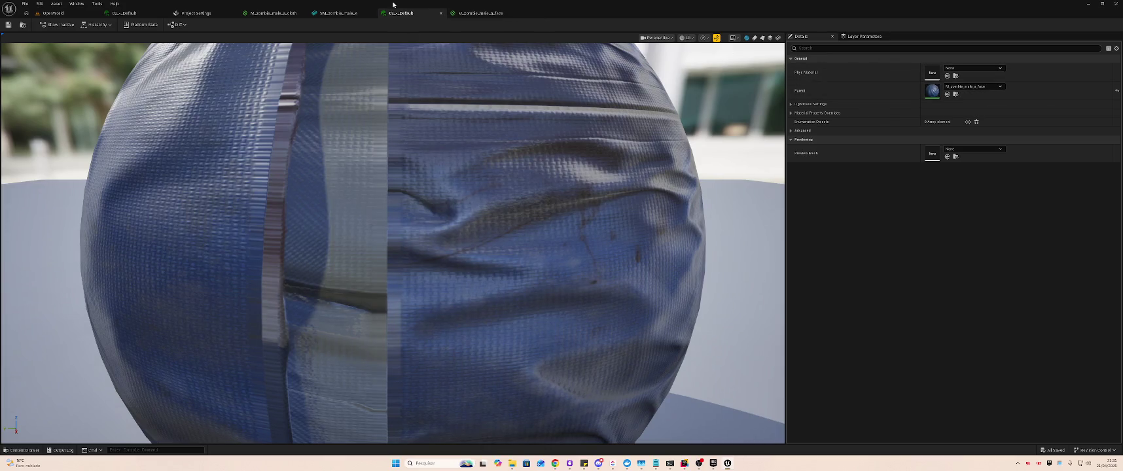
pyautogui.click(470, 14)
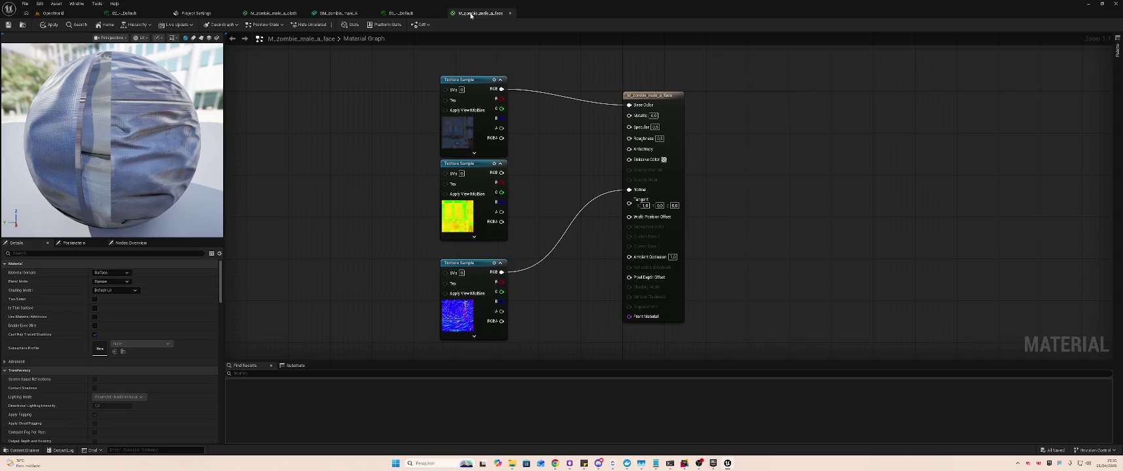
# - Re-place the three Texture Sample nodes in M_zombie_male_a_cloth and wire the top one to Base Color
pyautogui.moveTo(520, 126); pyautogui.dragTo(426, 349)
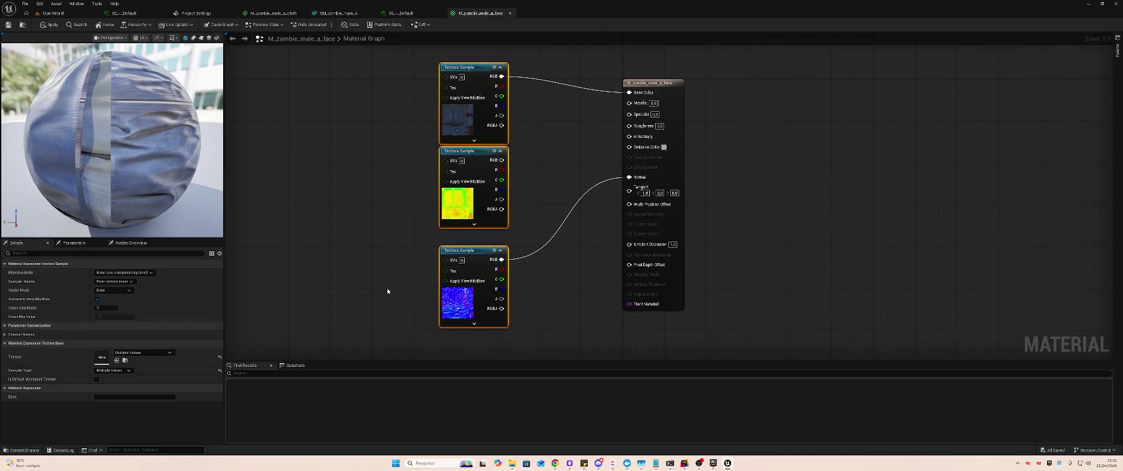
pyautogui.press('Delete')
pyautogui.click(128, 13)
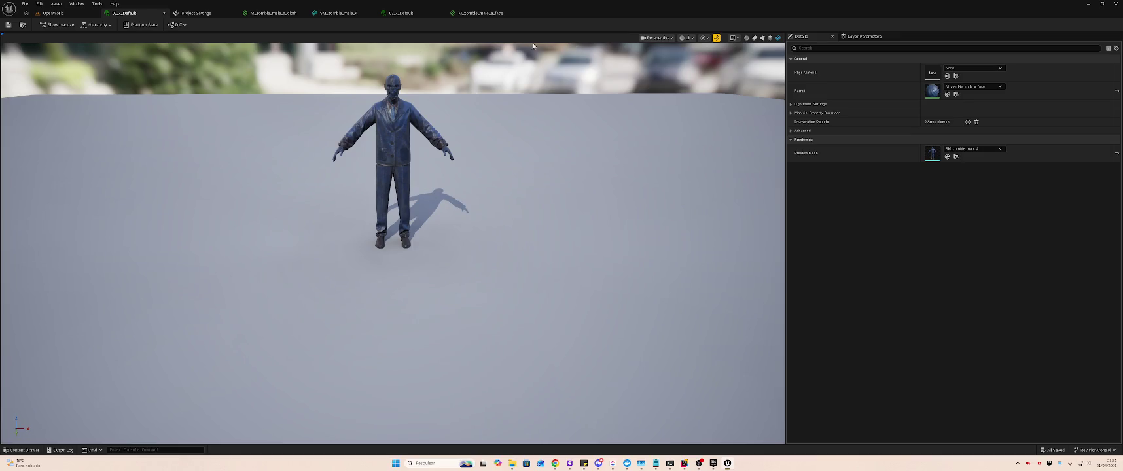
pyautogui.click(262, 13)
pyautogui.hotkey('ctrl', 'v')
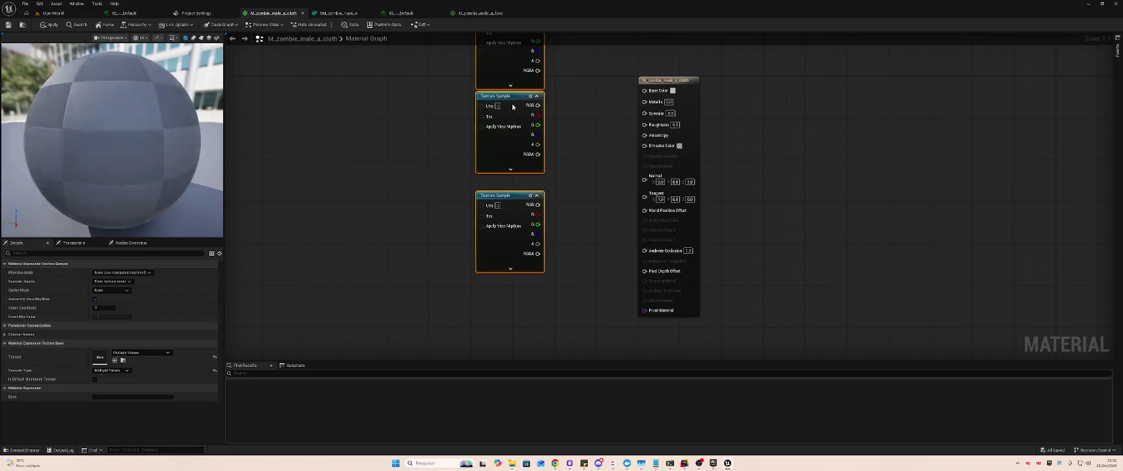
pyautogui.moveTo(509, 51); pyautogui.dragTo(514, 111)
pyautogui.moveTo(544, 80)
pyautogui.mouseDown()
pyautogui.moveTo(661, 95)
pyautogui.moveTo(645, 90)
pyautogui.mouseUp()
# - Wire the cloth material's bottom normal map into Normal and check the instances and mesh
pyautogui.moveTo(542, 261)
pyautogui.mouseDown()
pyautogui.moveTo(622, 219)
pyautogui.moveTo(645, 174)
pyautogui.mouseUp()
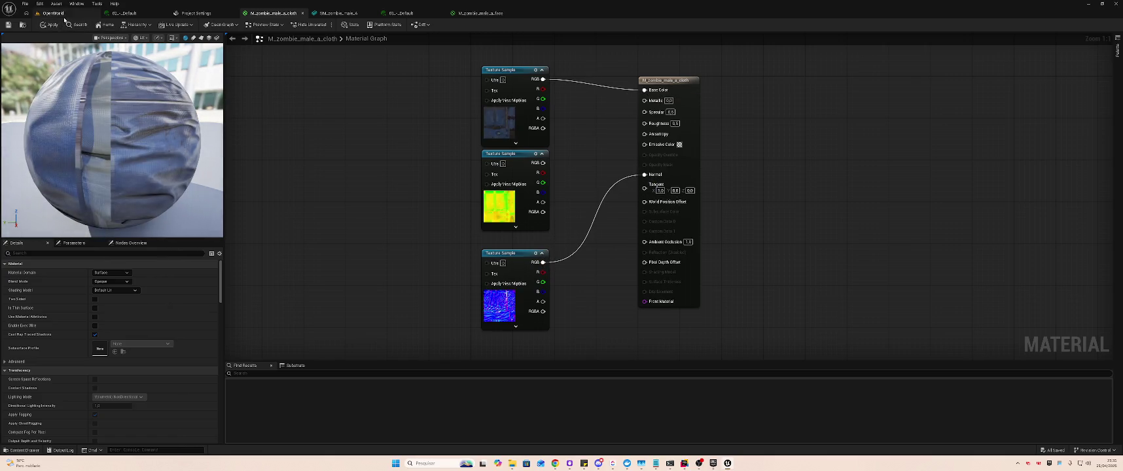
pyautogui.click(401, 13)
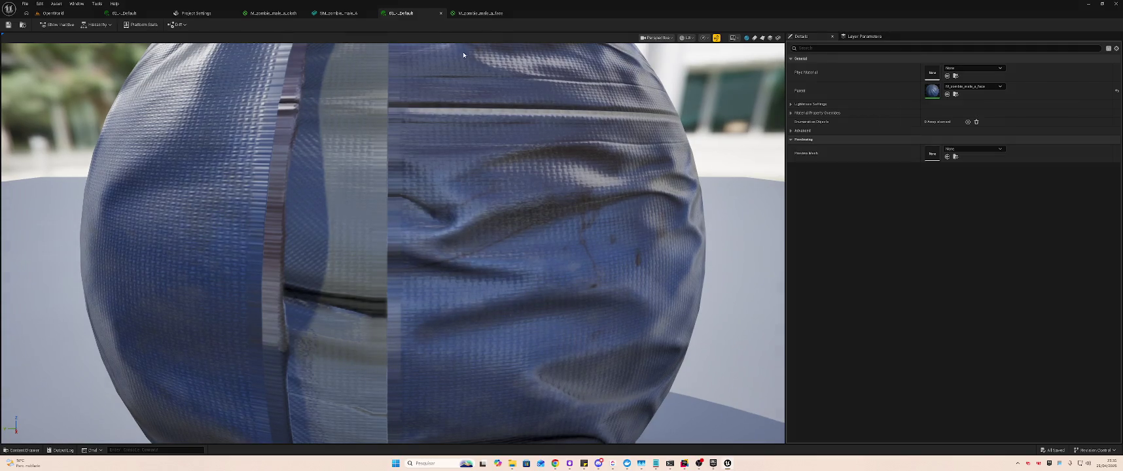
pyautogui.click(489, 13)
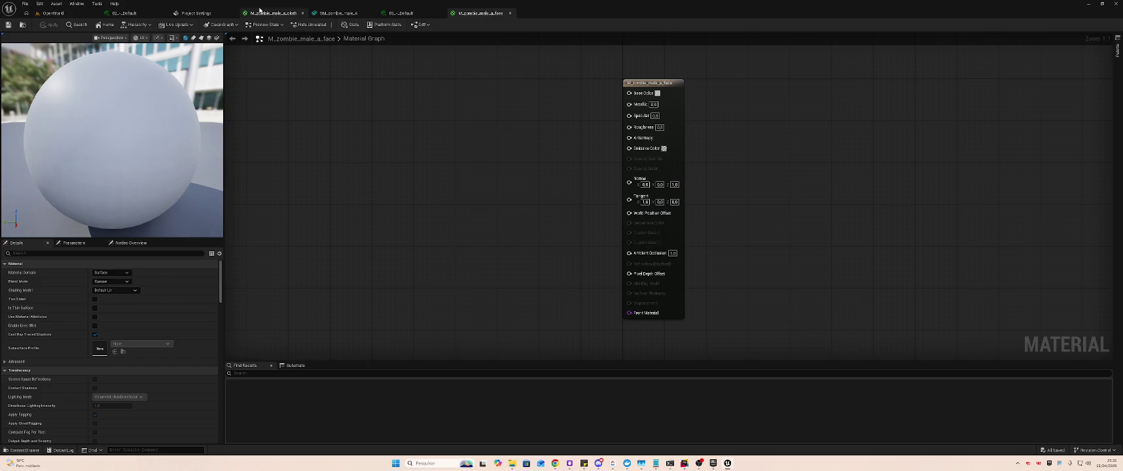
pyautogui.click(134, 16)
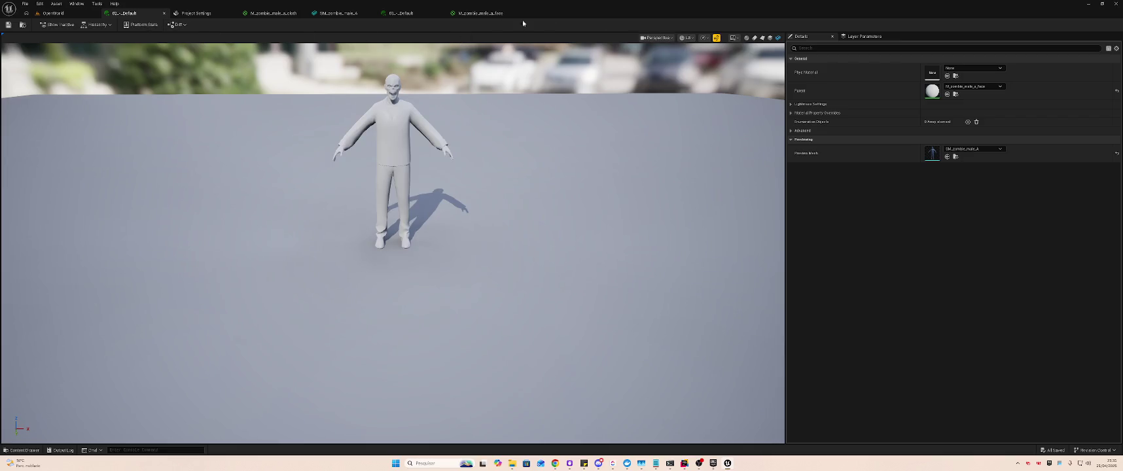
pyautogui.click(338, 13)
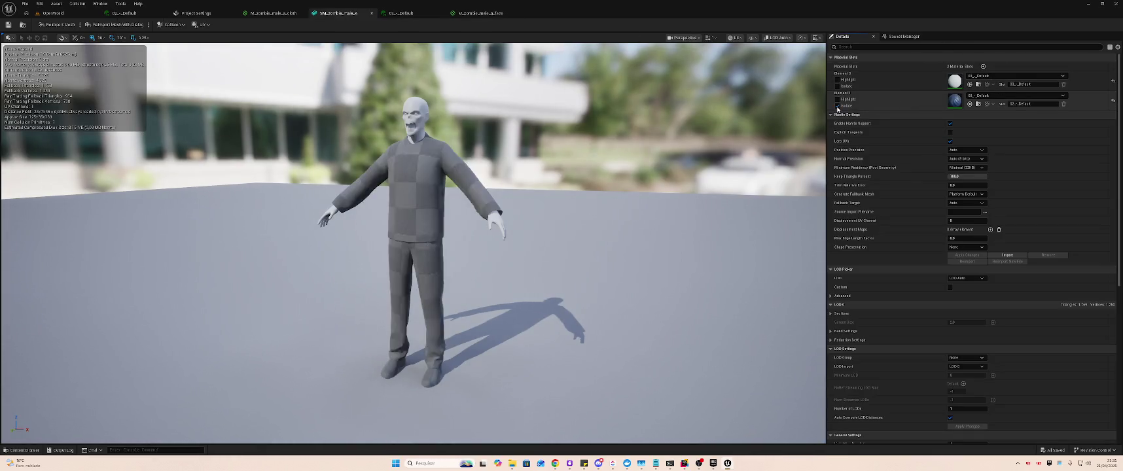
# - Confirm Element 1 keeps 02_-_Default and return to the OpenWorld level
pyautogui.click(986, 96)
pyautogui.click(986, 96)
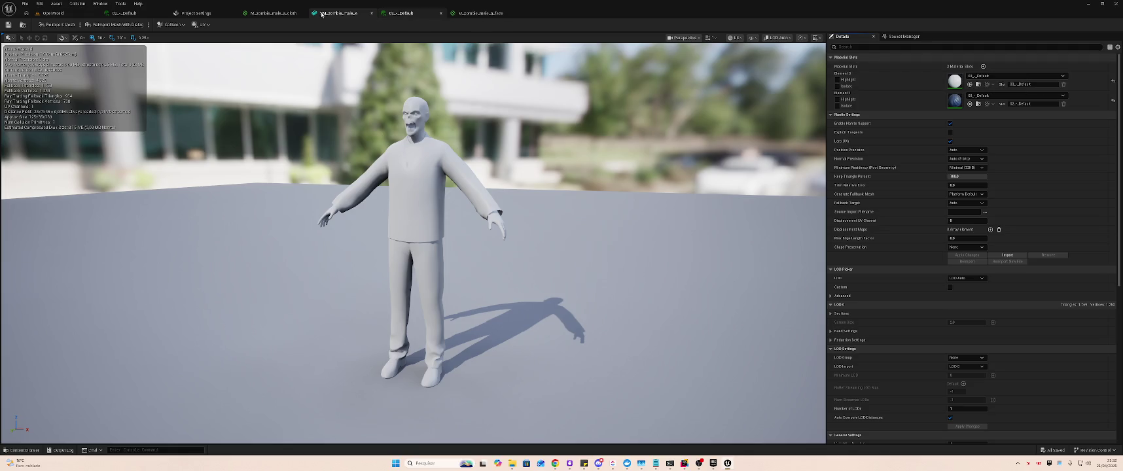
pyautogui.click(41, 14)
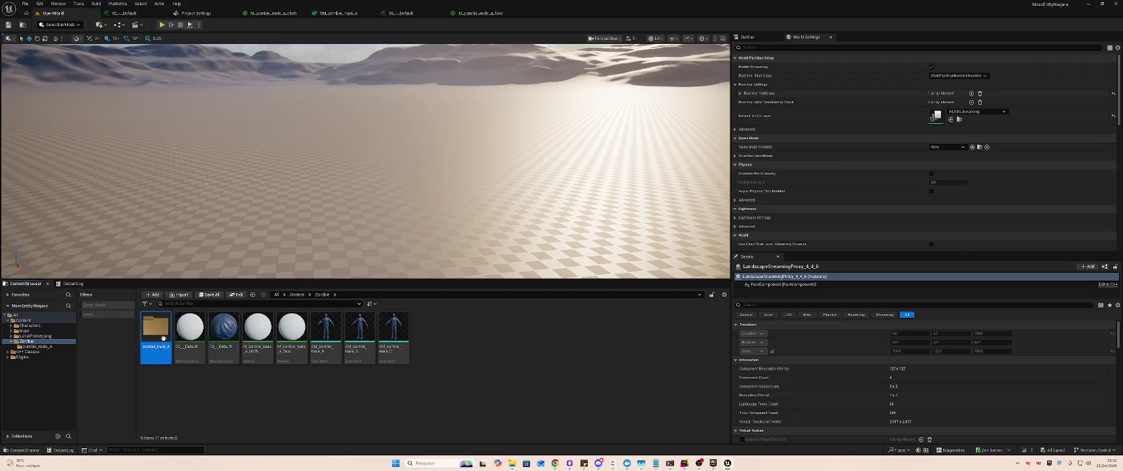
# - In the zombie_male_A folder, select the three face textures including zombie_male_A_face_01_N
pyautogui.doubleClick(155, 327)
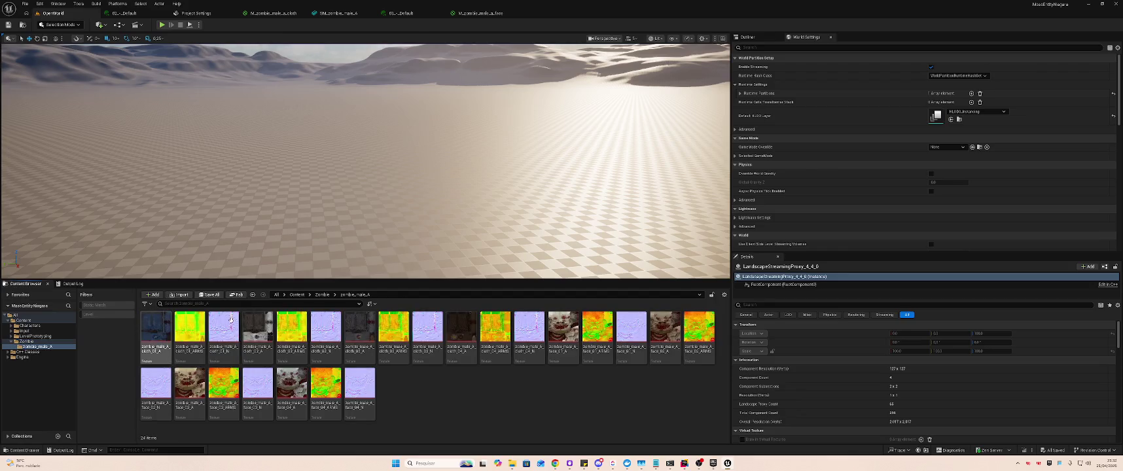
pyautogui.click(631, 330)
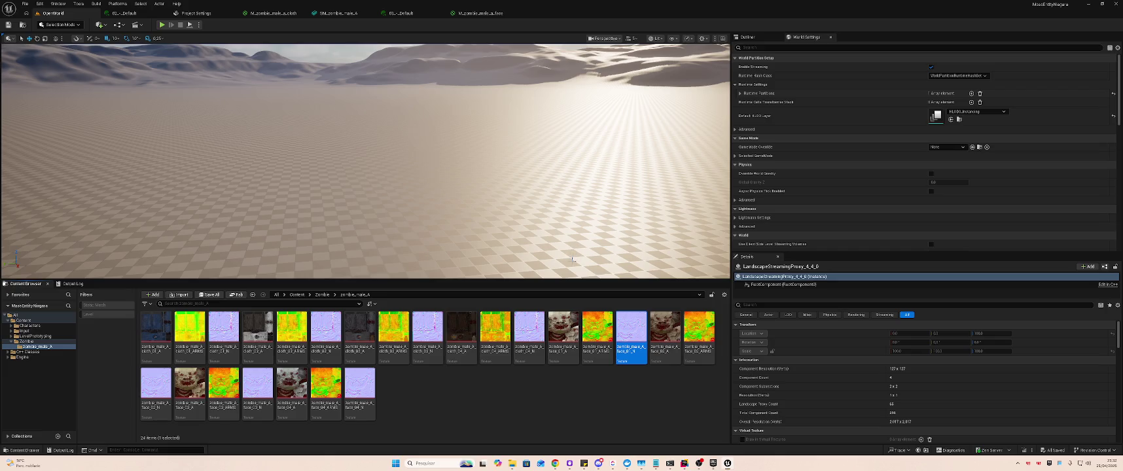
pyautogui.keyDown('shift'); pyautogui.click(563, 331); pyautogui.keyUp('shift')
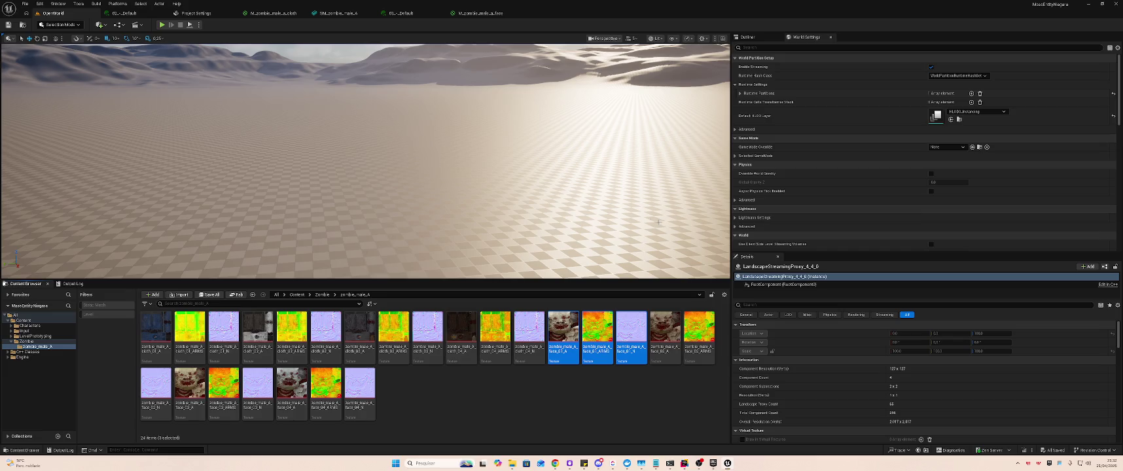
pyautogui.click(480, 13)
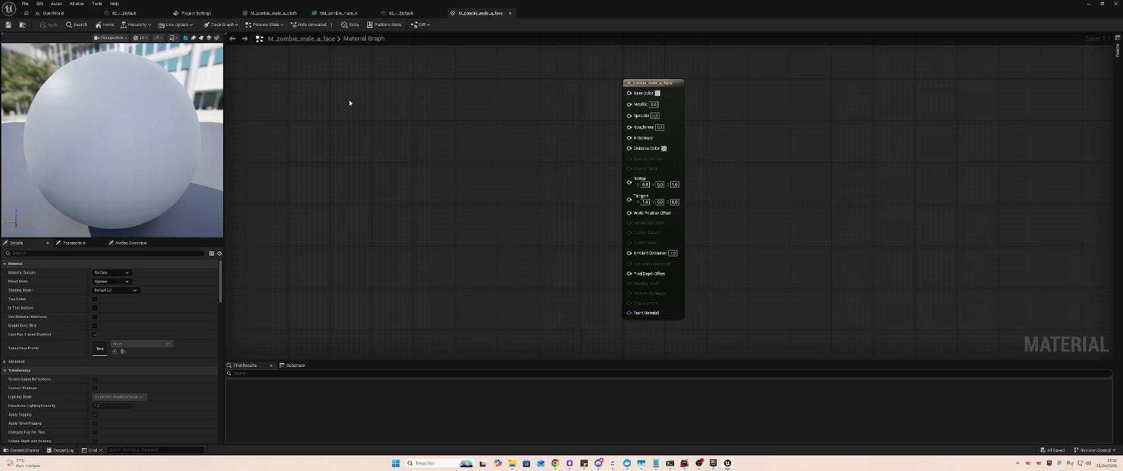
pyautogui.click(53, 13)
# - Add the face textures to M_zombie_male_a_face, wiring colour to Base Color and normal map to Normal
pyautogui.moveTo(621, 330)
pyautogui.mouseDown()
pyautogui.moveTo(459, 47)
pyautogui.moveTo(476, 17)
pyautogui.moveTo(488, 68)
pyautogui.mouseUp()
pyautogui.moveTo(485, 116)
pyautogui.mouseDown()
pyautogui.moveTo(484, 134)
pyautogui.moveTo(470, 84)
pyautogui.moveTo(438, 229)
pyautogui.moveTo(463, 255)
pyautogui.mouseUp()
pyautogui.moveTo(531, 152)
pyautogui.mouseDown()
pyautogui.moveTo(479, 70)
pyautogui.moveTo(447, 54)
pyautogui.moveTo(629, 93)
pyautogui.mouseUp()
pyautogui.moveTo(507, 264); pyautogui.dragTo(629, 182)
pyautogui.moveTo(520, 147); pyautogui.dragTo(472, 158)
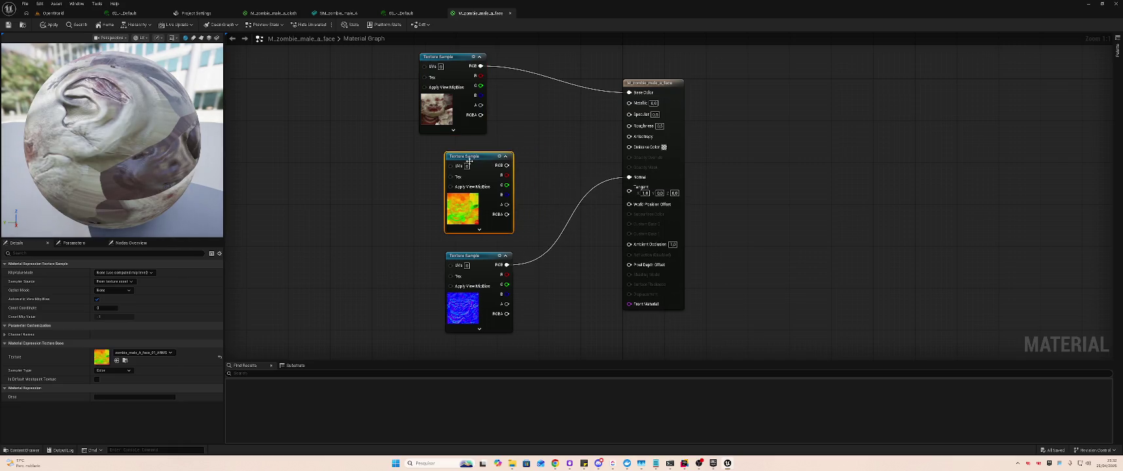
pyautogui.click(55, 12)
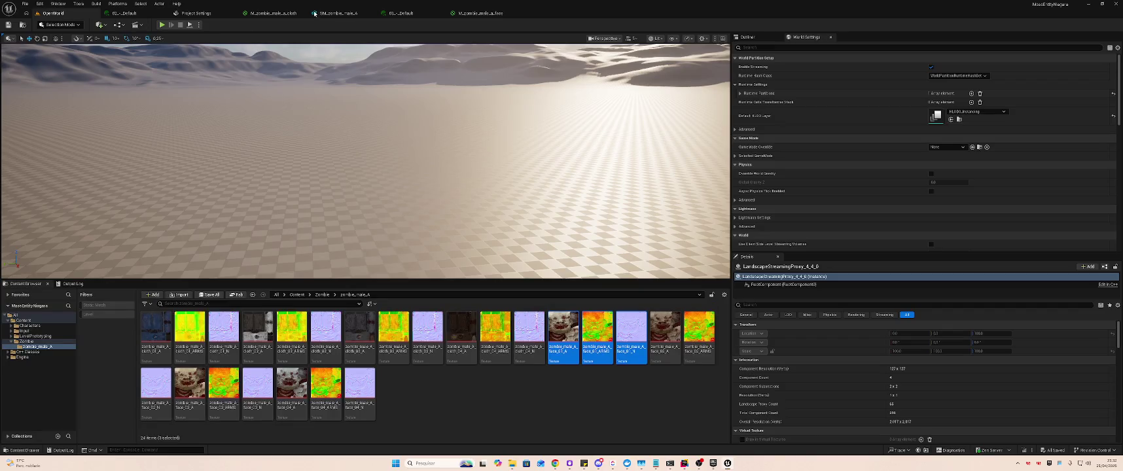
# - Apply the M_zombie_male_a_face changes and check the textured zombie mesh
pyautogui.click(473, 12)
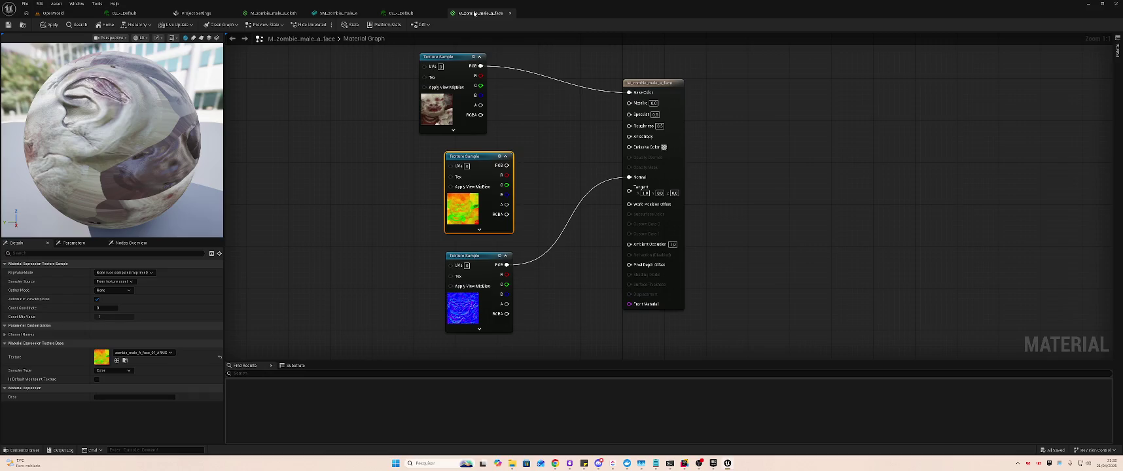
pyautogui.hotkey('ctrl', 's')
pyautogui.click(415, 14)
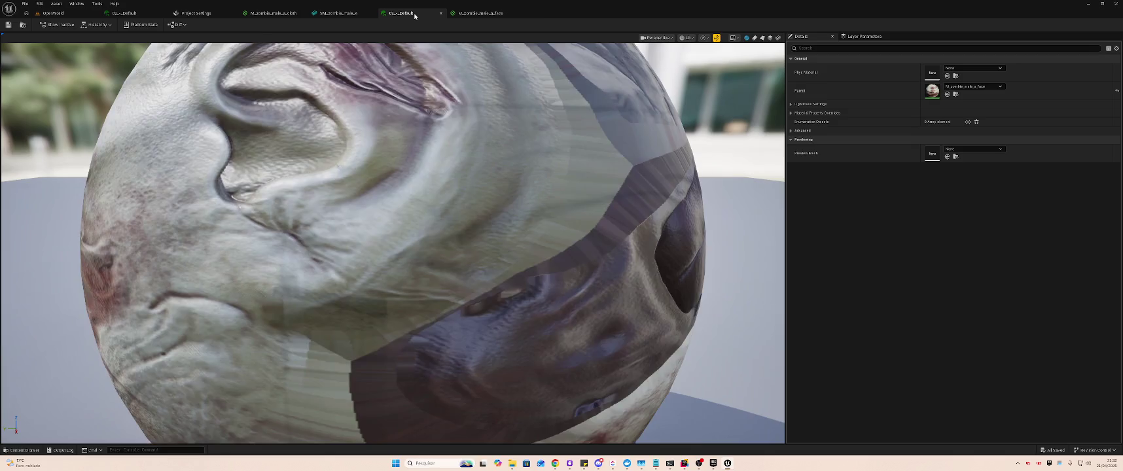
pyautogui.click(338, 13)
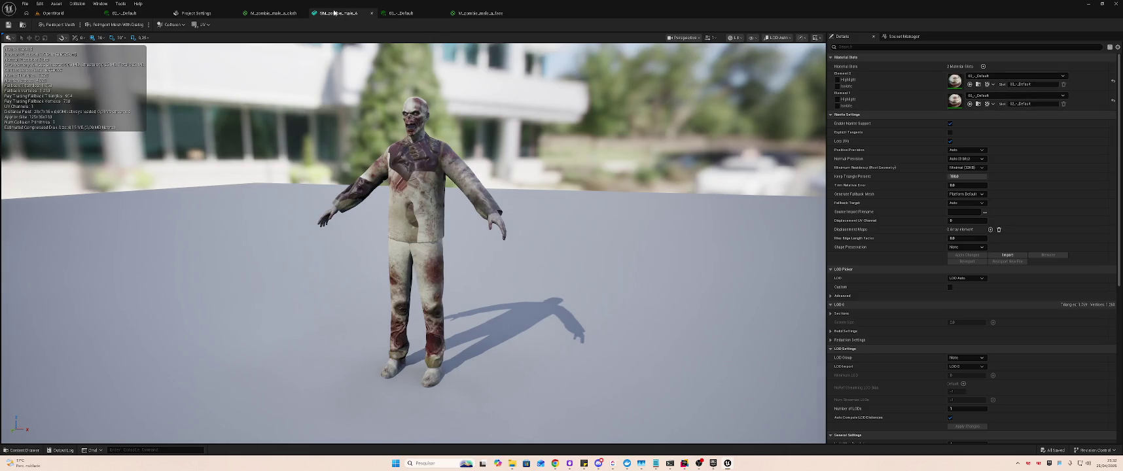
# - Set the 02_-_Default instance's Parent to M_zombie_male_a_cloth by searching 'cloth'
pyautogui.click(273, 13)
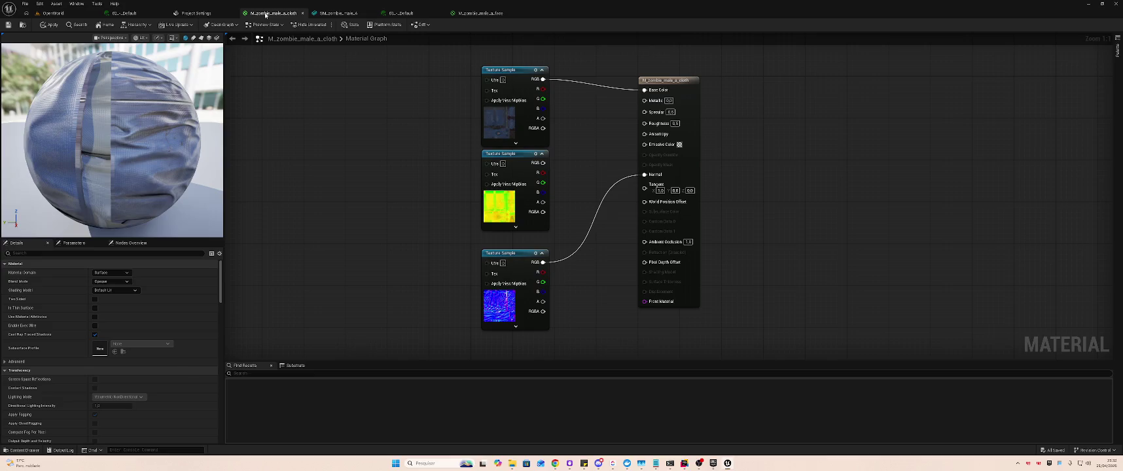
pyautogui.click(125, 13)
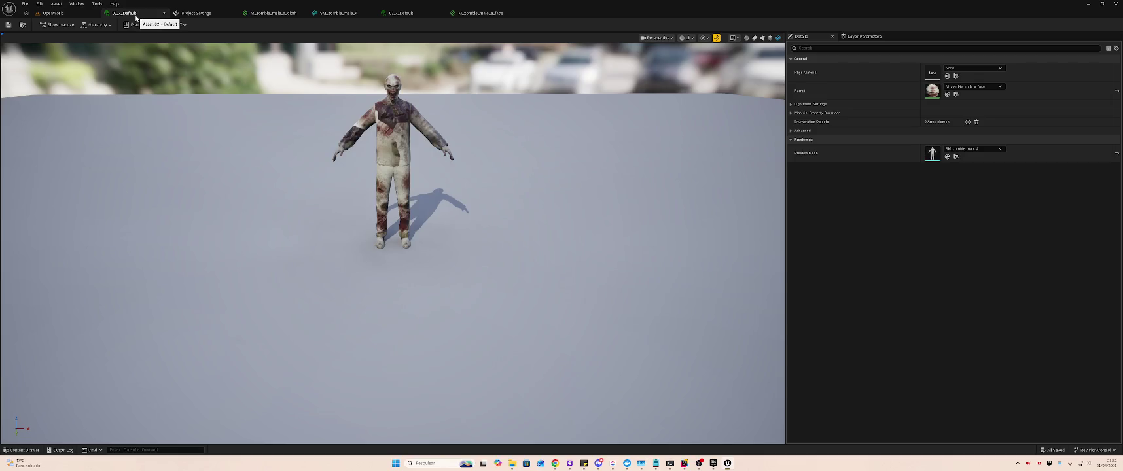
pyautogui.click(968, 87)
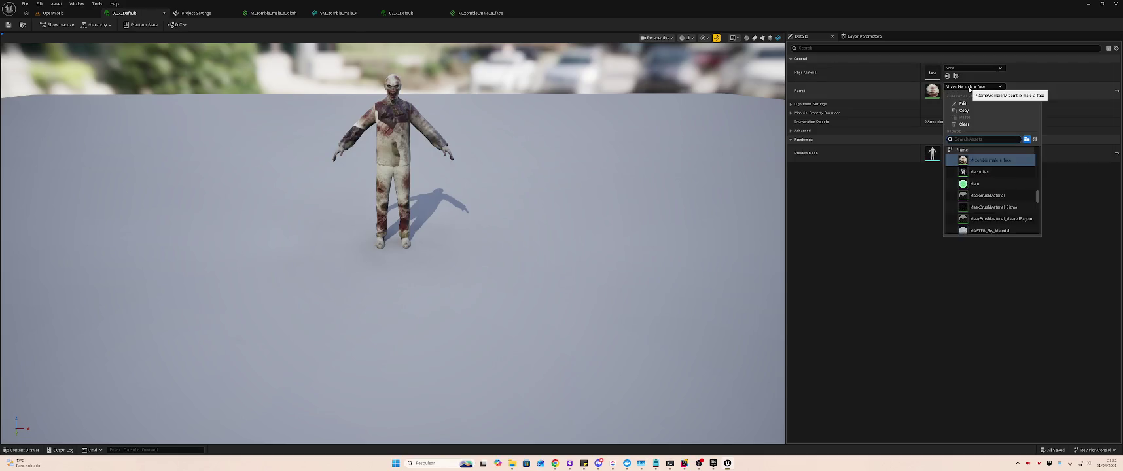
pyautogui.write('cl')
pyautogui.write('oth')
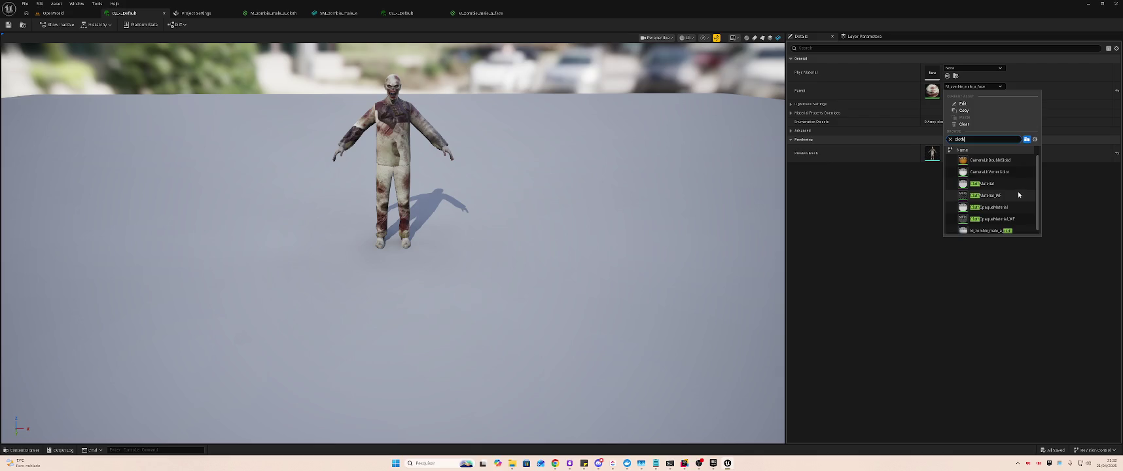
pyautogui.click(1008, 231)
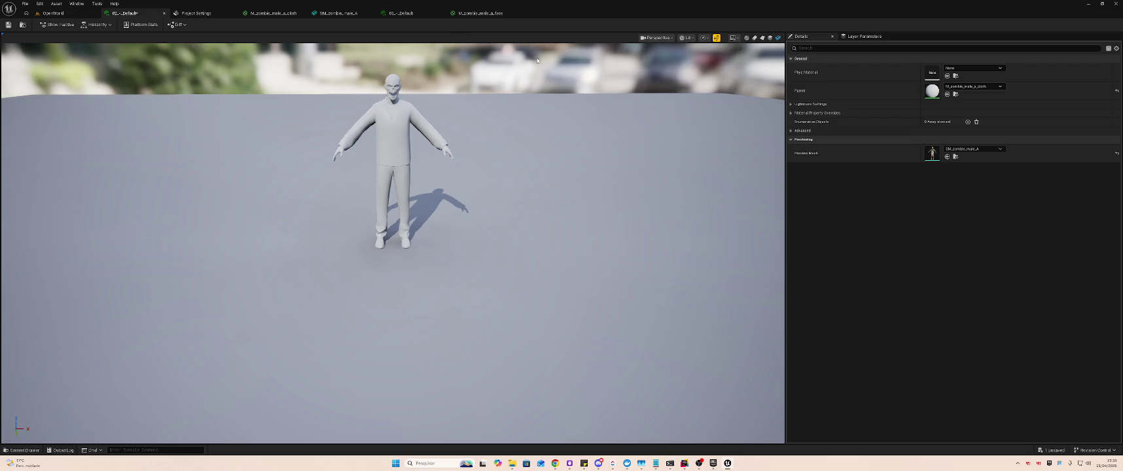
pyautogui.click(341, 13)
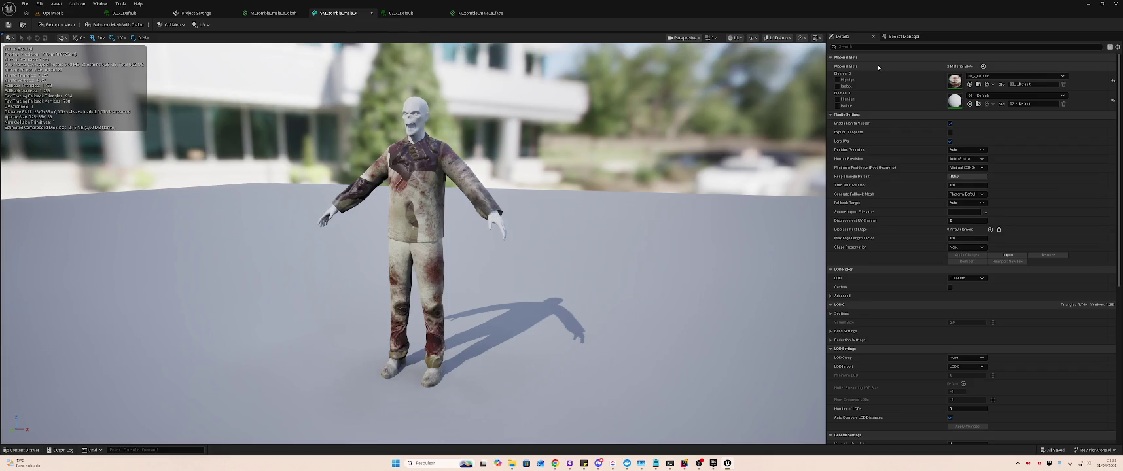
pyautogui.click(401, 13)
pyautogui.click(466, 13)
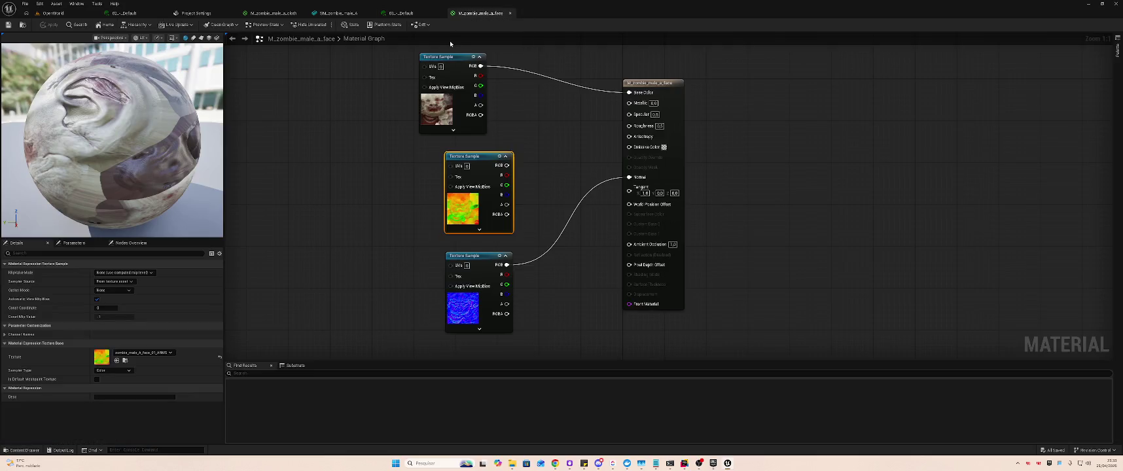
# - Give Element 0 the blue cloth material and Element 1 the face material, then save SM_zombie_male_A
pyautogui.click(265, 14)
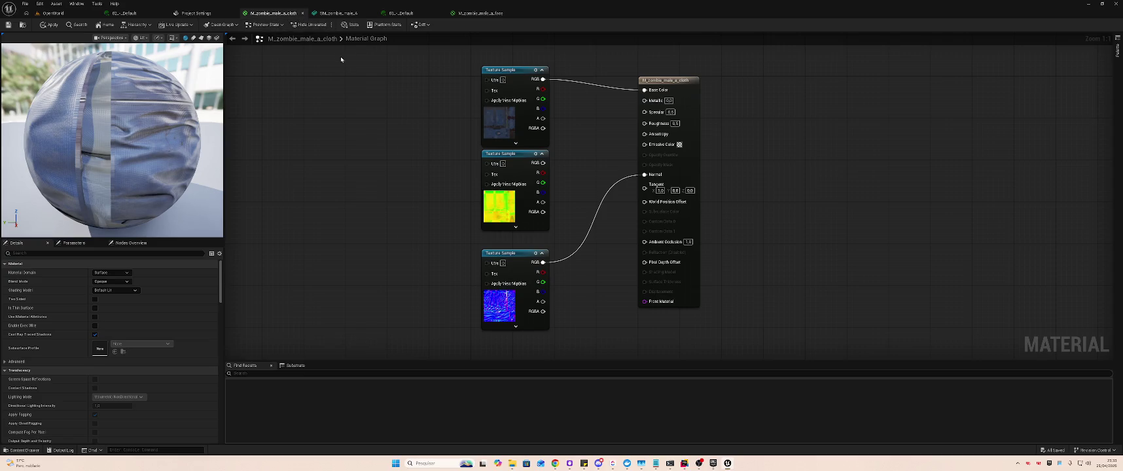
pyautogui.click(340, 15)
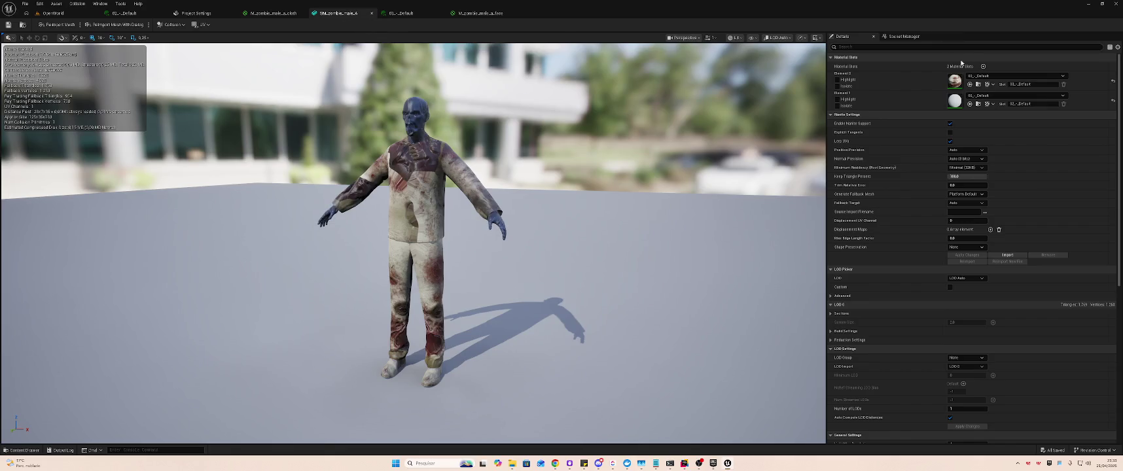
pyautogui.click(993, 76)
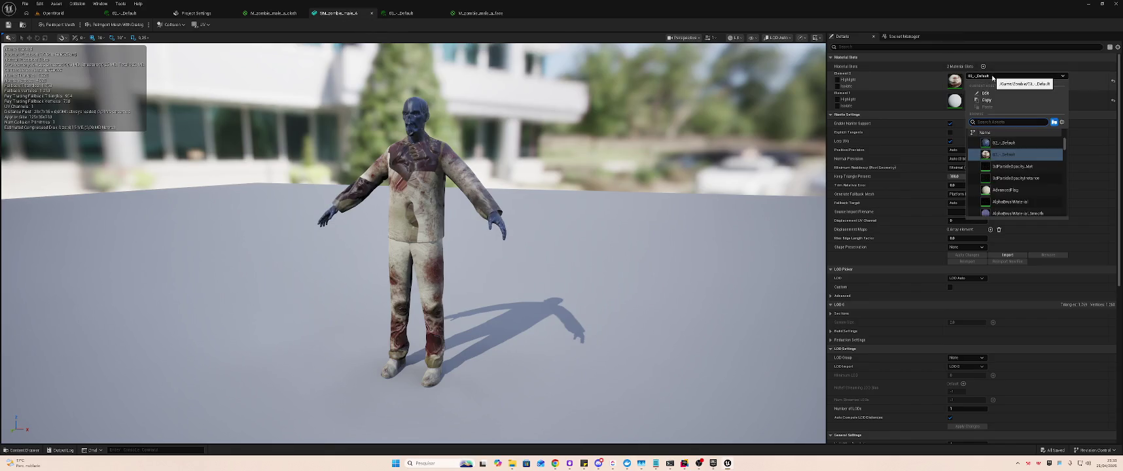
pyautogui.click(1003, 143)
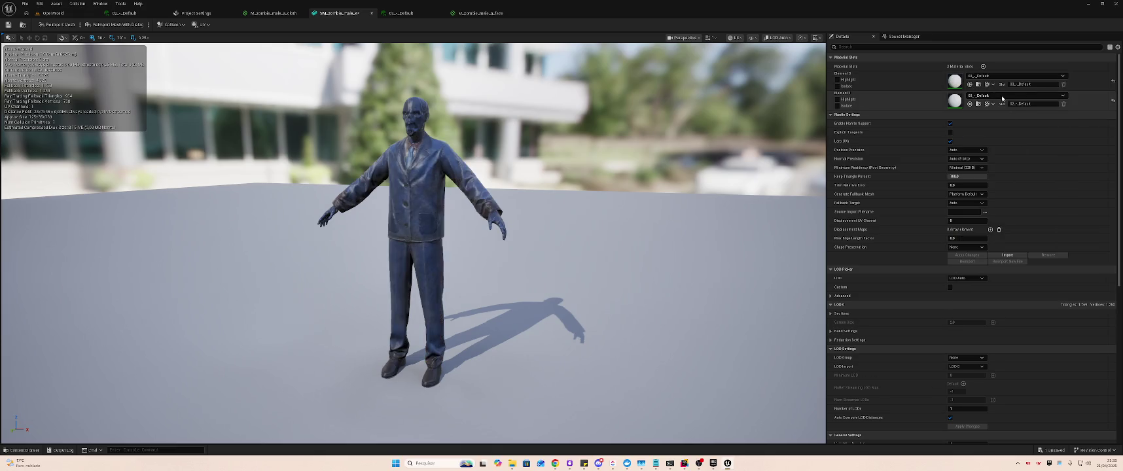
pyautogui.click(1002, 99)
pyautogui.click(1002, 171)
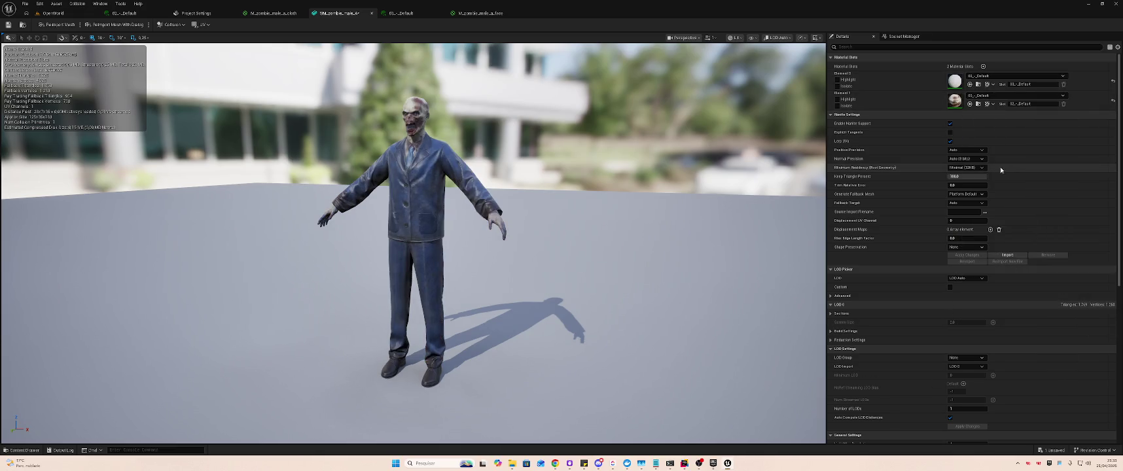
pyautogui.hotkey('ctrl', 's')
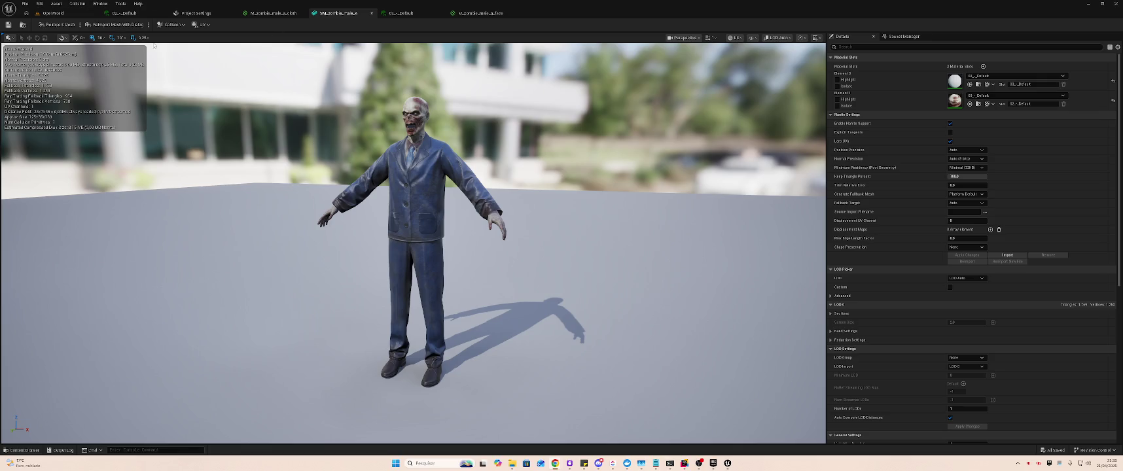
pyautogui.click(56, 13)
pyautogui.click(570, 329)
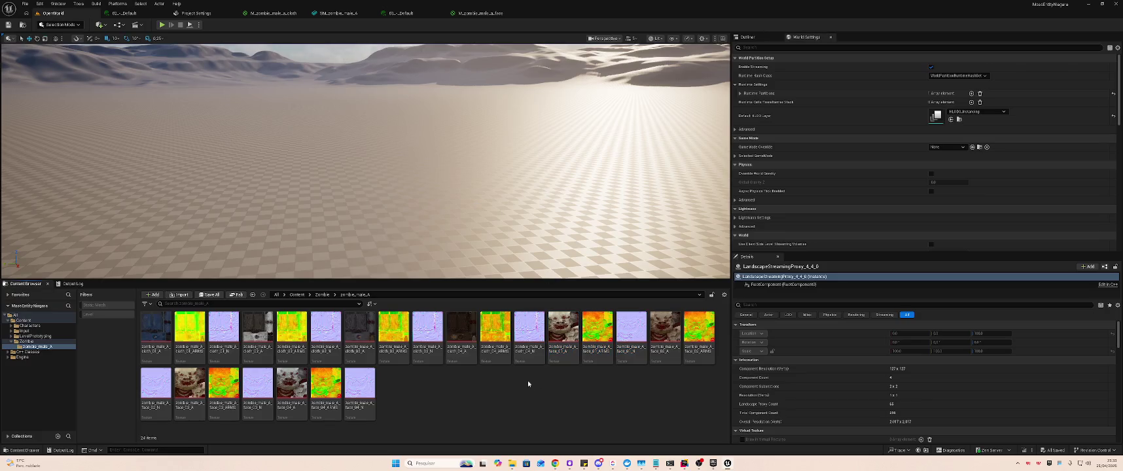
# - Log in to Mixamo, skip the phone-number prompt, and start uploading a custom character
pyautogui.click(318, 12)
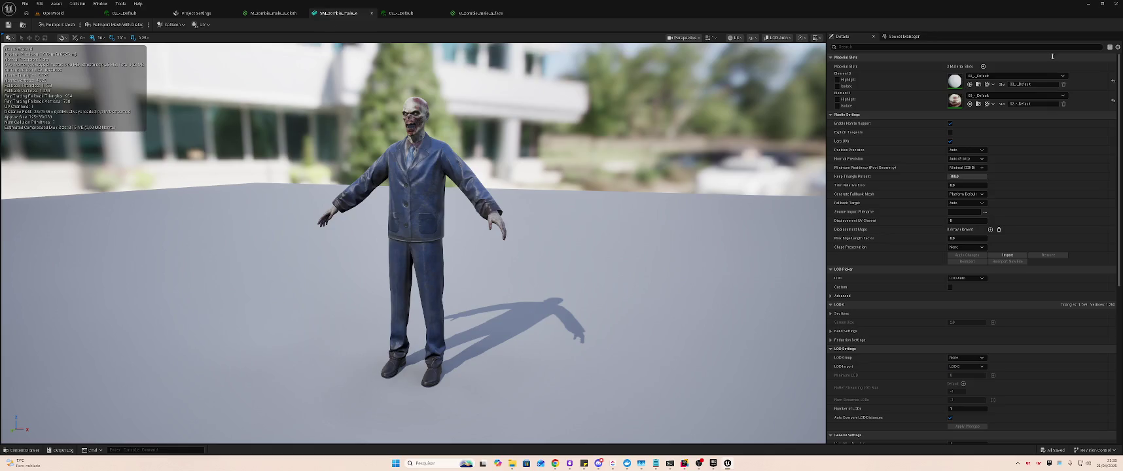
pyautogui.hotkey('alt', 'Tab')
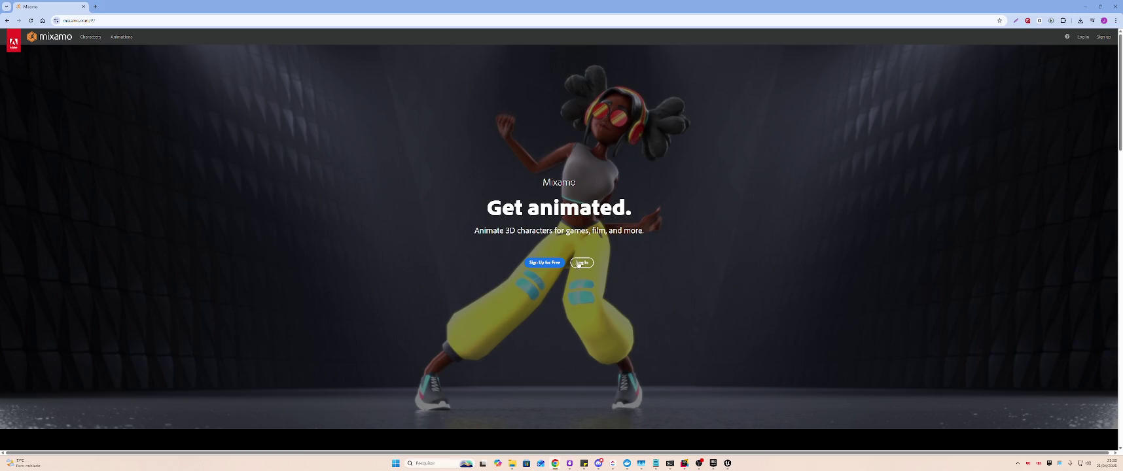
pyautogui.click(579, 264)
pyautogui.hotkey('alt', 'Tab')
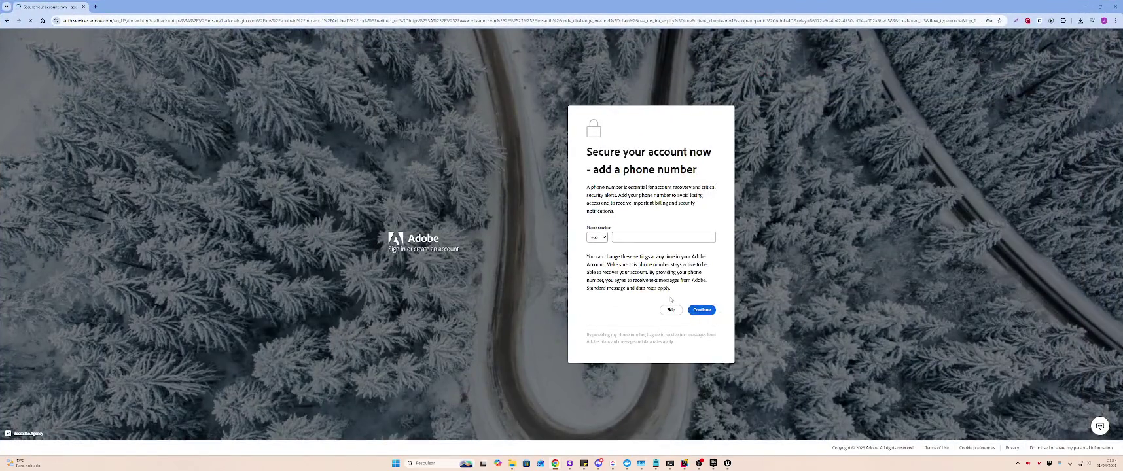
pyautogui.click(671, 309)
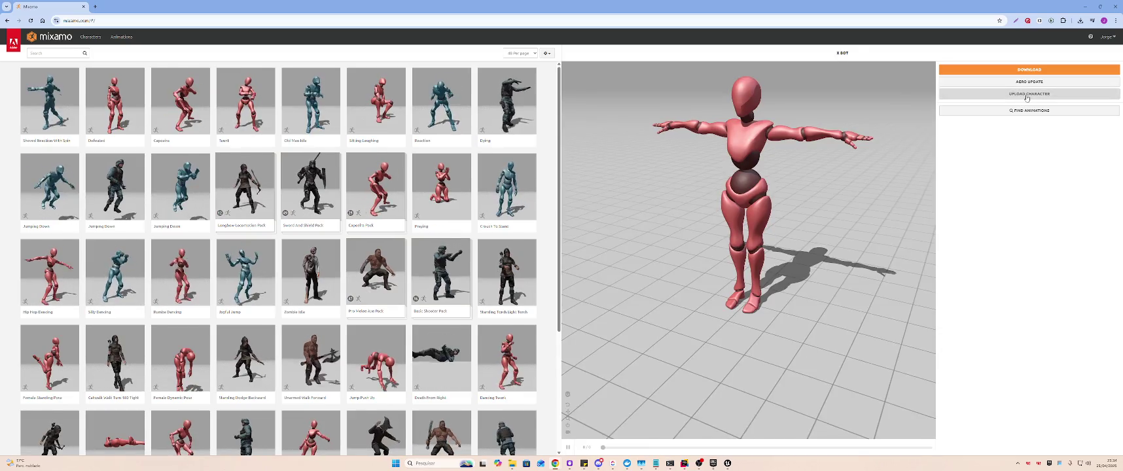
pyautogui.click(1027, 95)
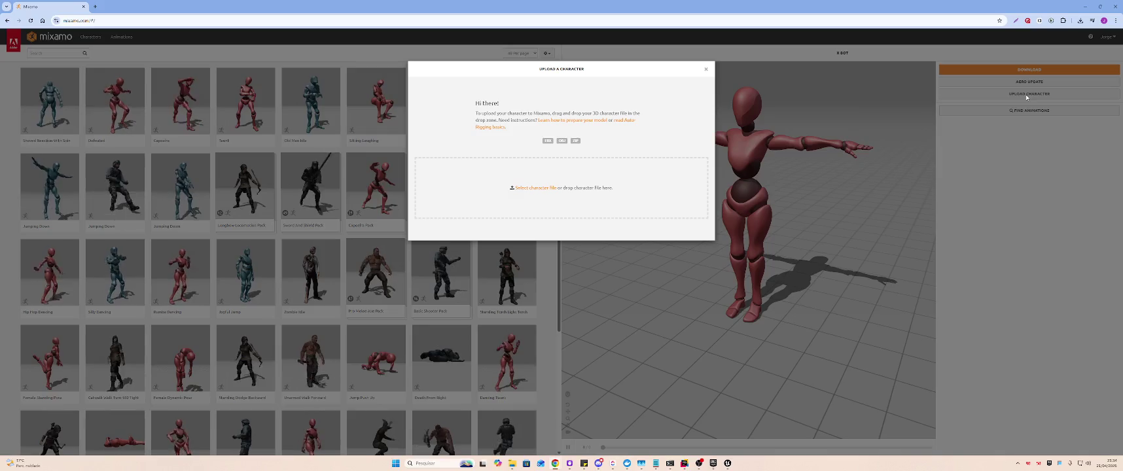
pyautogui.hotkey('alt', 'Tab')
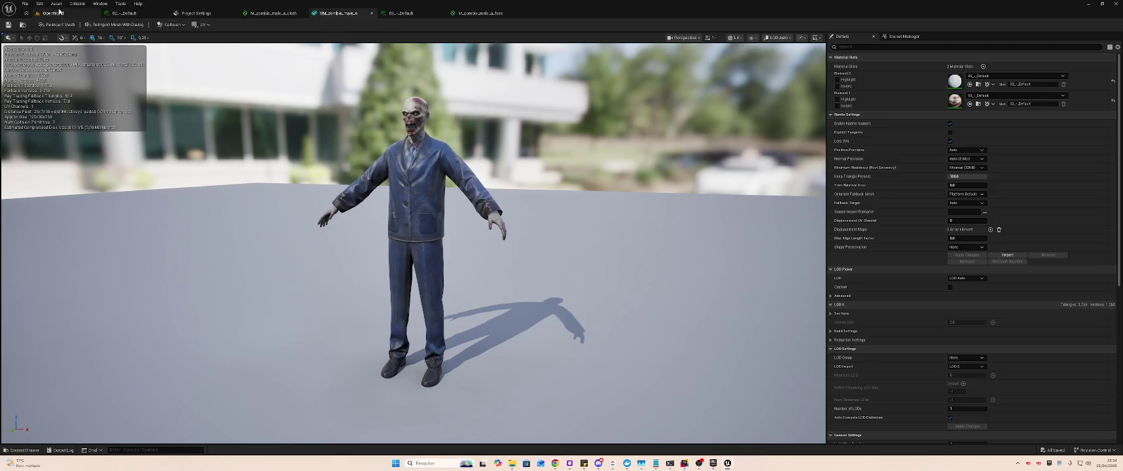
# - Reveal the SM_zombie_male_A static mesh from the Zombie content folder in File Explorer
pyautogui.click(54, 13)
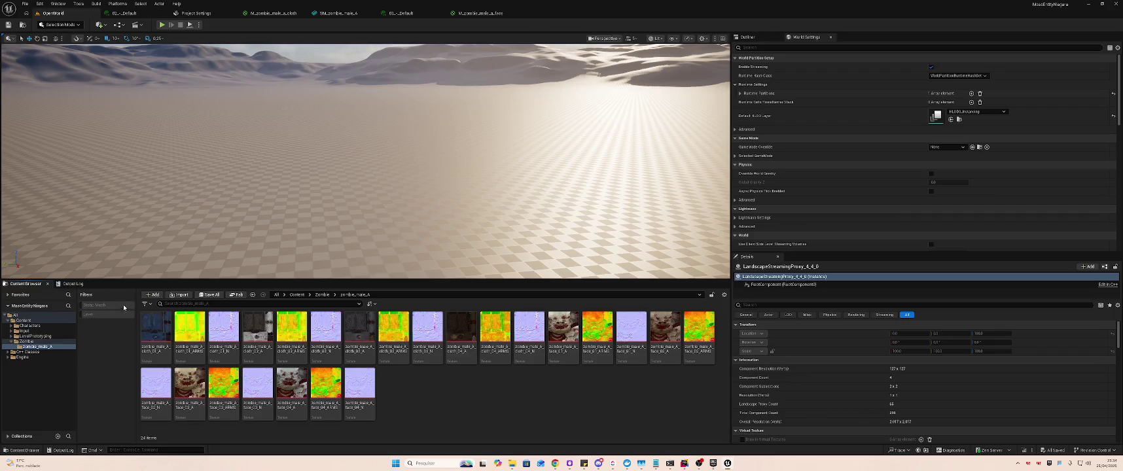
pyautogui.click(28, 341)
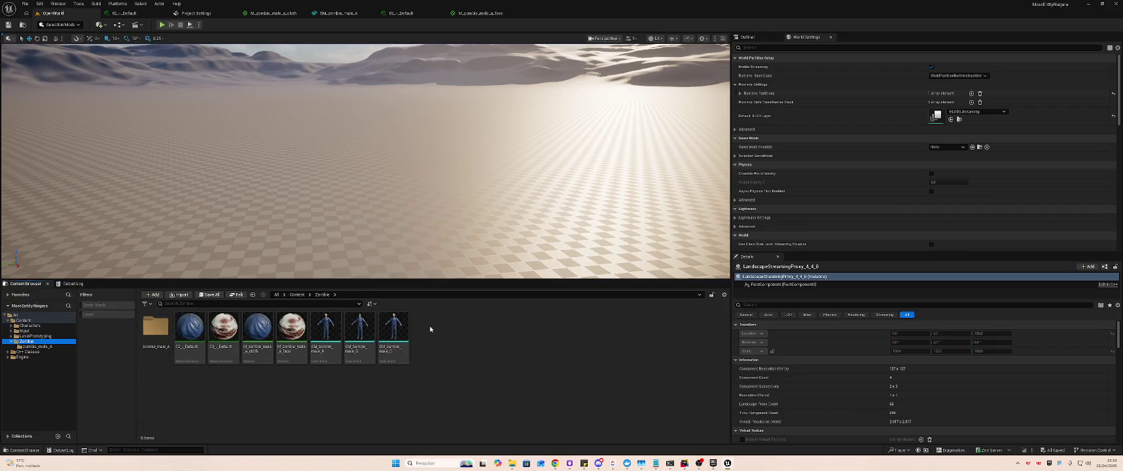
pyautogui.click(325, 331)
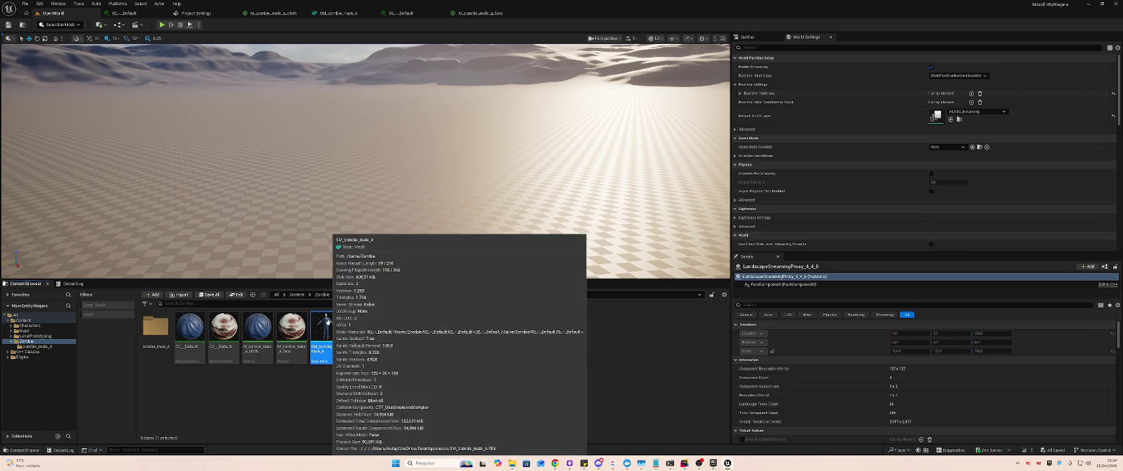
pyautogui.rightClick(329, 330)
pyautogui.moveTo(393, 303)
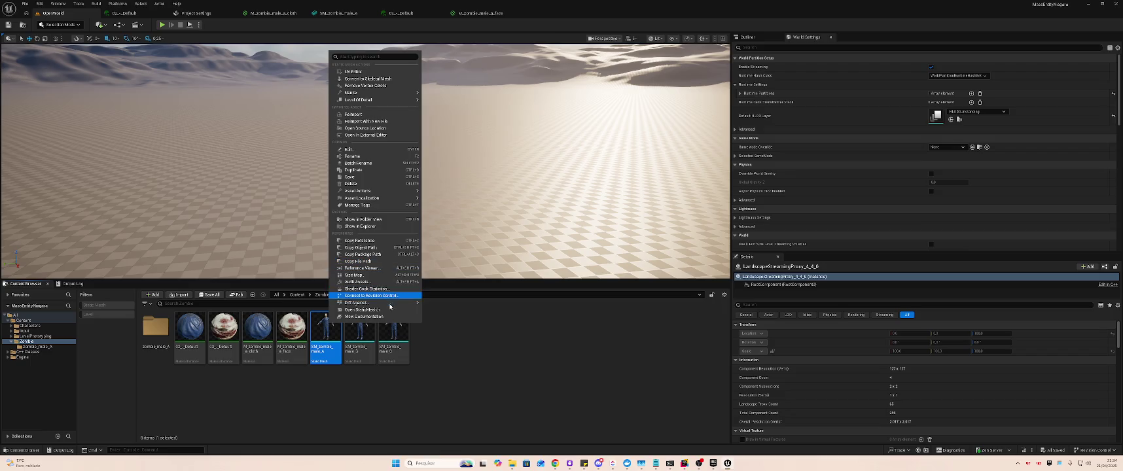
pyautogui.click(428, 226)
# - Bring the Zombie folder's Explorer window to the front beside Mixamo
pyautogui.hotkey('alt', 'Tab')
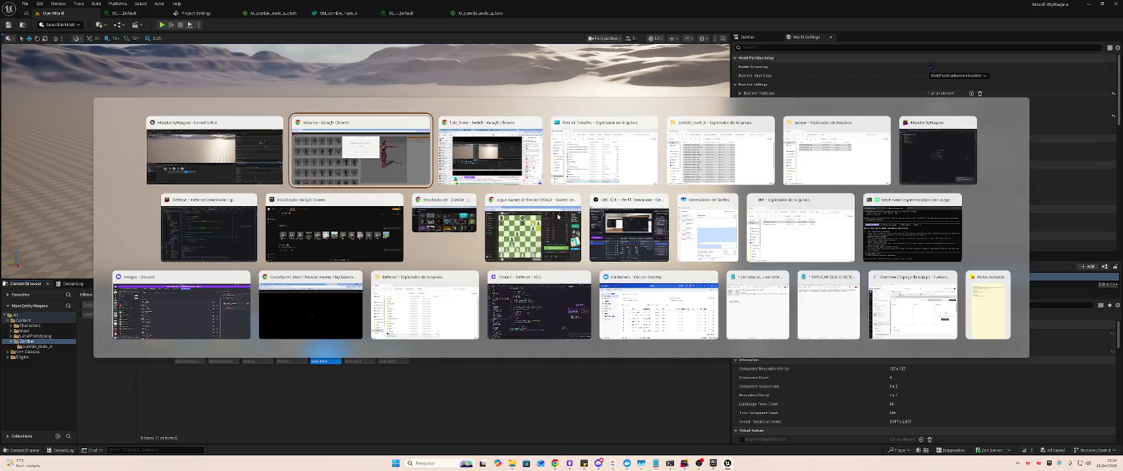
pyautogui.hotkey('alt', 'Tab')
pyautogui.hotkey('alt', 'Tab')
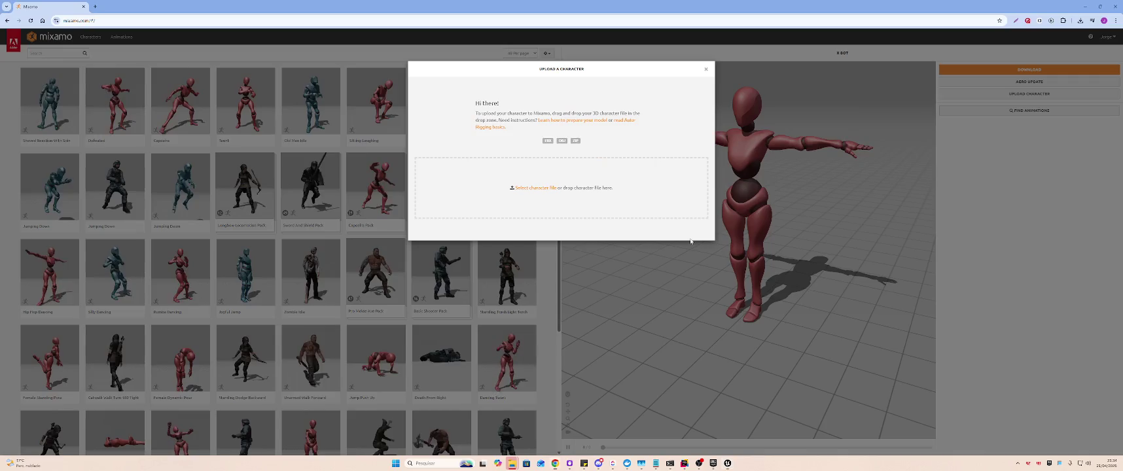
pyautogui.hotkey('alt', 'Tab')
pyautogui.click(929, 304)
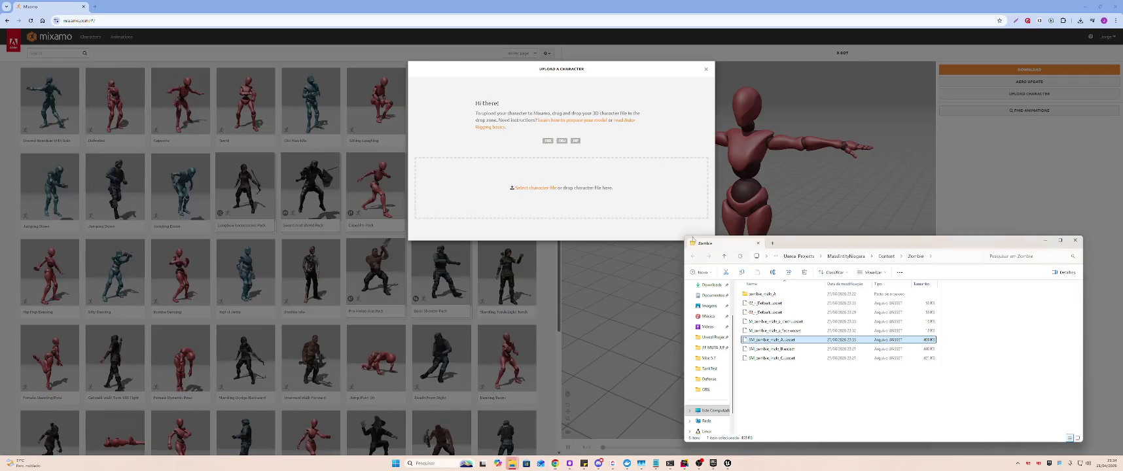
# - Upload SM_zombie_male_A.uasset to Mixamo and dismiss the unsupported-file error
pyautogui.moveTo(790, 344)
pyautogui.mouseDown()
pyautogui.moveTo(752, 295)
pyautogui.moveTo(589, 188)
pyautogui.moveTo(596, 196)
pyautogui.mouseUp()
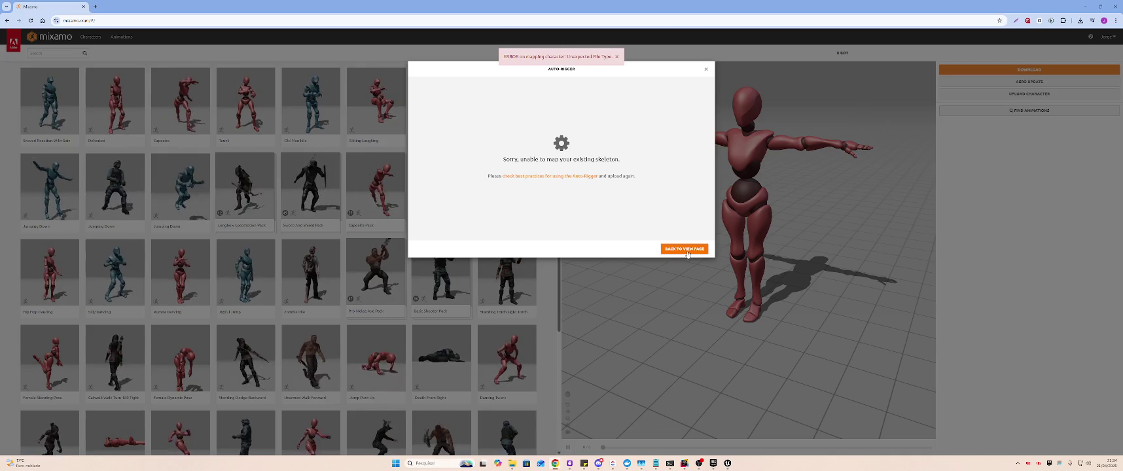
pyautogui.click(685, 249)
pyautogui.hotkey('alt', 'Tab')
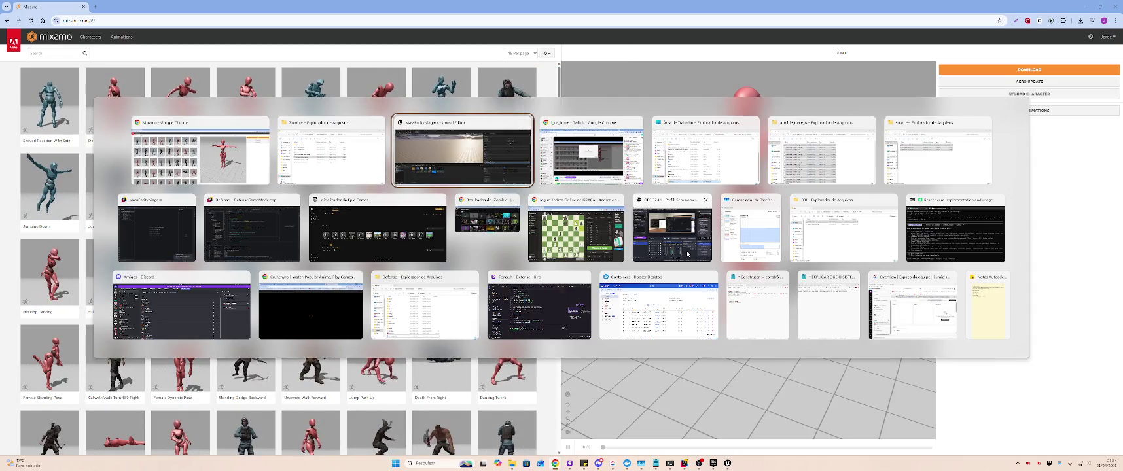
# - Close the Zombie and zombie_male_Textures Explorer windows
pyautogui.hotkey('alt', 'shift', 'Tab')
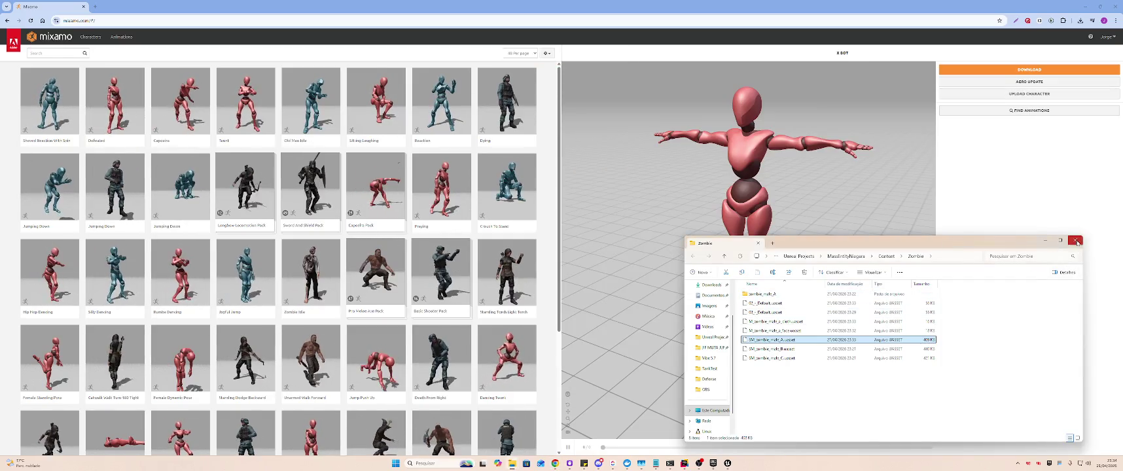
pyautogui.click(1077, 243)
pyautogui.hotkey('alt', 'Tab')
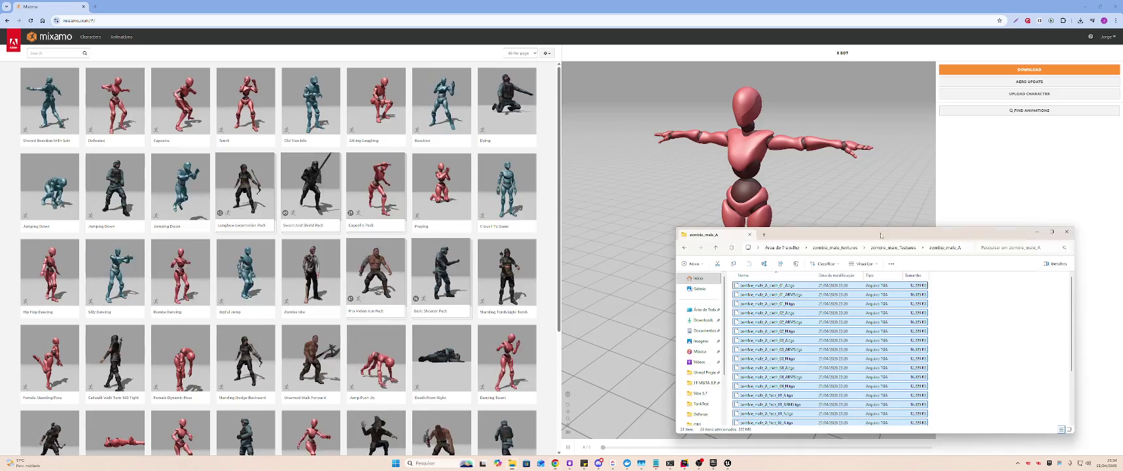
pyautogui.click(893, 248)
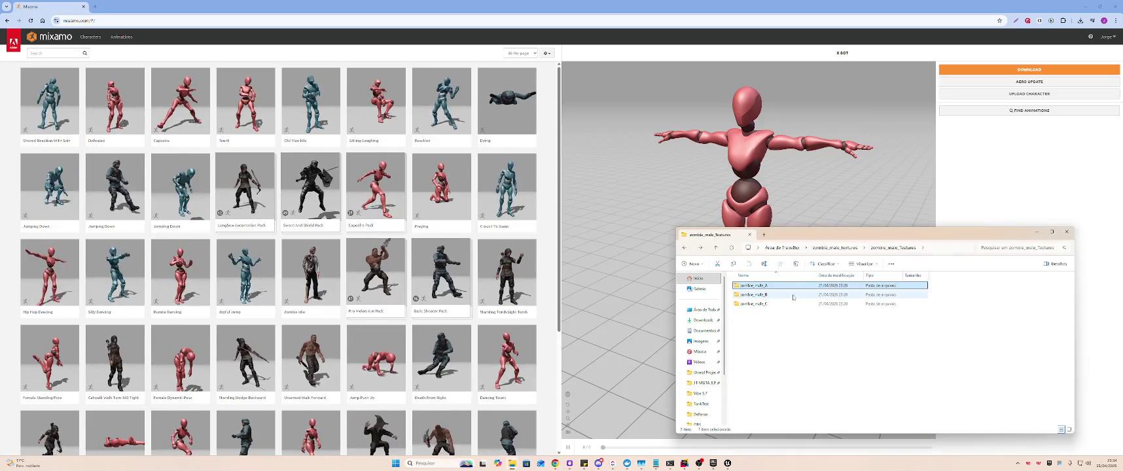
pyautogui.hotkey('alt', 'Up')
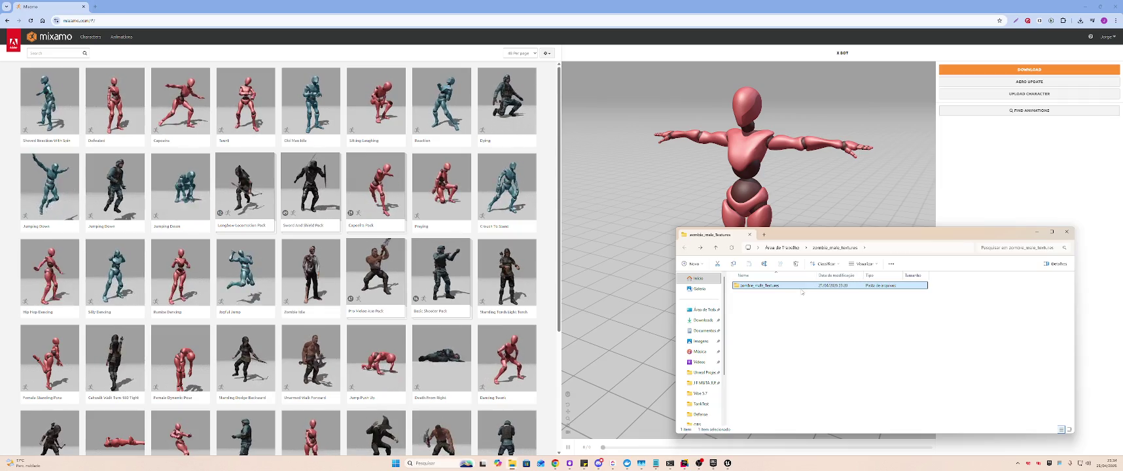
pyautogui.click(1067, 232)
pyautogui.hotkey('alt', 'Tab')
pyautogui.press('Tab')
pyautogui.press('Tab')
pyautogui.press('Tab')
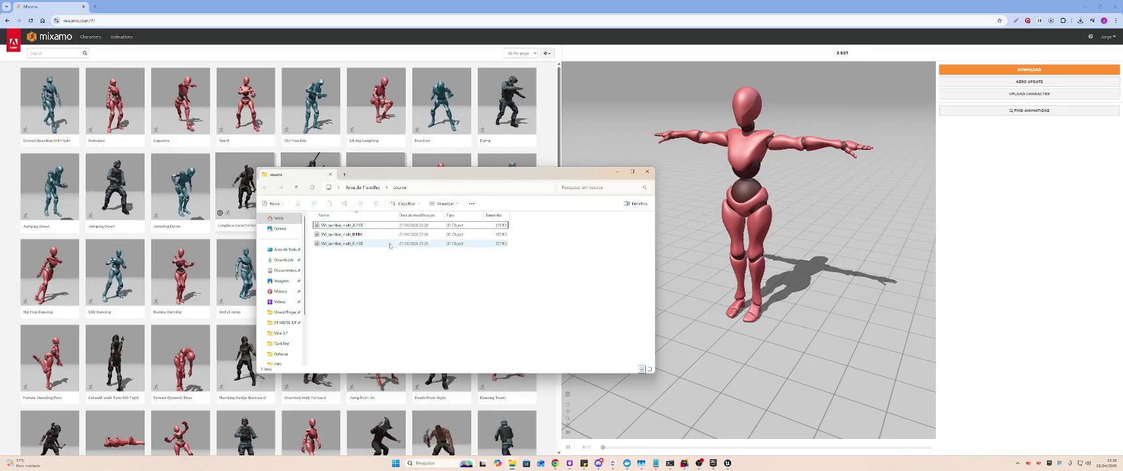
# - Upload SM_zombie_male_A.FBX from the source folder into Mixamo's Auto-Rigger
pyautogui.click(1001, 93)
pyautogui.hotkey('alt', 'Tab')
pyautogui.click(343, 225)
pyautogui.moveTo(562, 169)
pyautogui.mouseDown()
pyautogui.moveTo(688, 178)
pyautogui.moveTo(689, 189)
pyautogui.mouseUp()
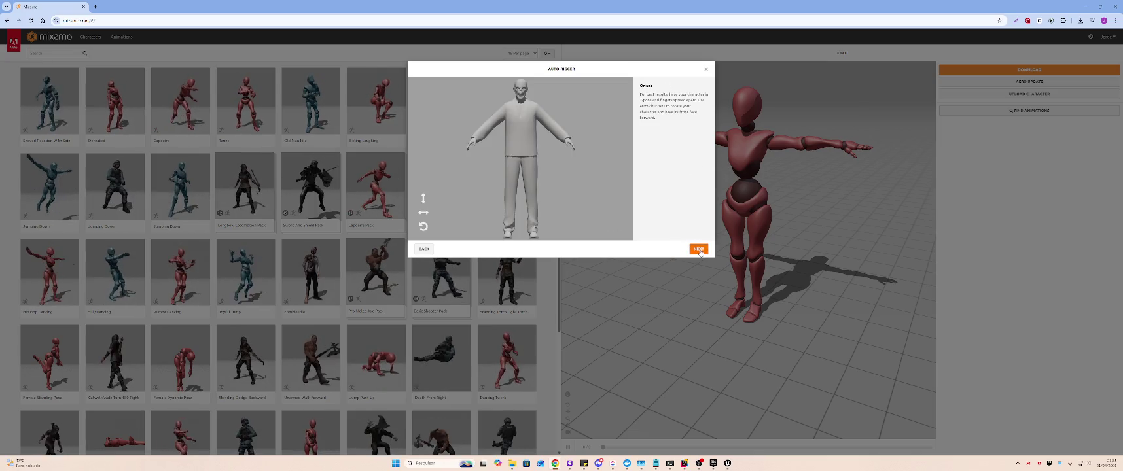
# - Accept the orientation and place the chin and wrist markers on the zombie
pyautogui.click(698, 250)
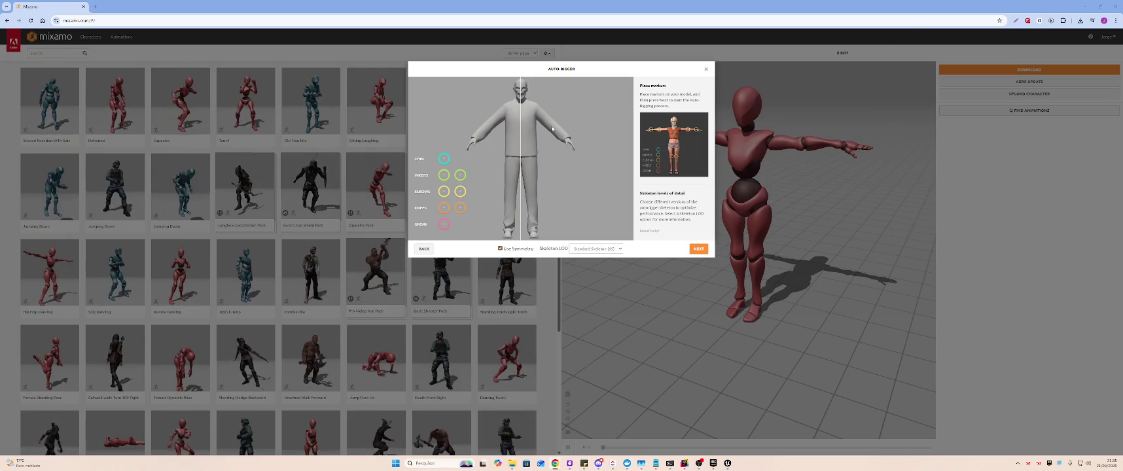
pyautogui.moveTo(444, 160)
pyautogui.mouseDown()
pyautogui.moveTo(488, 143)
pyautogui.moveTo(522, 103)
pyautogui.mouseUp()
pyautogui.moveTo(447, 179)
pyautogui.mouseDown()
pyautogui.moveTo(509, 130)
pyautogui.moveTo(506, 105)
pyautogui.mouseUp()
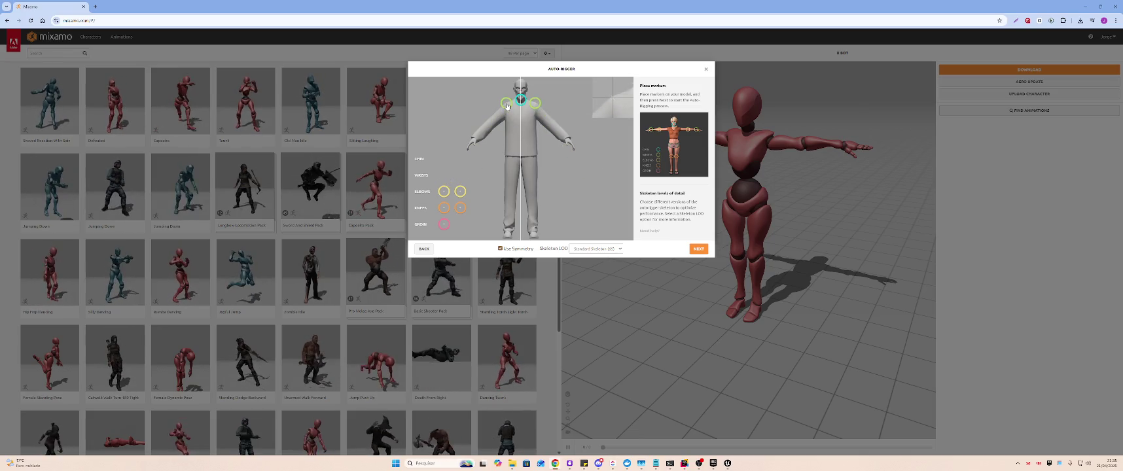
pyautogui.moveTo(506, 105)
pyautogui.mouseDown()
pyautogui.moveTo(500, 138)
pyautogui.moveTo(476, 142)
pyautogui.mouseUp()
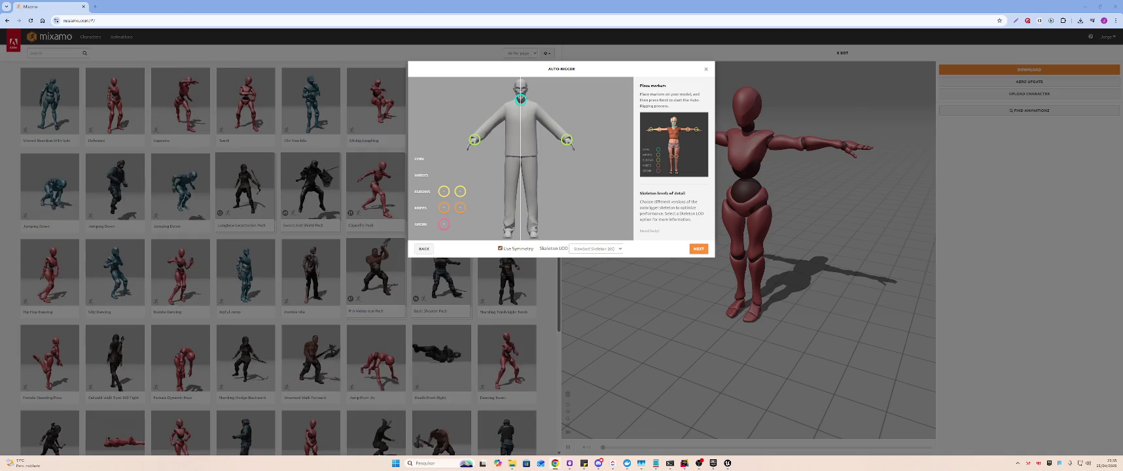
pyautogui.moveTo(476, 142); pyautogui.dragTo(476, 141)
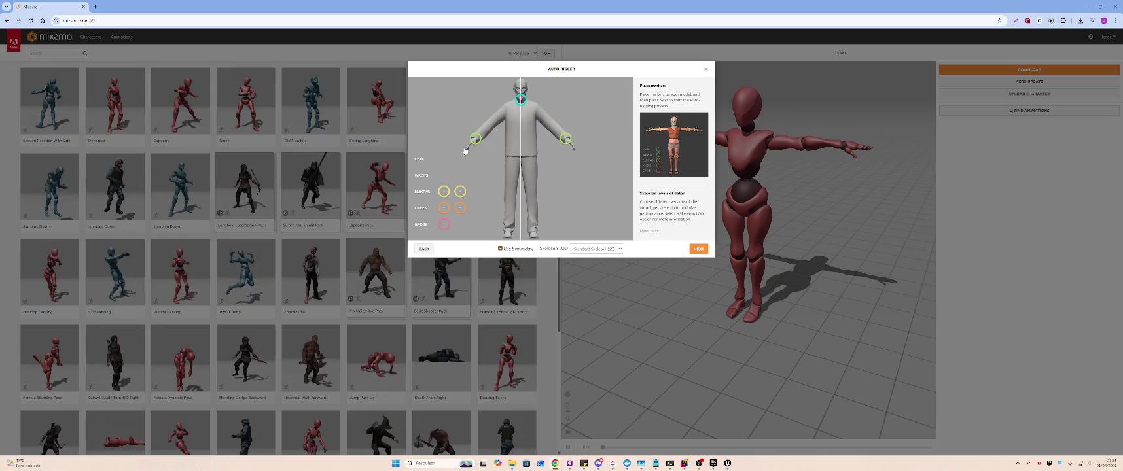
# - Place the elbow, knee and groin markers on the zombie model
pyautogui.moveTo(442, 193); pyautogui.dragTo(508, 109)
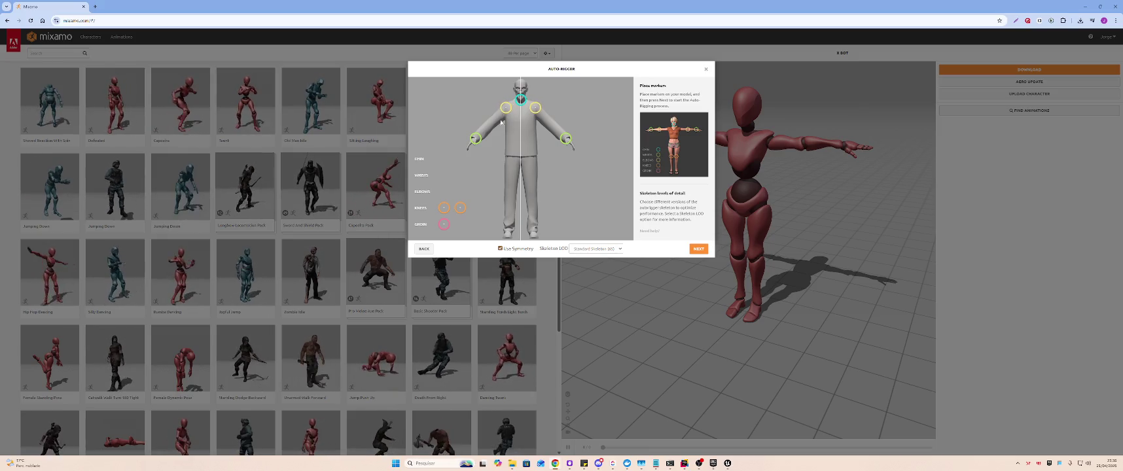
pyautogui.moveTo(444, 209); pyautogui.dragTo(509, 197)
pyautogui.rightClick(509, 197)
pyautogui.press('Escape')
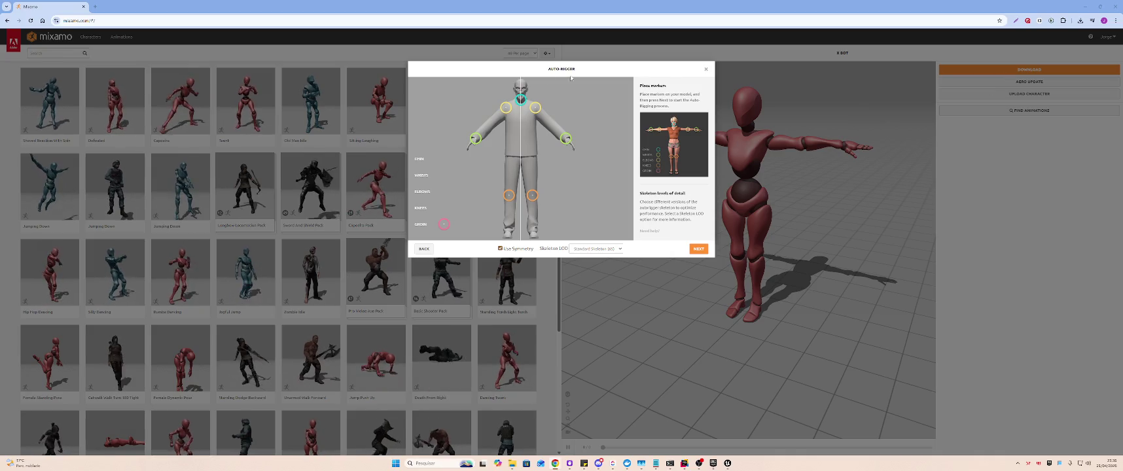
pyautogui.moveTo(444, 226); pyautogui.dragTo(522, 161)
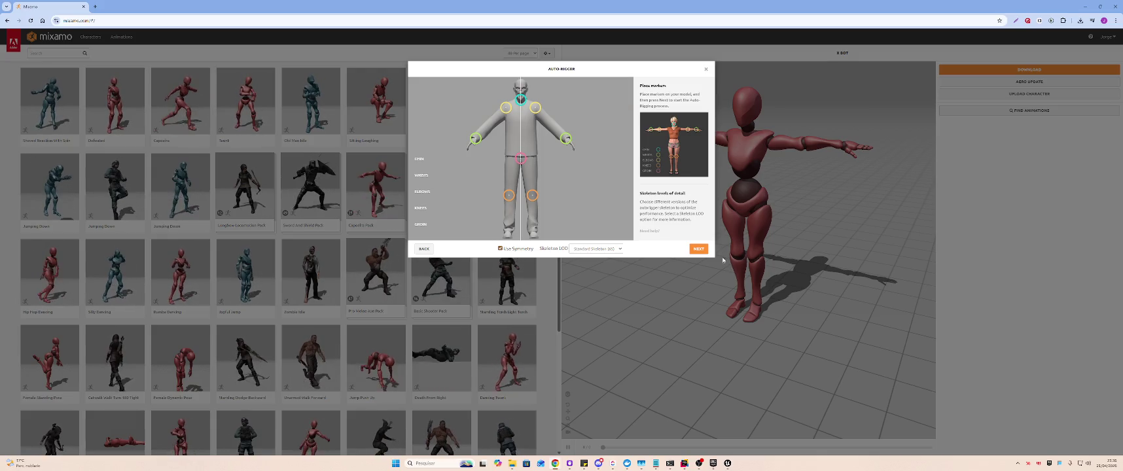
# - Choose the No Fingers (25) skeleton and run auto-rigging
pyautogui.click(613, 249)
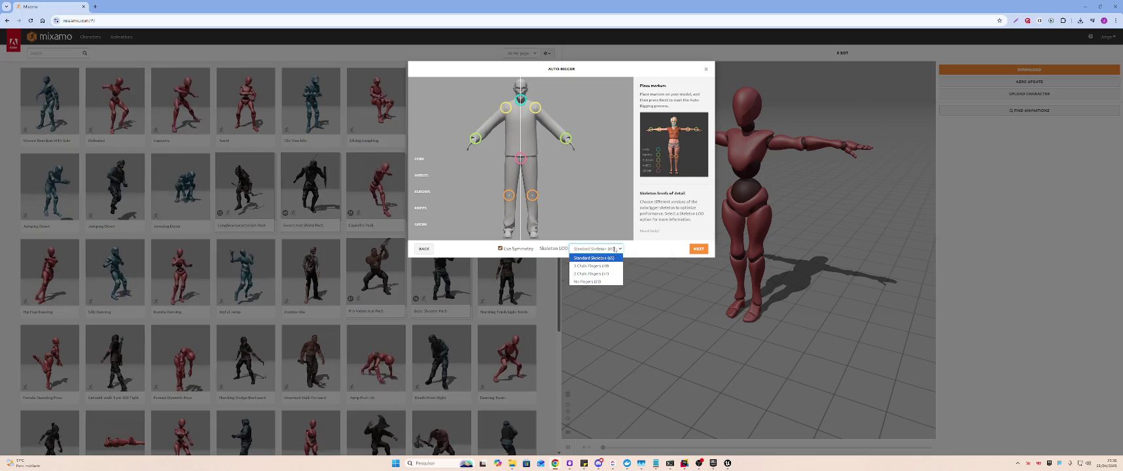
pyautogui.click(598, 282)
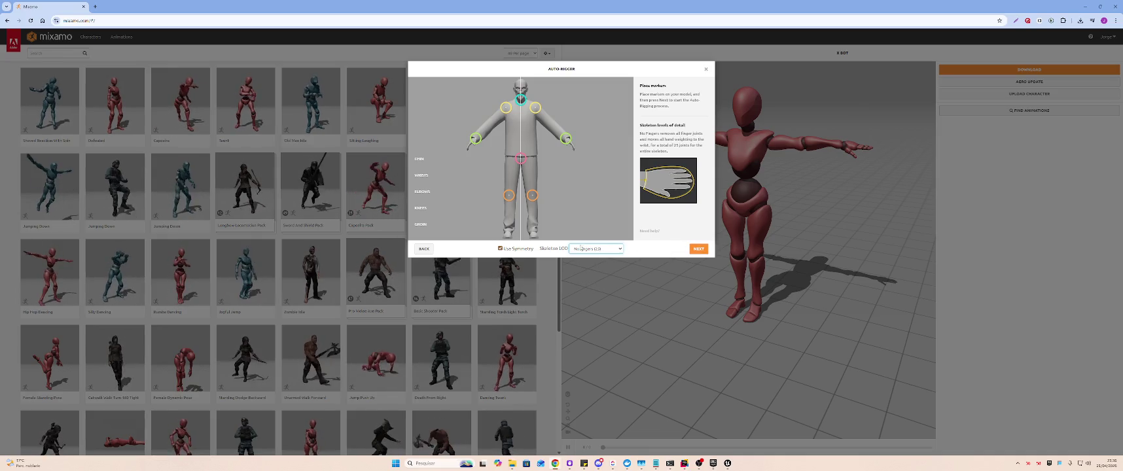
pyautogui.click(699, 250)
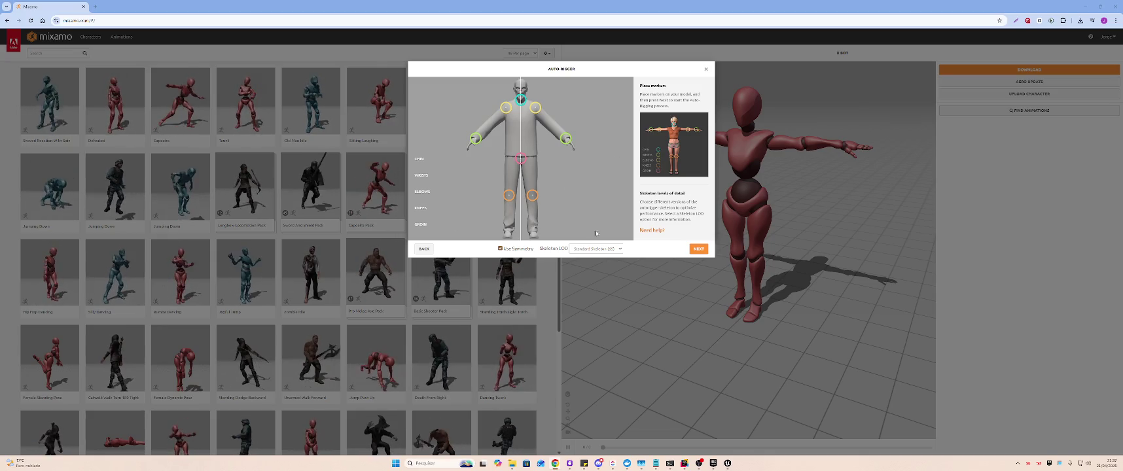
# - Reselect No Fingers (25), nudge the knee markers onto the knees, and rerun auto-rigging
pyautogui.click(596, 249)
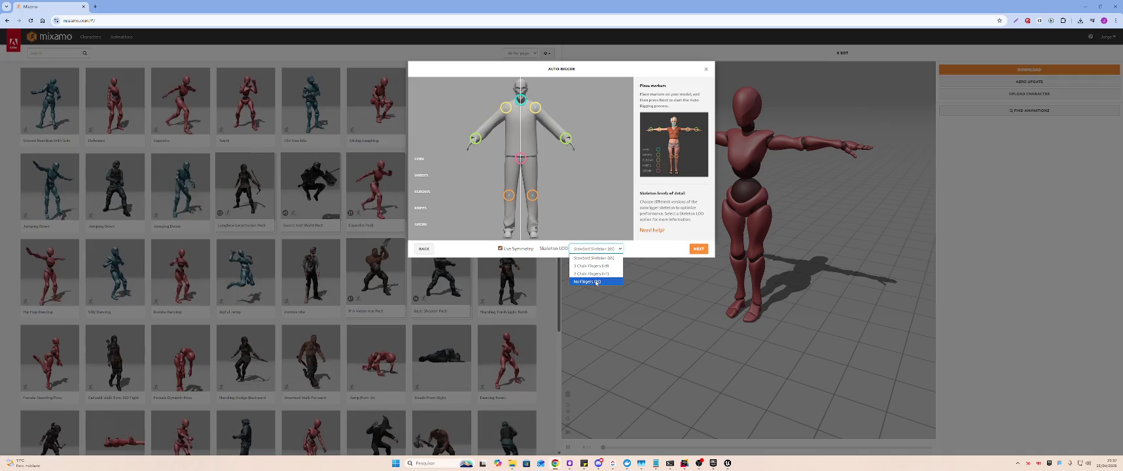
pyautogui.click(595, 282)
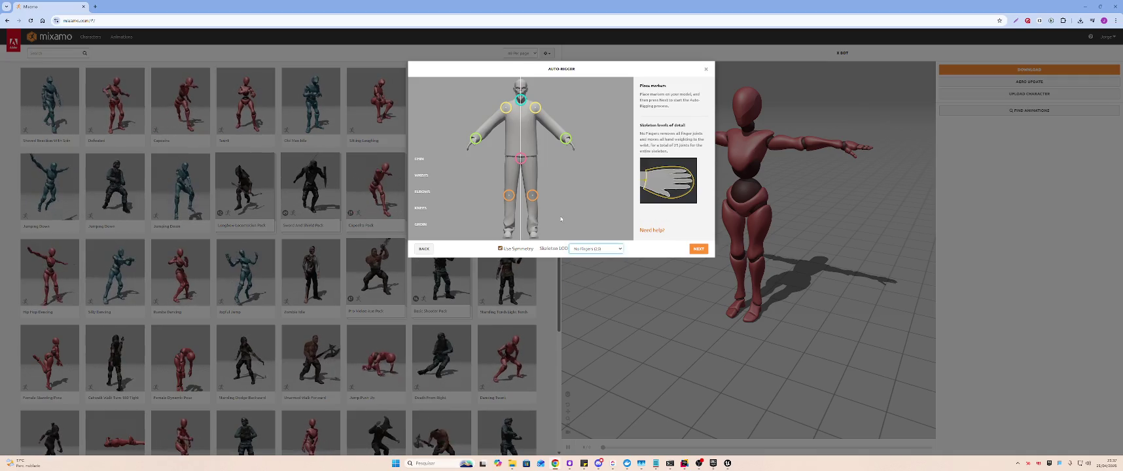
pyautogui.click(532, 199)
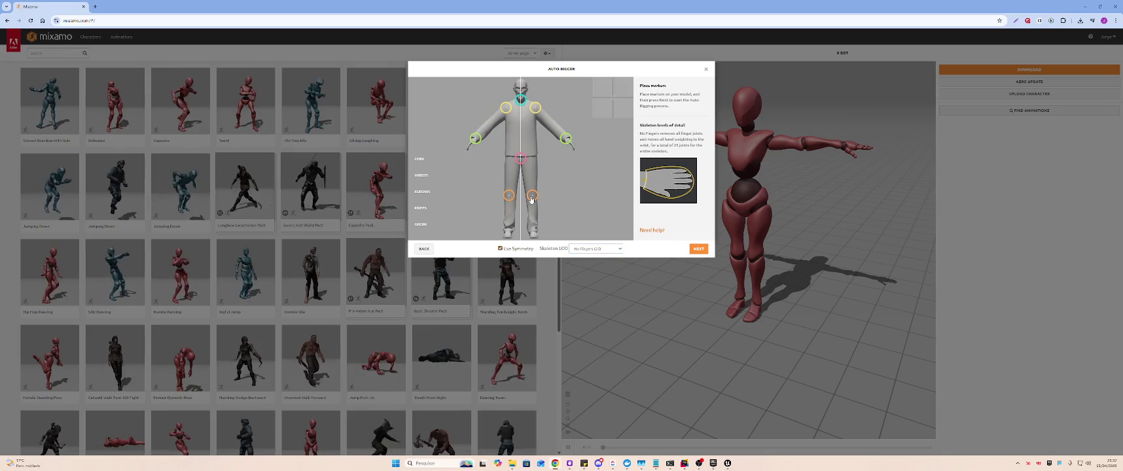
pyautogui.moveTo(532, 200); pyautogui.dragTo(532, 200)
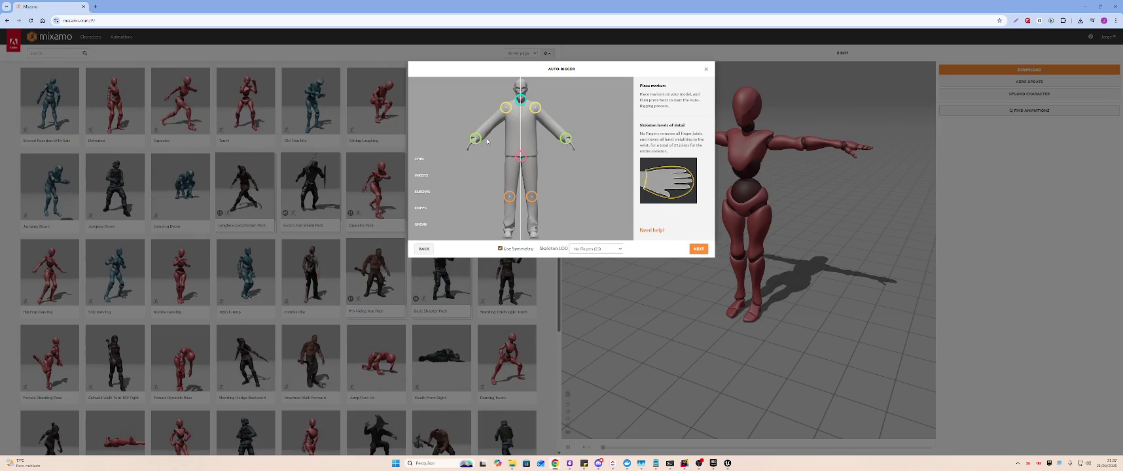
pyautogui.click(699, 249)
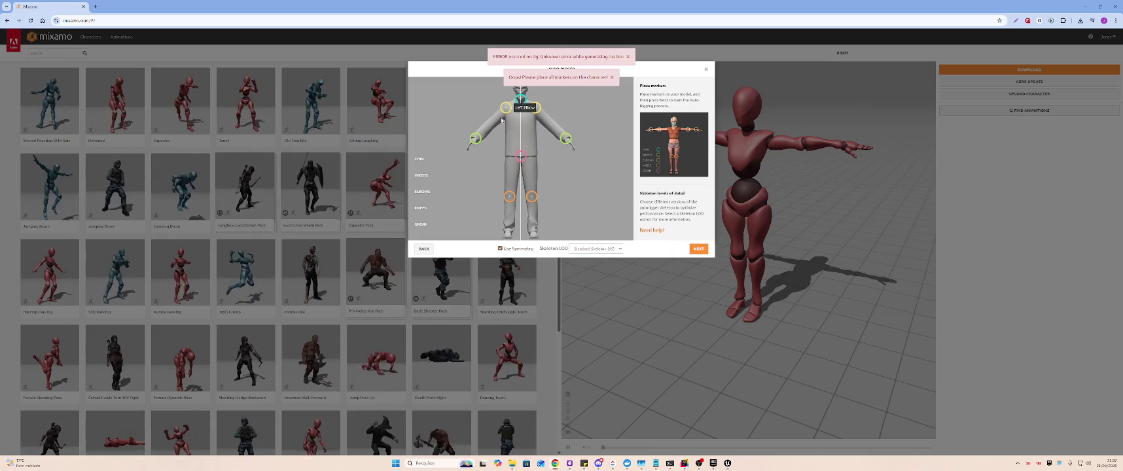
# - Move the elbow markers onto the elbows, pick No Fingers (25), and rerun auto-rigging
pyautogui.moveTo(507, 108); pyautogui.dragTo(509, 109)
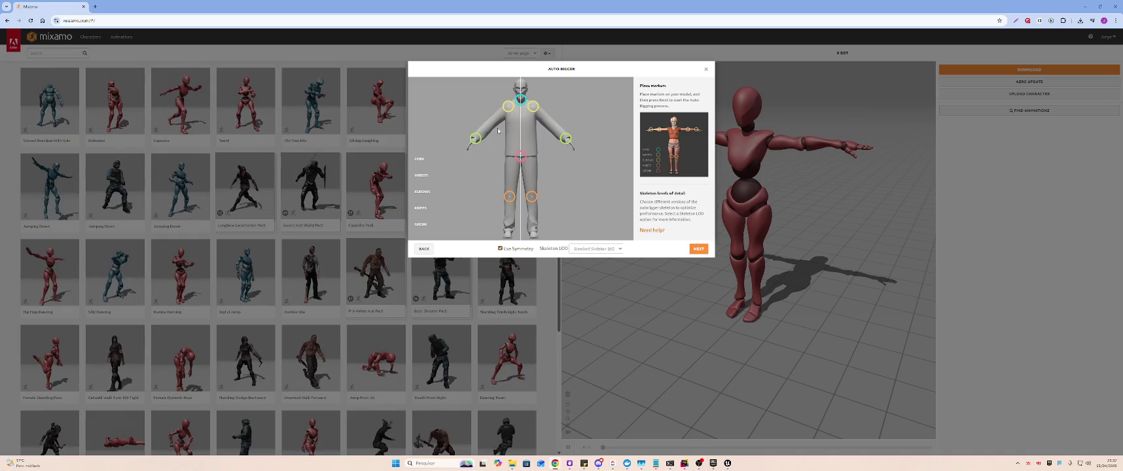
pyautogui.moveTo(508, 110); pyautogui.dragTo(490, 127)
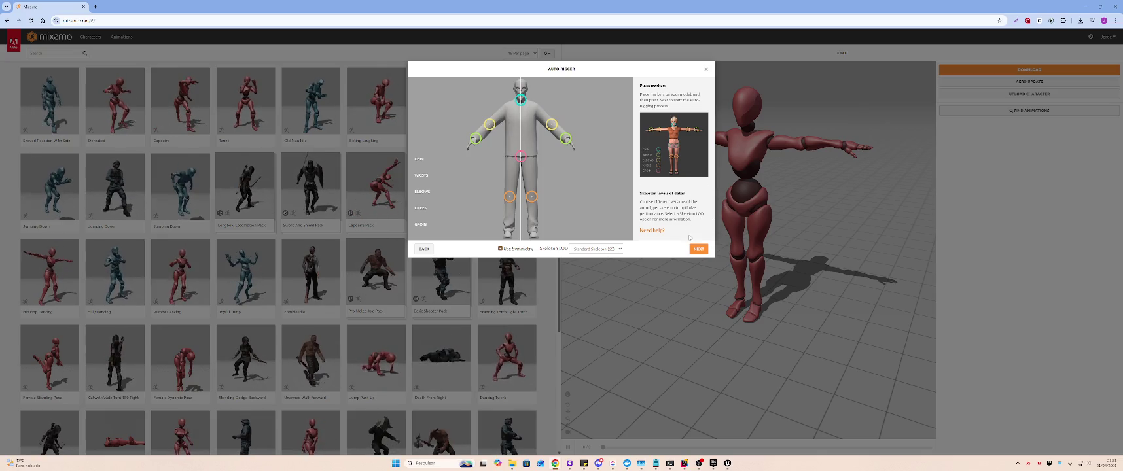
pyautogui.click(596, 248)
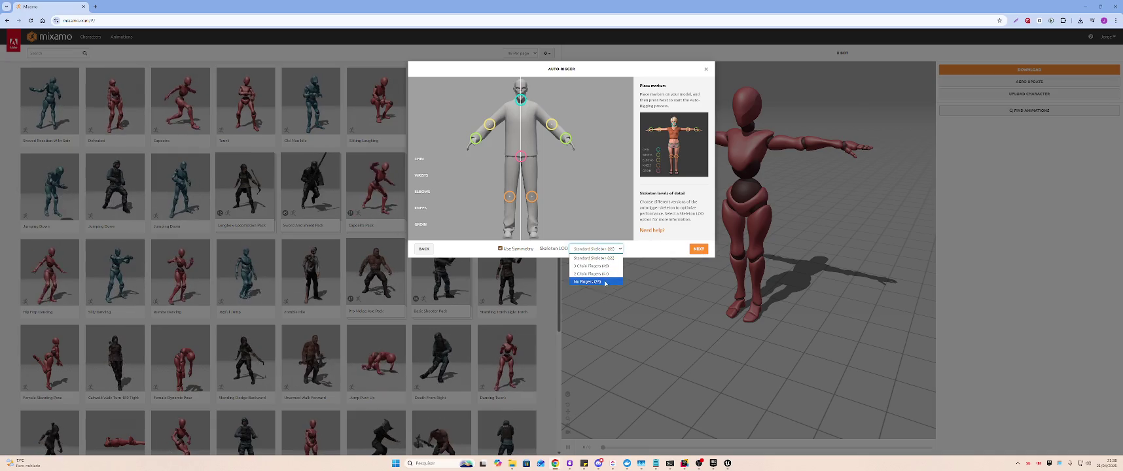
pyautogui.click(604, 281)
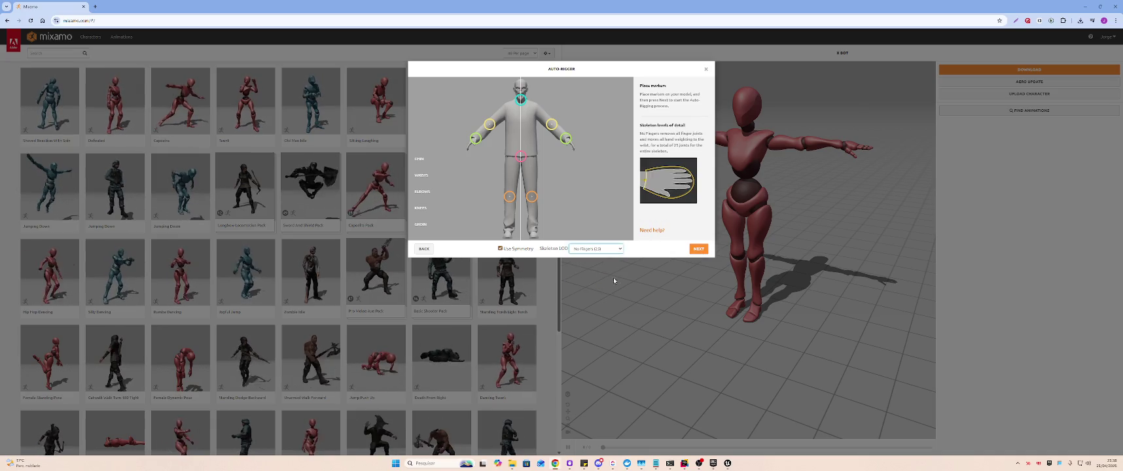
pyautogui.click(697, 250)
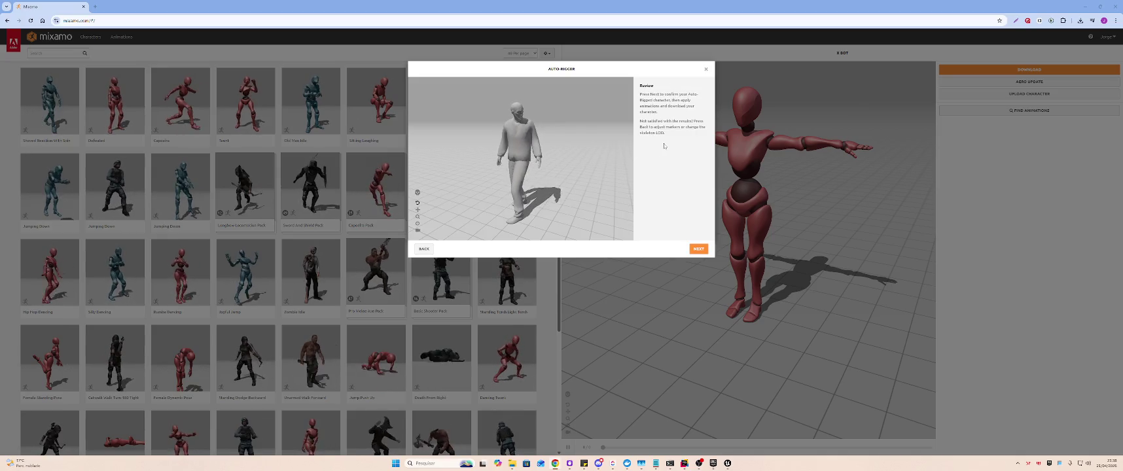
# - Accept the rigged SM_ZOMBIE_MALE_A and begin an animation library search
pyautogui.click(699, 249)
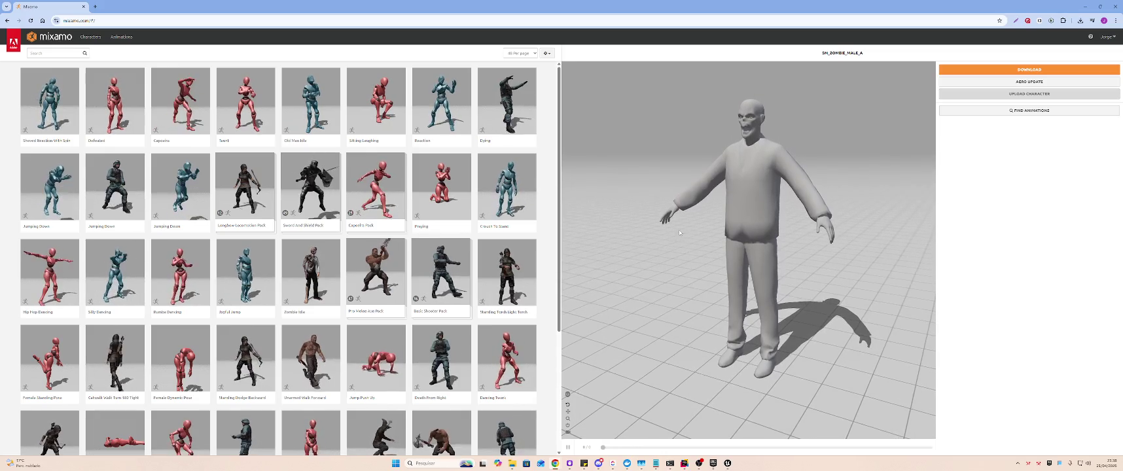
pyautogui.click(42, 52)
# - Search animations for 'zombie' and preview the Scary Zombie Pack on the character
pyautogui.write('zombie')
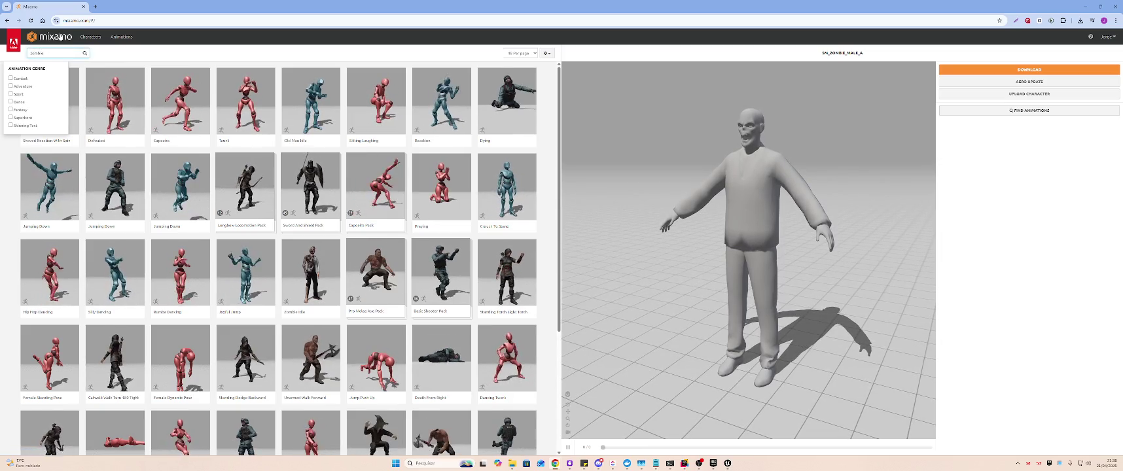
pyautogui.press('Return')
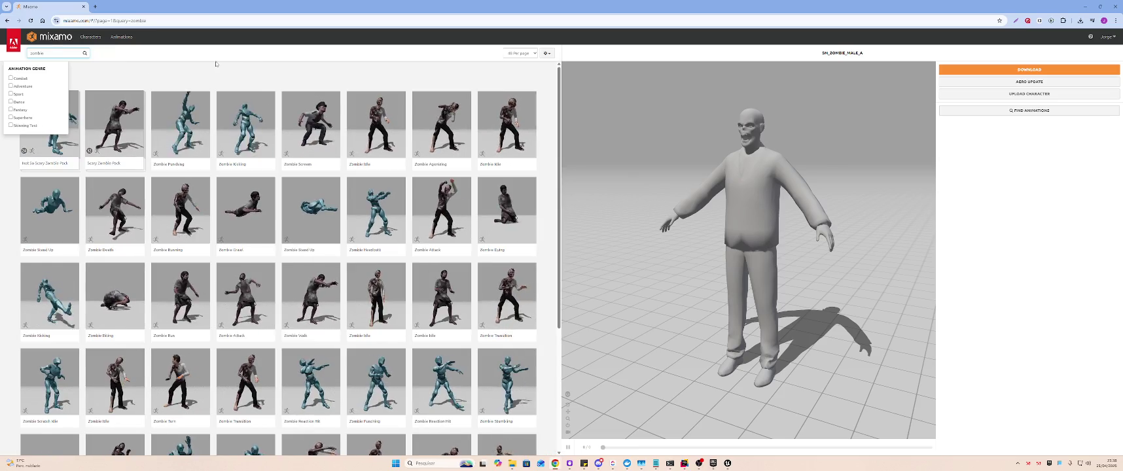
pyautogui.click(123, 68)
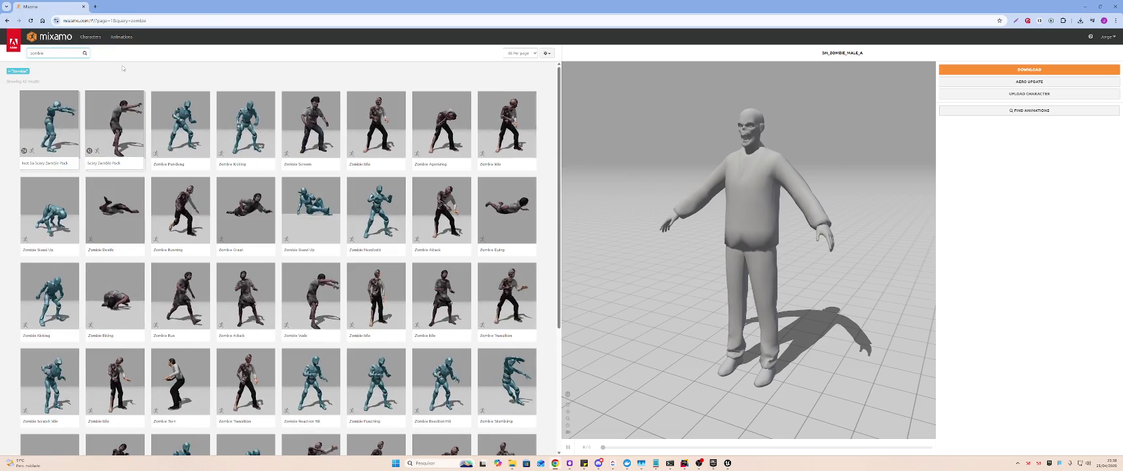
pyautogui.click(110, 111)
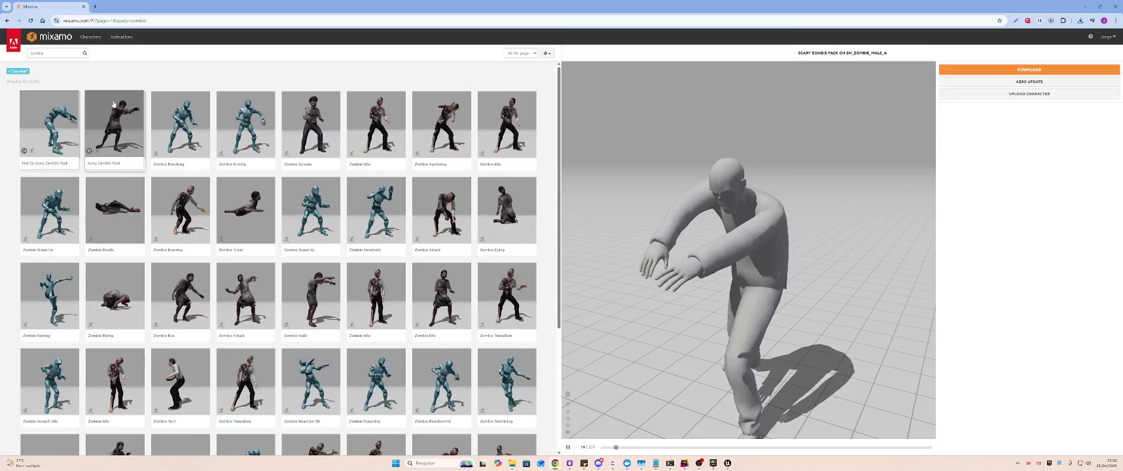
# - Compare the Not So Scary Zombie Pack, return to Scary Zombie Pack, and toggle skeleton view
pyautogui.click(54, 115)
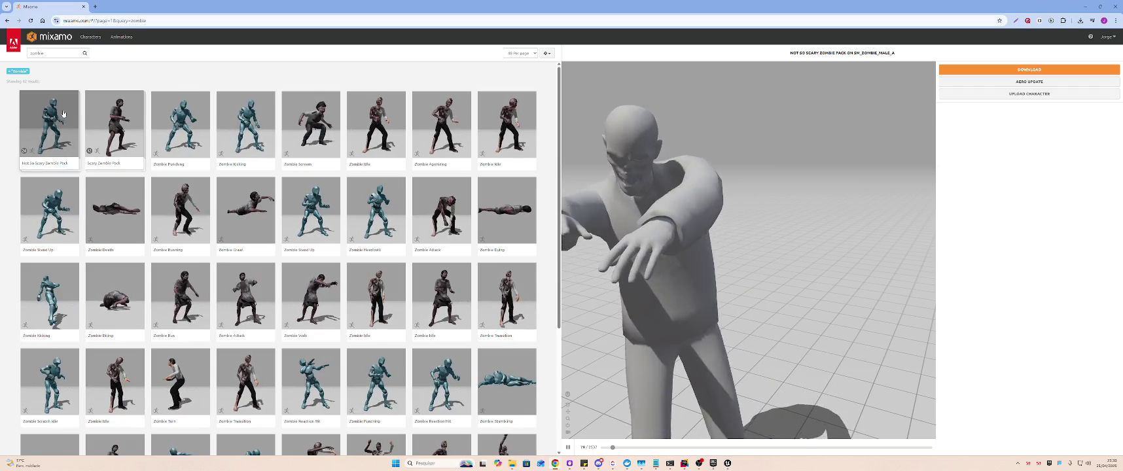
pyautogui.click(107, 122)
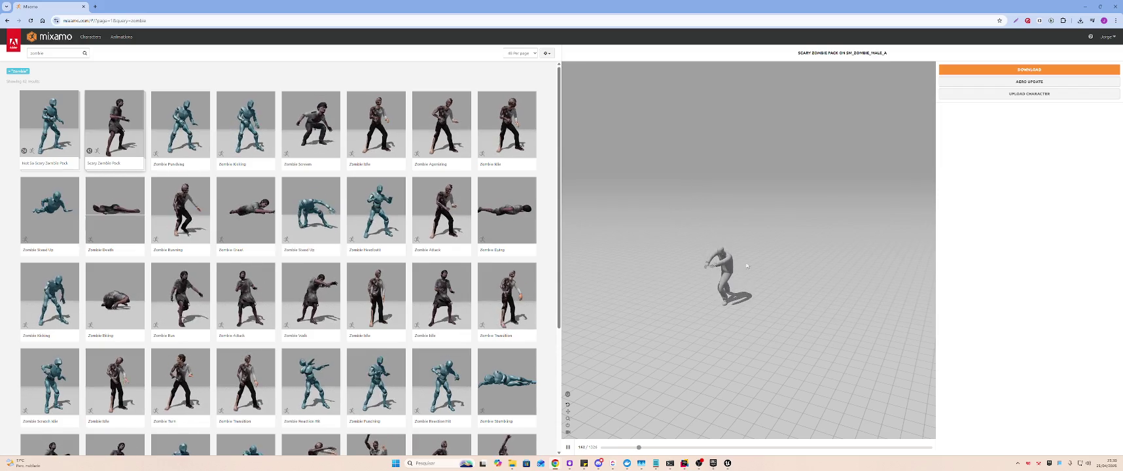
pyautogui.click(568, 395)
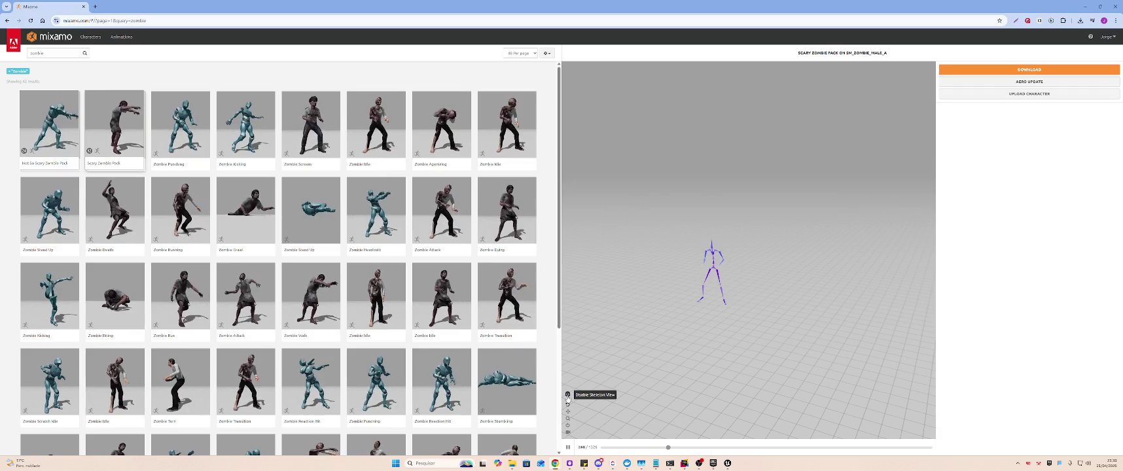
pyautogui.click(568, 395)
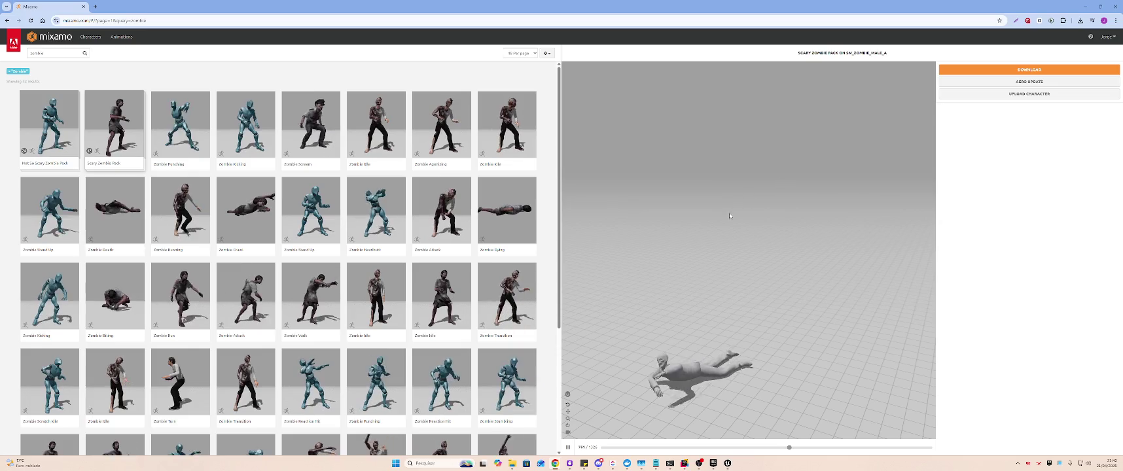
# - Set download options to Original Pose, 30 FPS and no keyframe reduction
pyautogui.click(1033, 68)
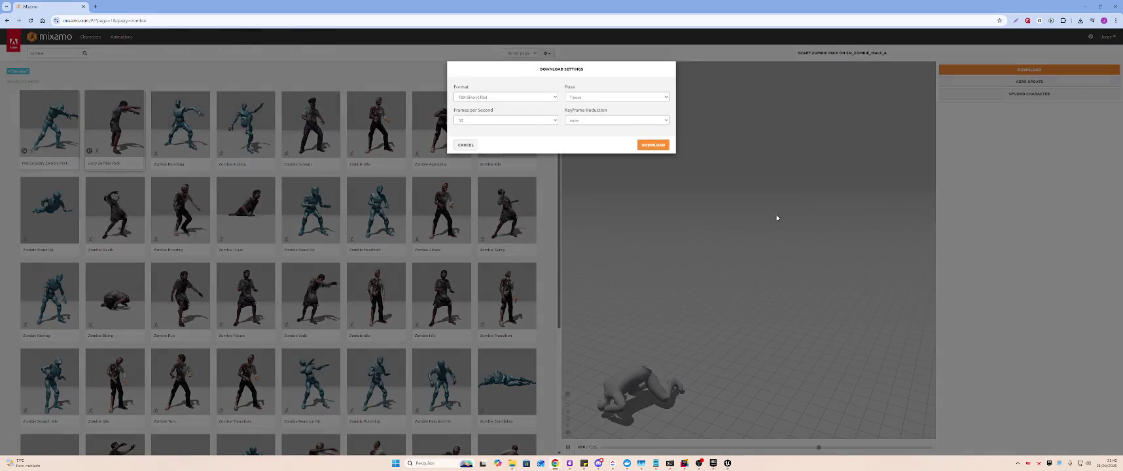
pyautogui.click(601, 99)
pyautogui.click(601, 98)
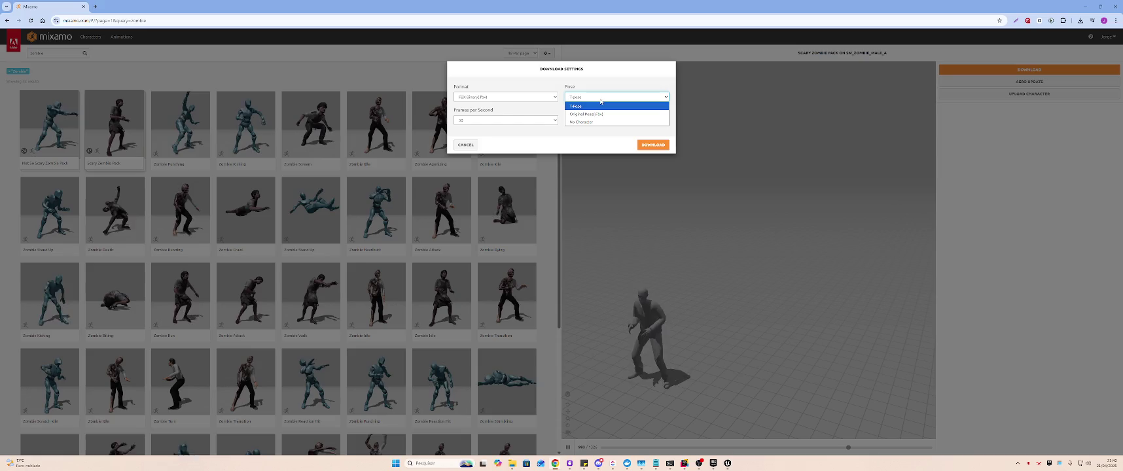
pyautogui.click(597, 115)
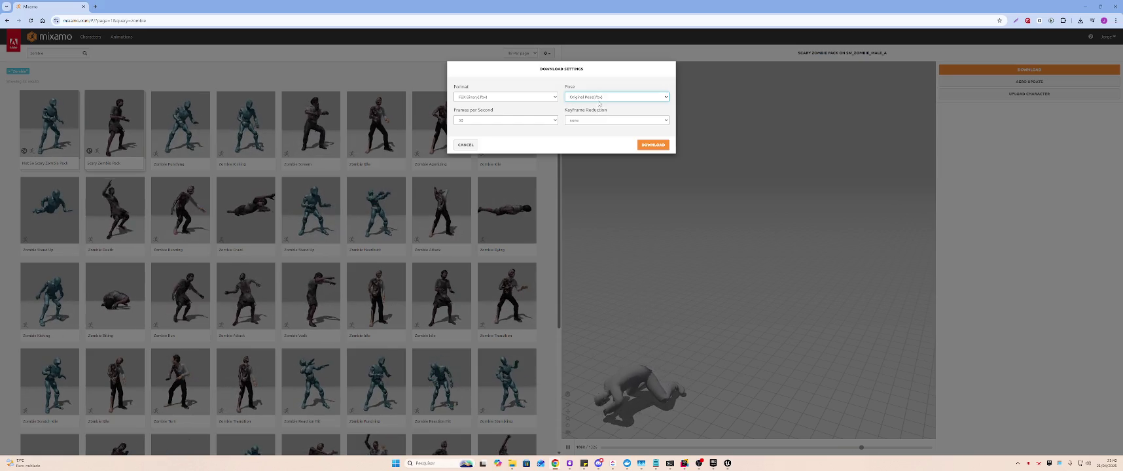
pyautogui.click(529, 120)
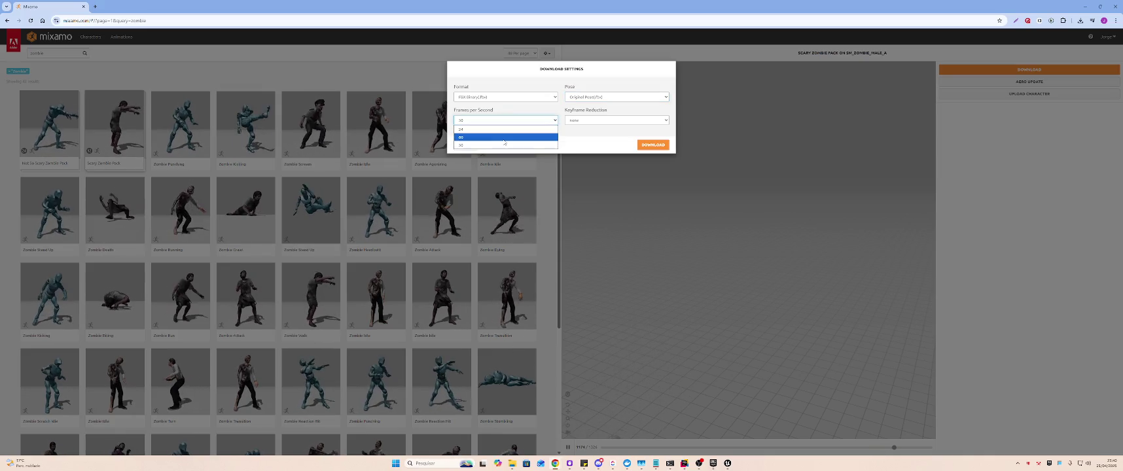
pyautogui.click(501, 145)
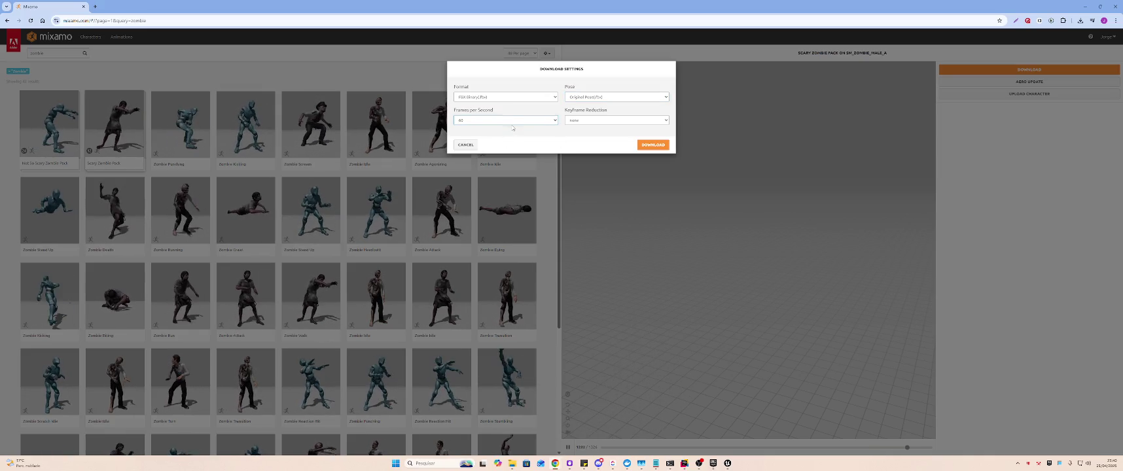
pyautogui.click(513, 121)
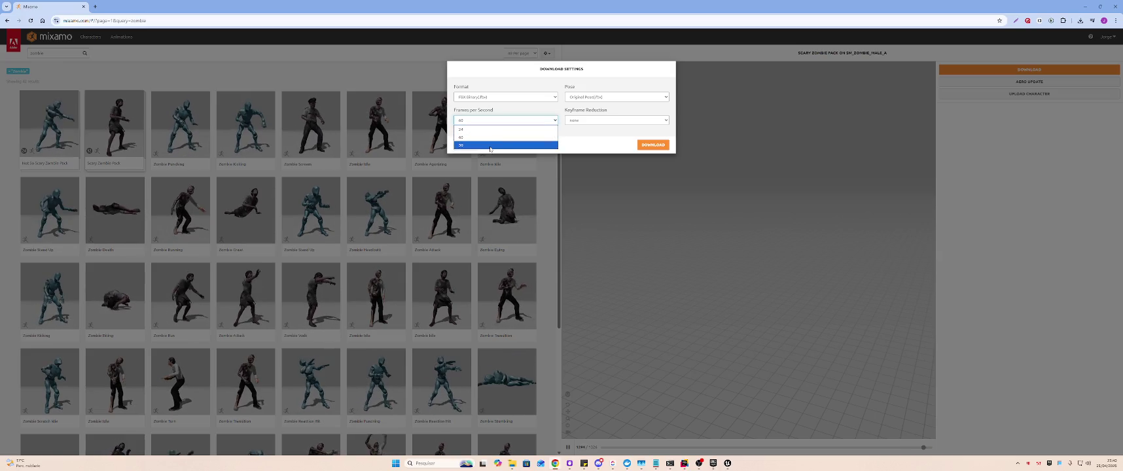
pyautogui.click(490, 144)
pyautogui.click(582, 121)
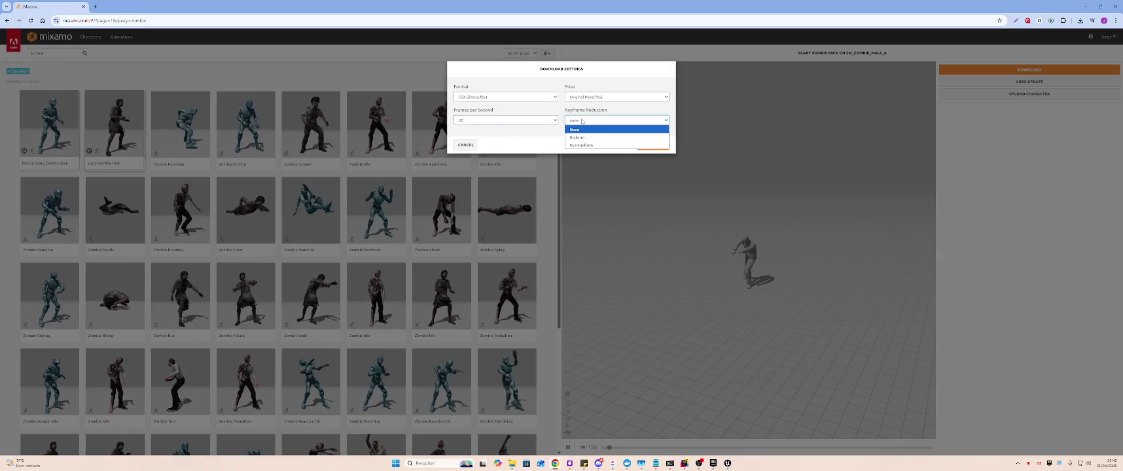
pyautogui.click(581, 121)
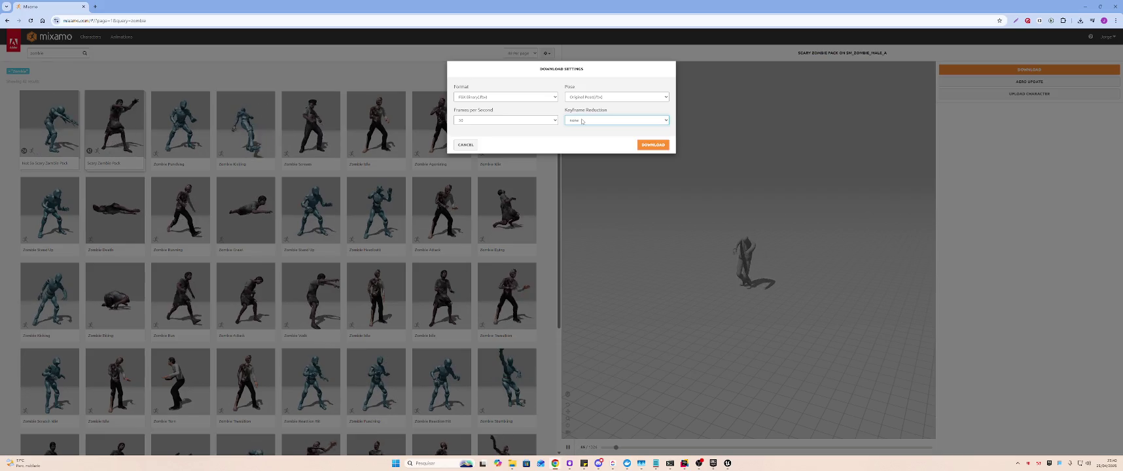
# - Download the pack and save Scary Zombie Pack.zip to the desktop
pyautogui.click(653, 145)
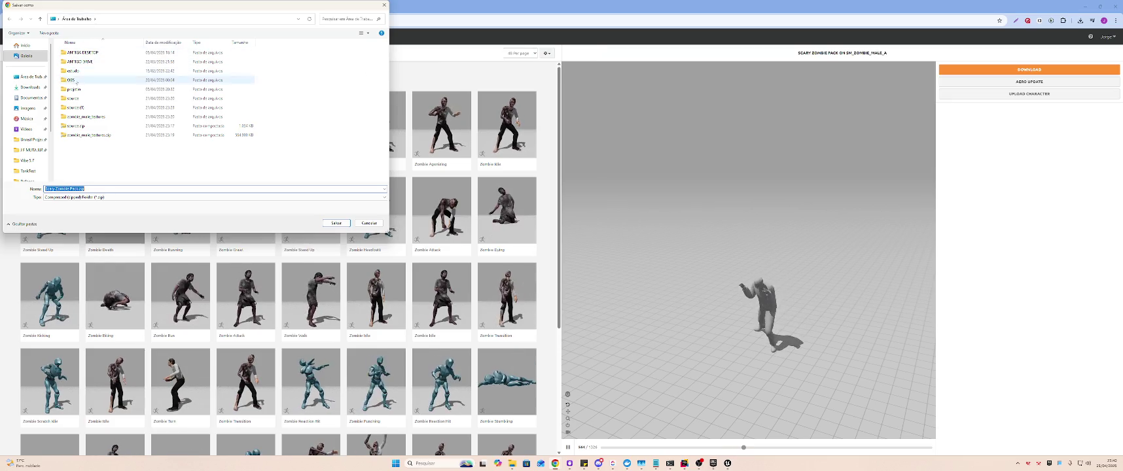
pyautogui.click(336, 223)
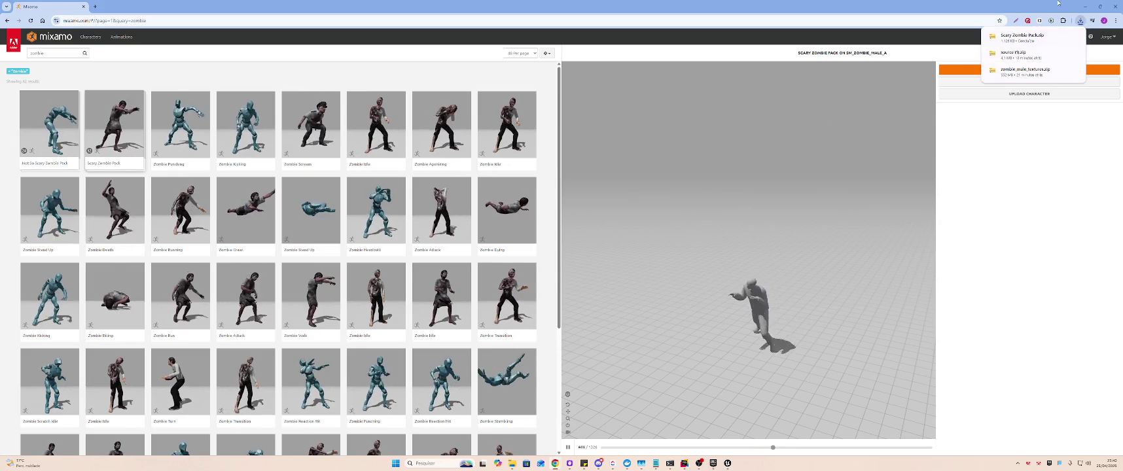
pyautogui.click(1085, 5)
# - Check recent downloads for the zombie pack and minimize windows to reveal the desktop
pyautogui.click(1085, 5)
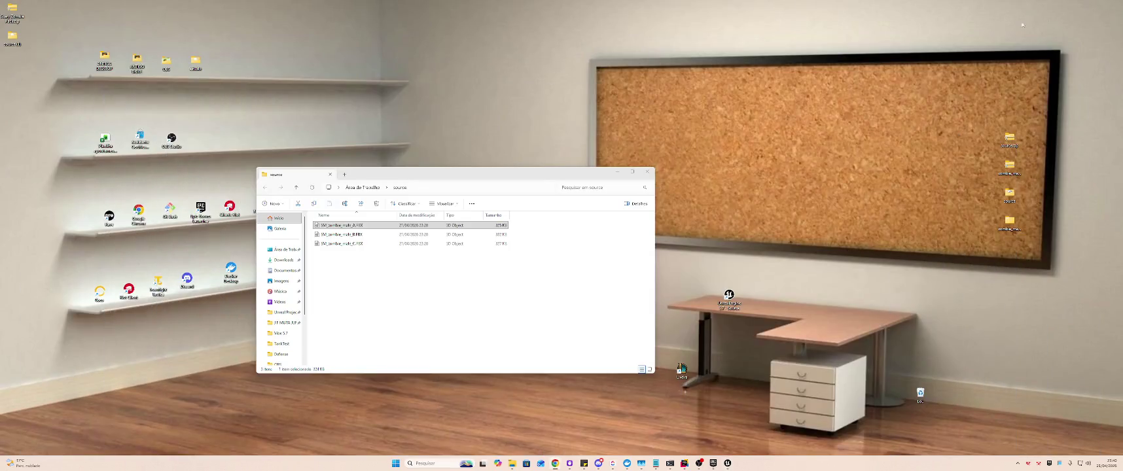
pyautogui.hotkey('alt', 'Tab')
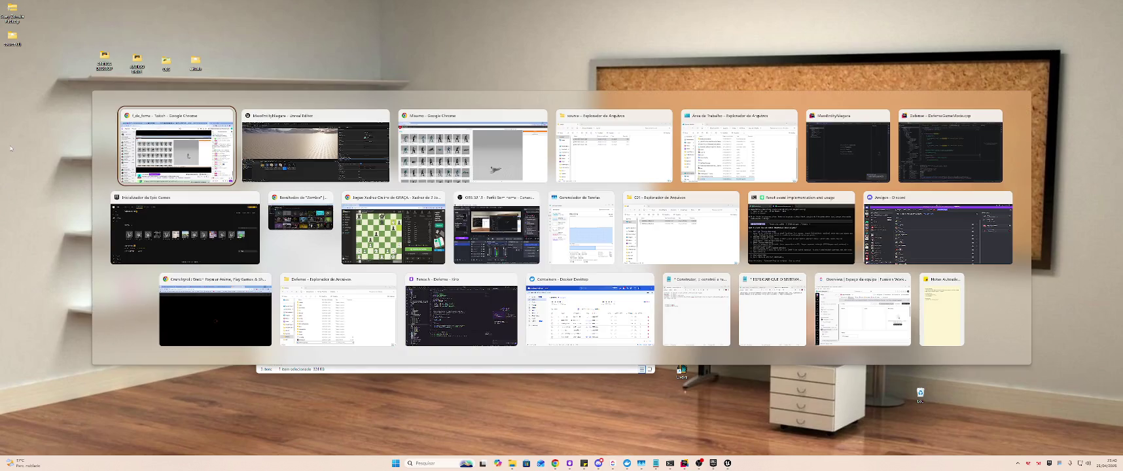
pyautogui.press('Escape')
pyautogui.hotkey('alt', 'Tab')
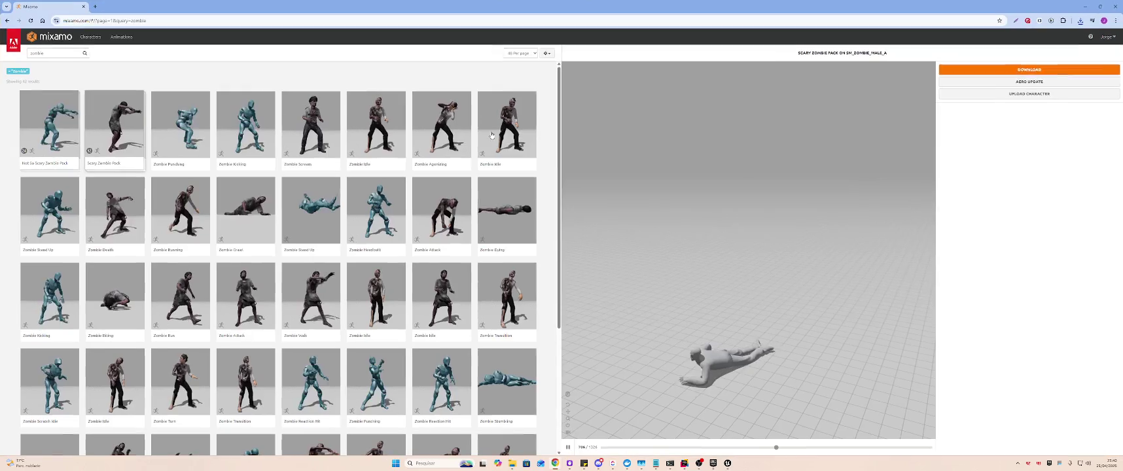
pyautogui.click(1081, 20)
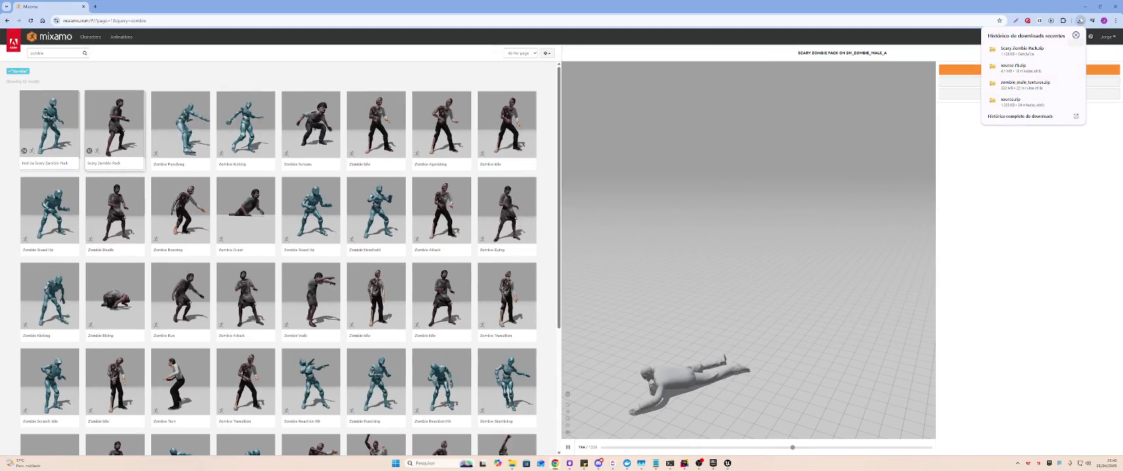
pyautogui.click(1085, 6)
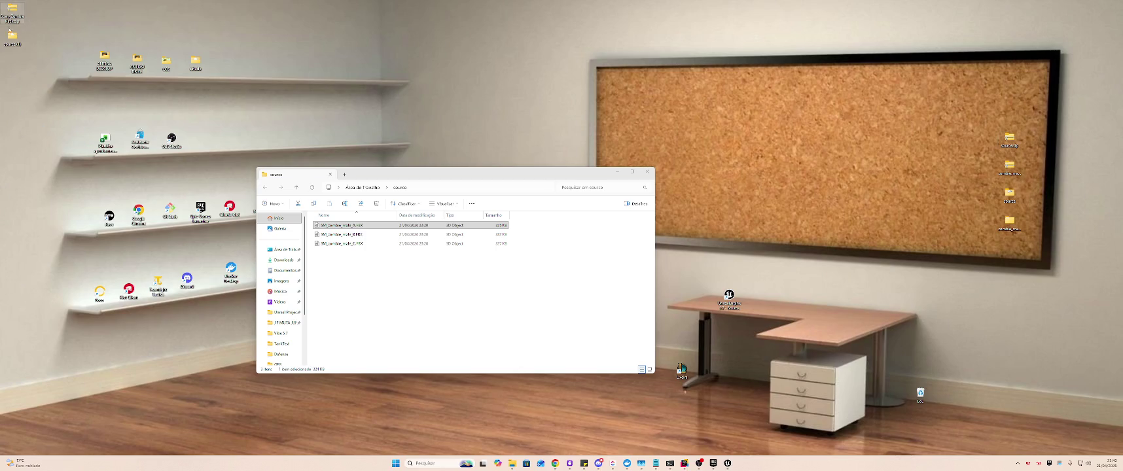
# - Extract Scary Zombie Pack.zip into a folder of FBX animations and return to Unreal Engine
pyautogui.moveTo(1011, 112); pyautogui.dragTo(1012, 110)
pyautogui.moveTo(894, 142); pyautogui.dragTo(946, 147)
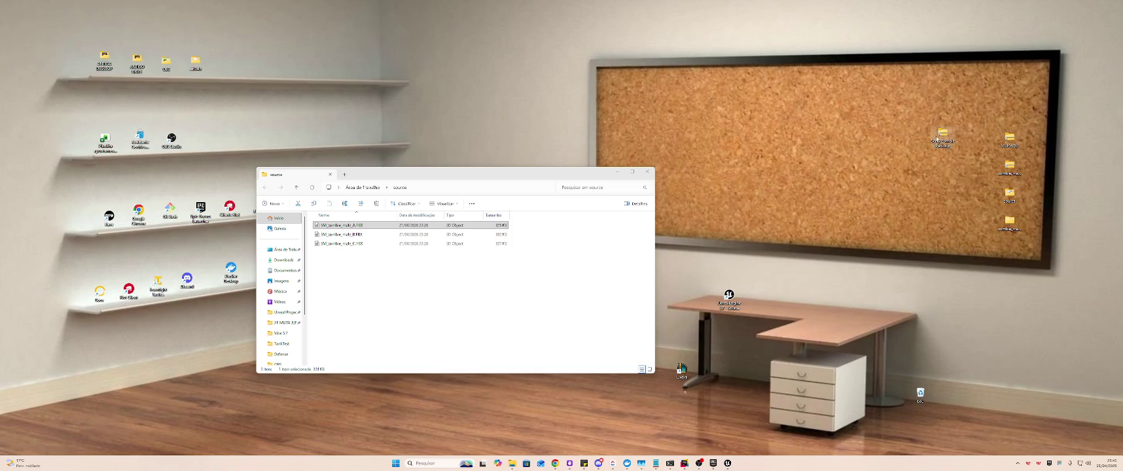
pyautogui.rightClick(938, 137)
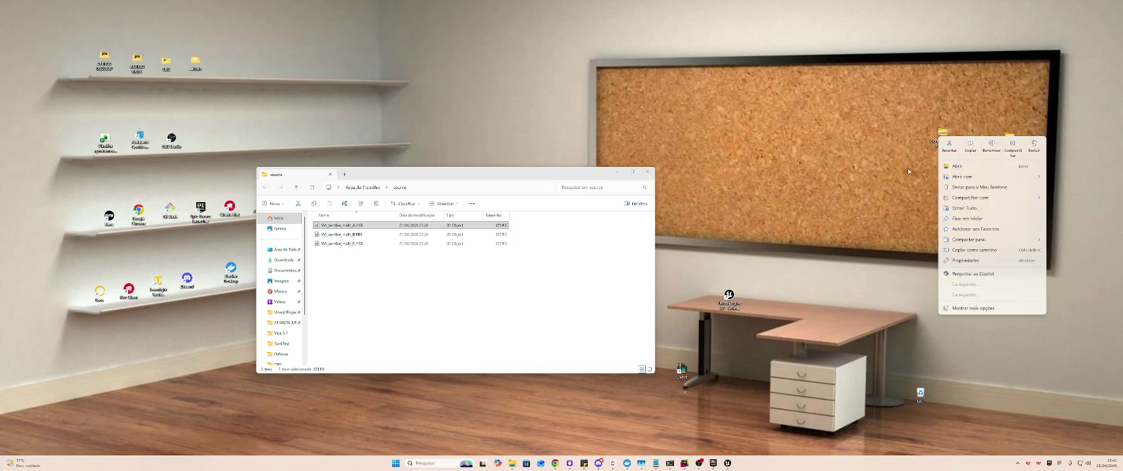
pyautogui.click(965, 208)
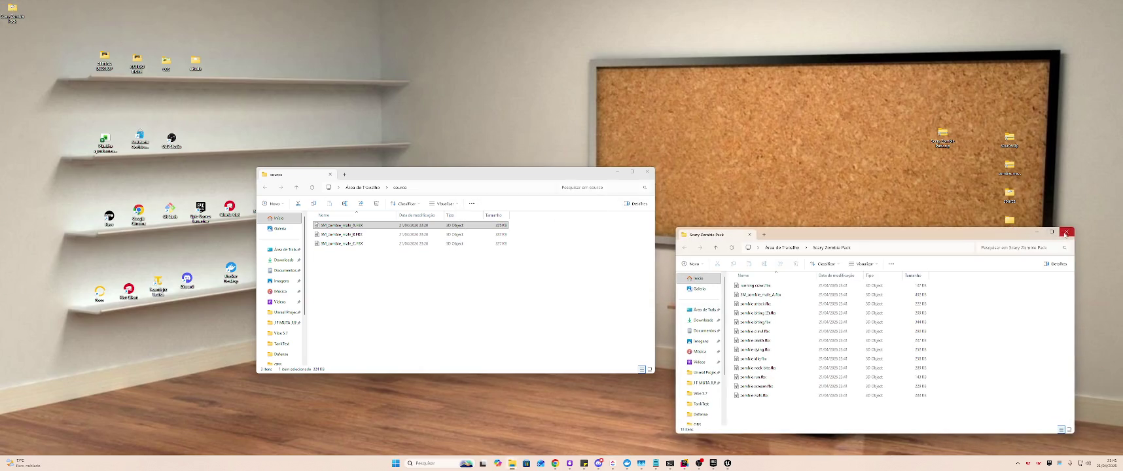
pyautogui.moveTo(12, 9); pyautogui.dragTo(930, 185)
pyautogui.hotkey('alt', 'Tab')
pyautogui.press('Tab')
pyautogui.press('Tab')
pyautogui.press('Tab')
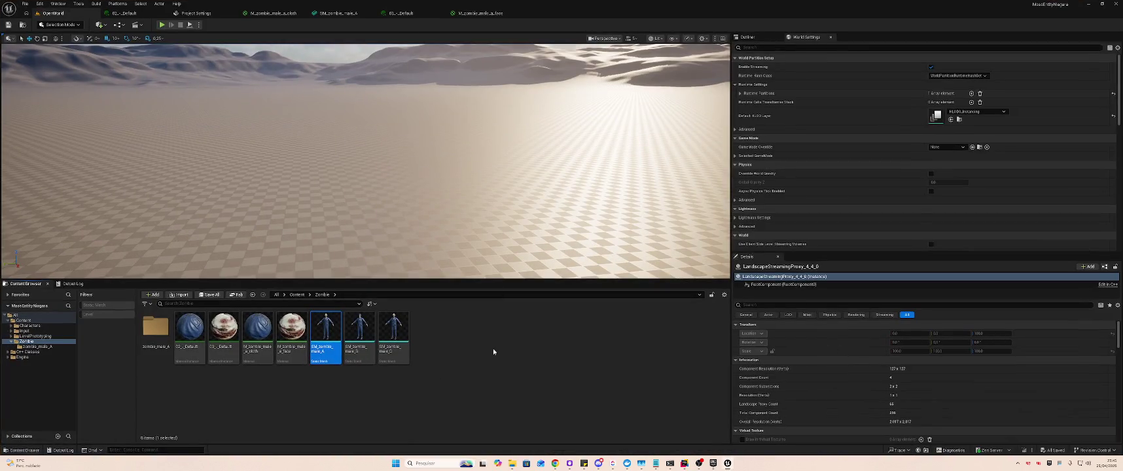
# - Create a new folder named RiggedZombie under Content in the Content Browser
pyautogui.click(493, 352)
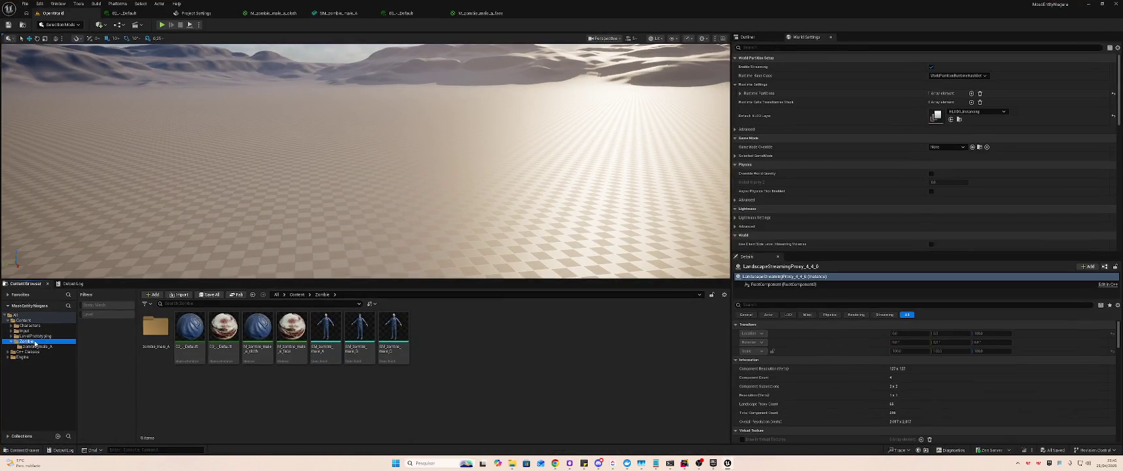
pyautogui.click(25, 320)
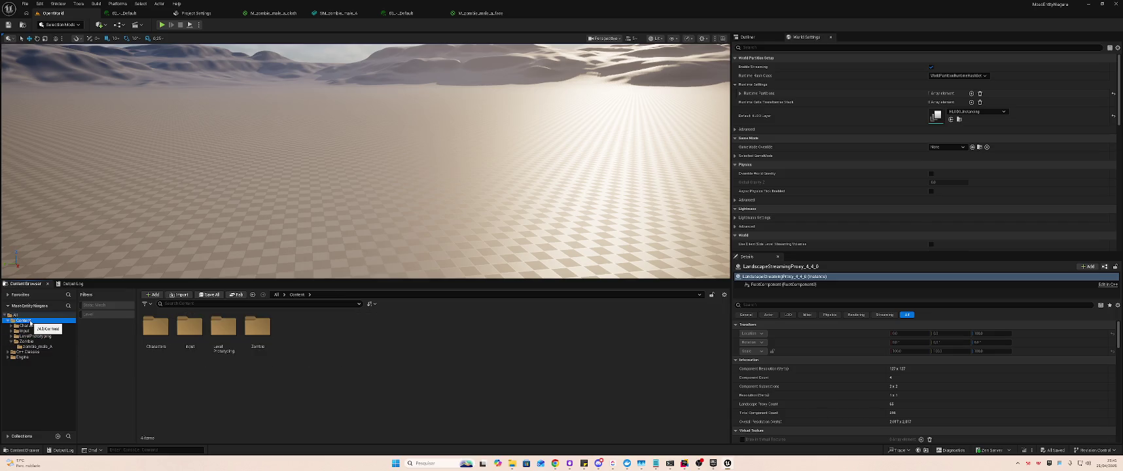
pyautogui.rightClick(26, 320)
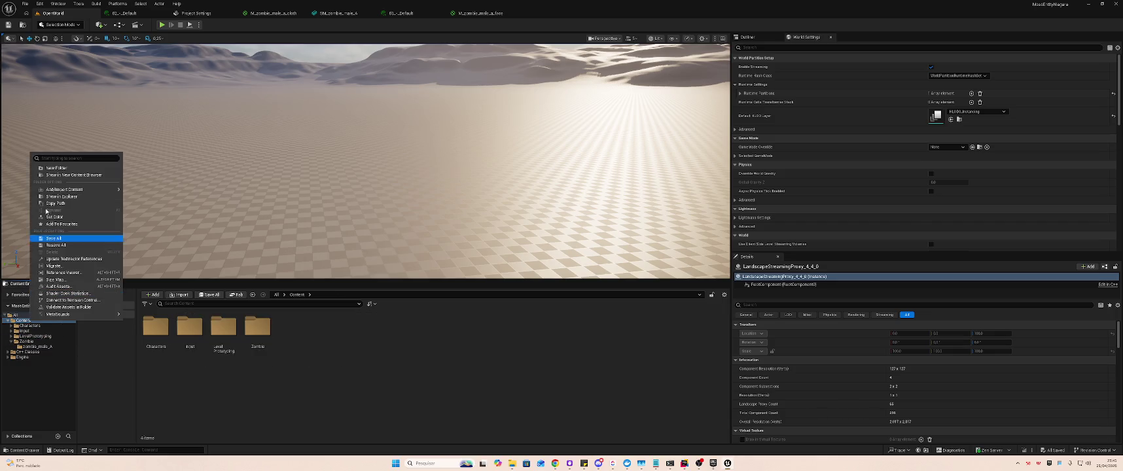
pyautogui.click(72, 169)
pyautogui.click(57, 168)
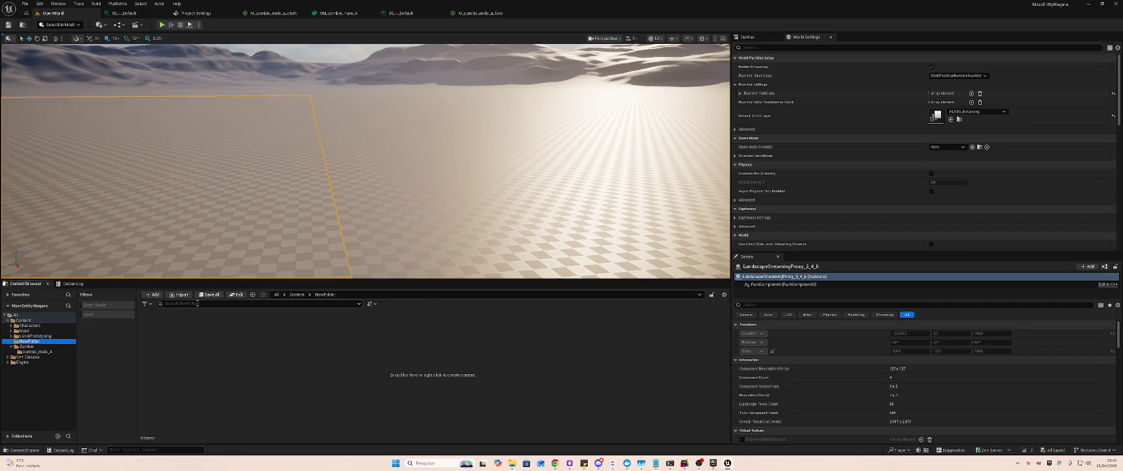
pyautogui.click(23, 341)
pyautogui.write('RiggedZombie')
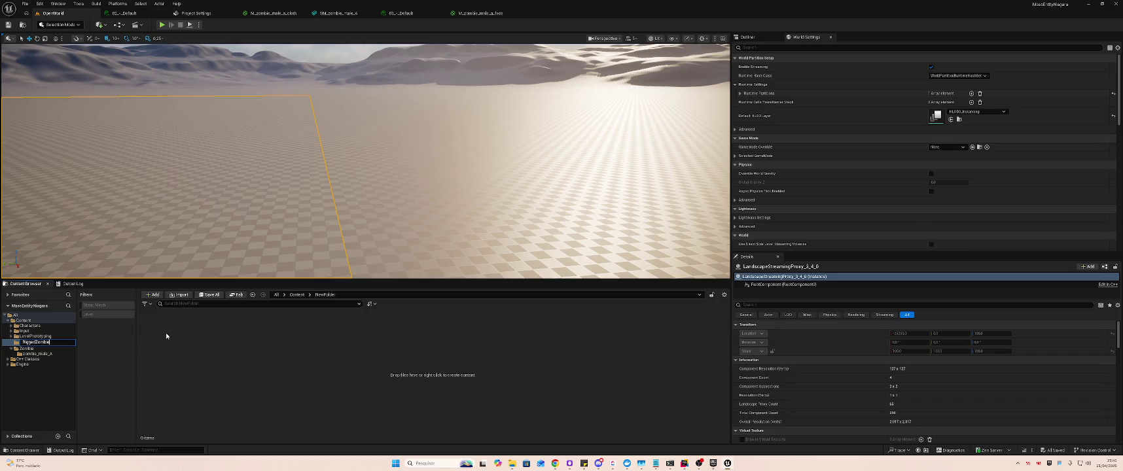
pyautogui.press('Return')
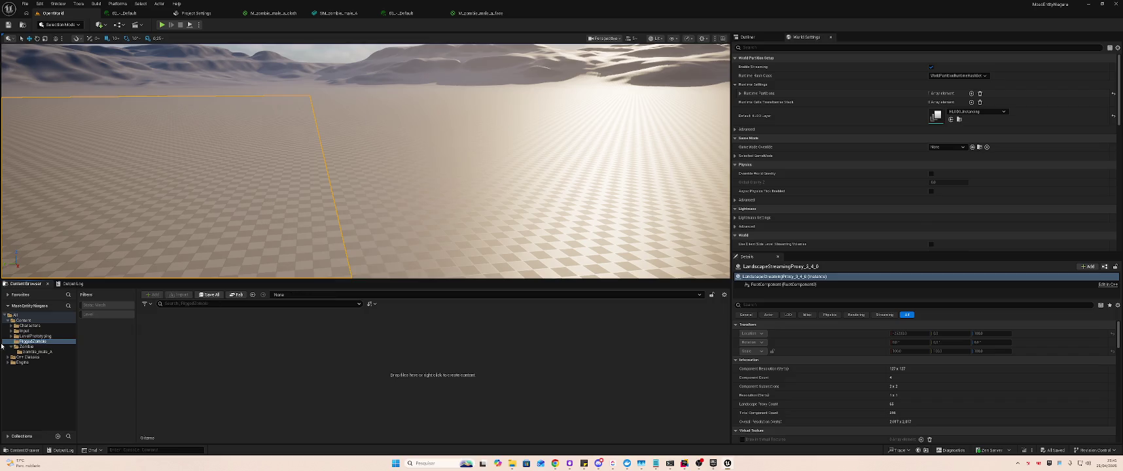
# - Select the zombie FBX files in the Scary Zombie Pack window and drag them toward RiggedZombie
pyautogui.hotkey('alt', 'Tab')
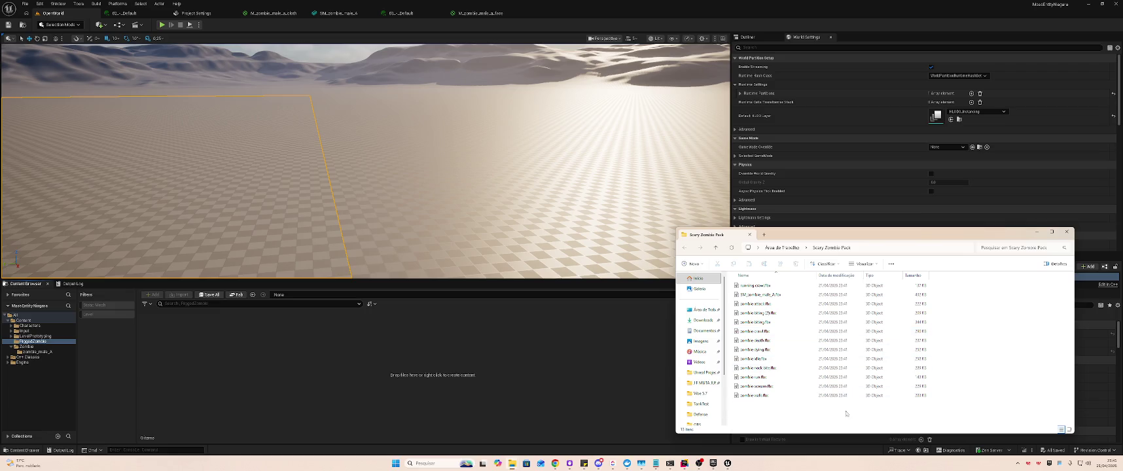
pyautogui.moveTo(798, 419); pyautogui.dragTo(760, 286)
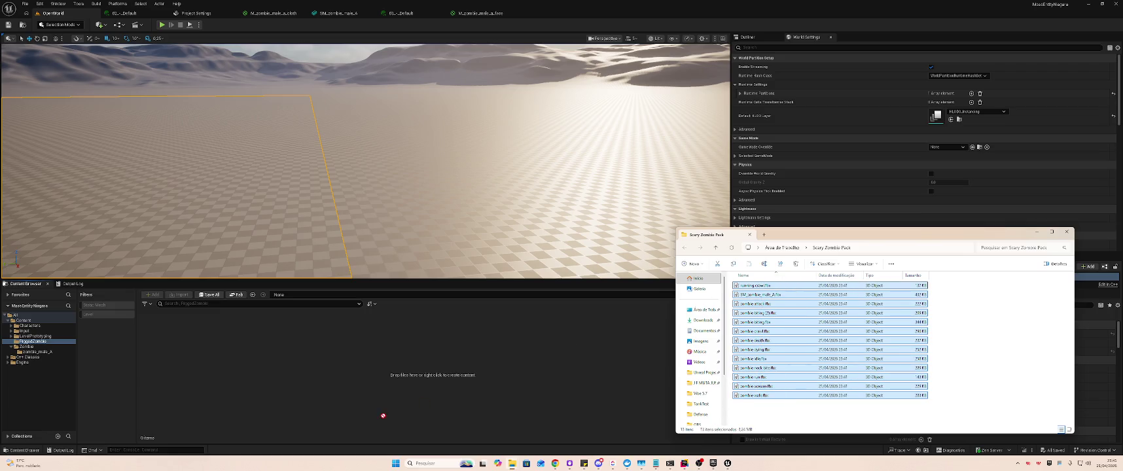
pyautogui.moveTo(728, 392); pyautogui.dragTo(273, 371)
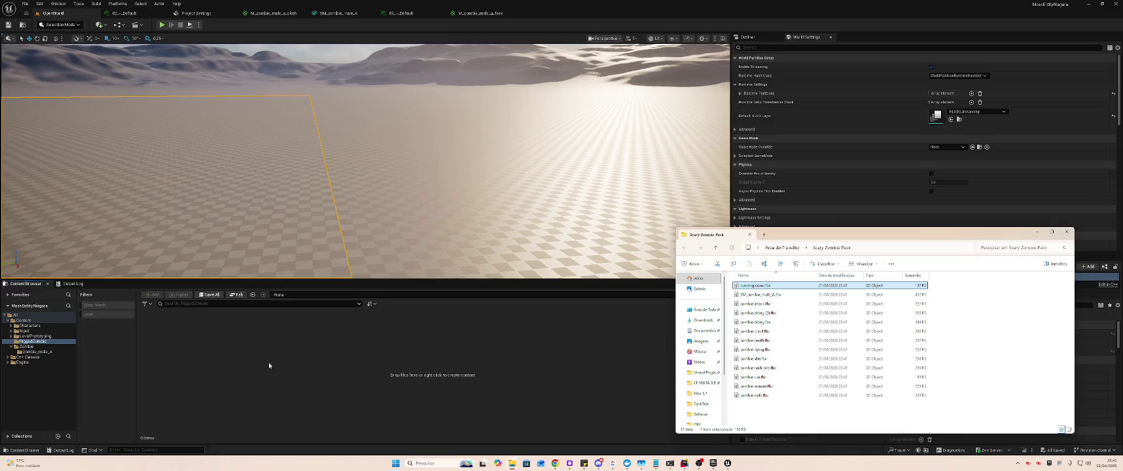
pyautogui.hotkey('alt', 'Tab')
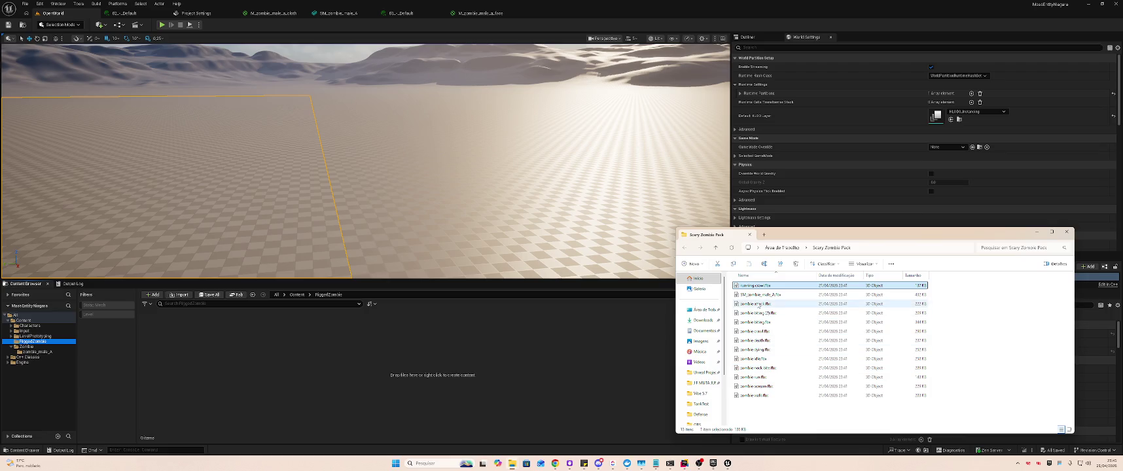
# - Drag SM_zombie_male_A.fbx in, dismiss its import options, then drag running crawl.fbx across
pyautogui.moveTo(758, 294); pyautogui.dragTo(444, 361)
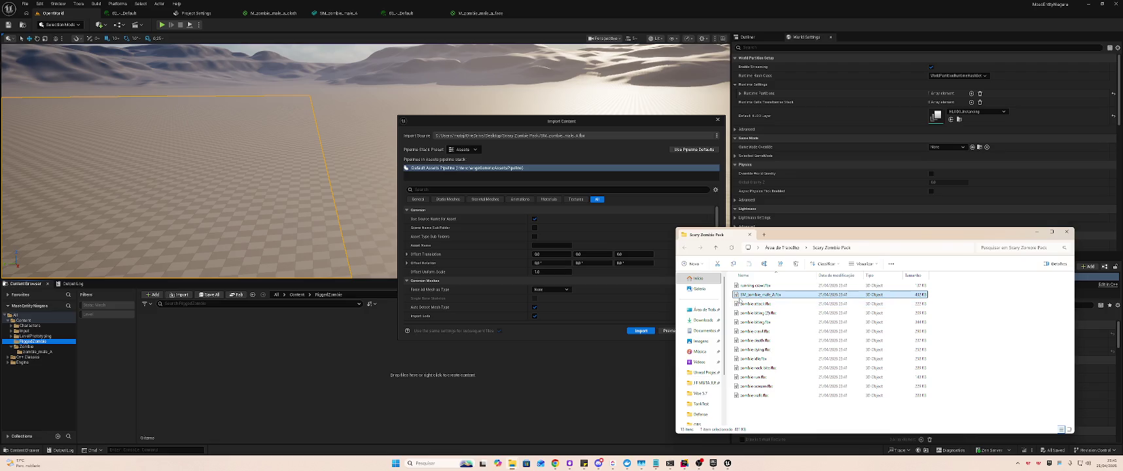
pyautogui.click(716, 120)
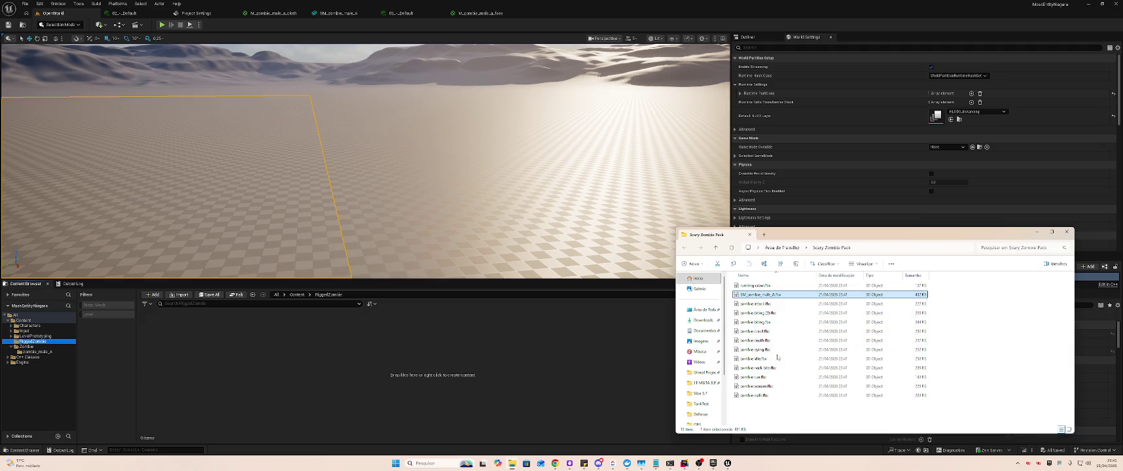
pyautogui.click(767, 286)
pyautogui.moveTo(767, 286); pyautogui.dragTo(594, 321)
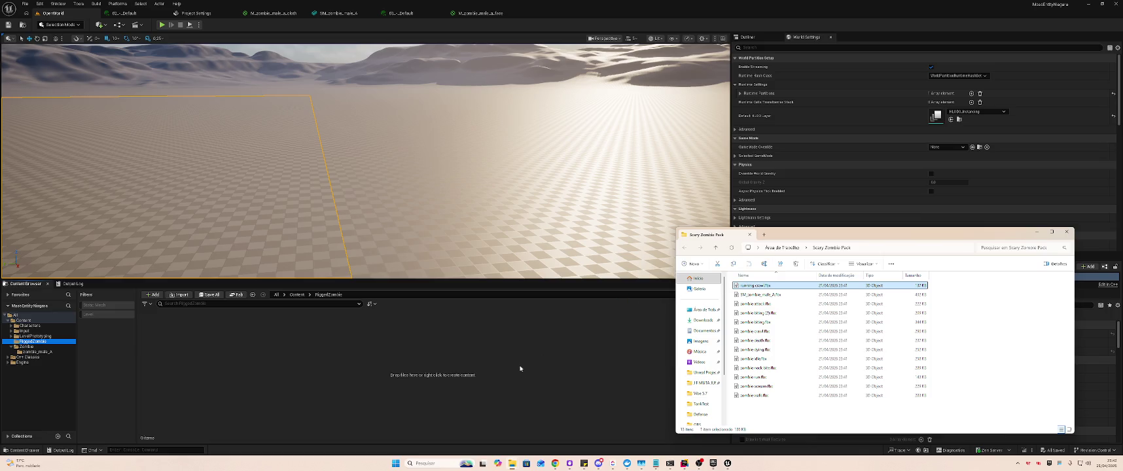
# - Start importing every zombie pack file into RiggedZombie, review the import preview, then cancel
pyautogui.hotkey('ctrl', 'a')
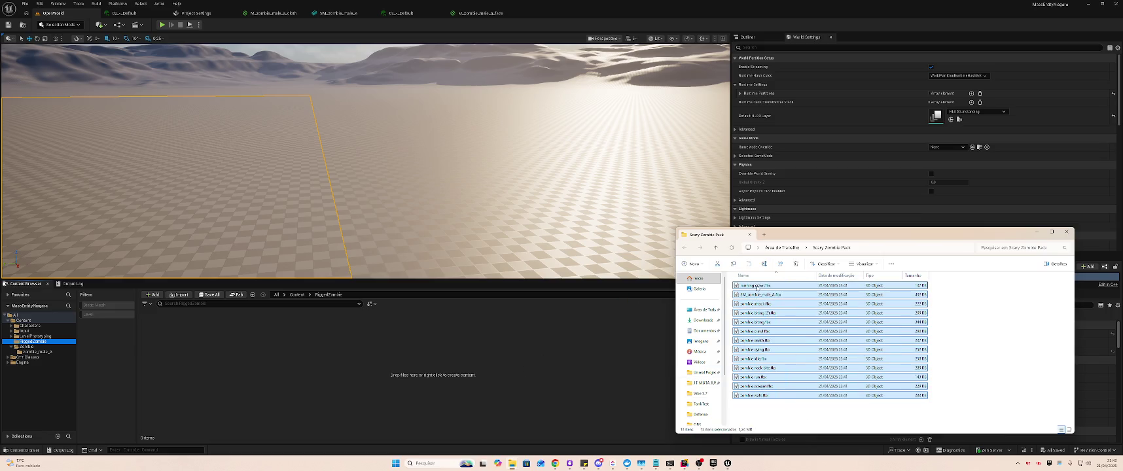
pyautogui.moveTo(401, 374); pyautogui.dragTo(402, 374)
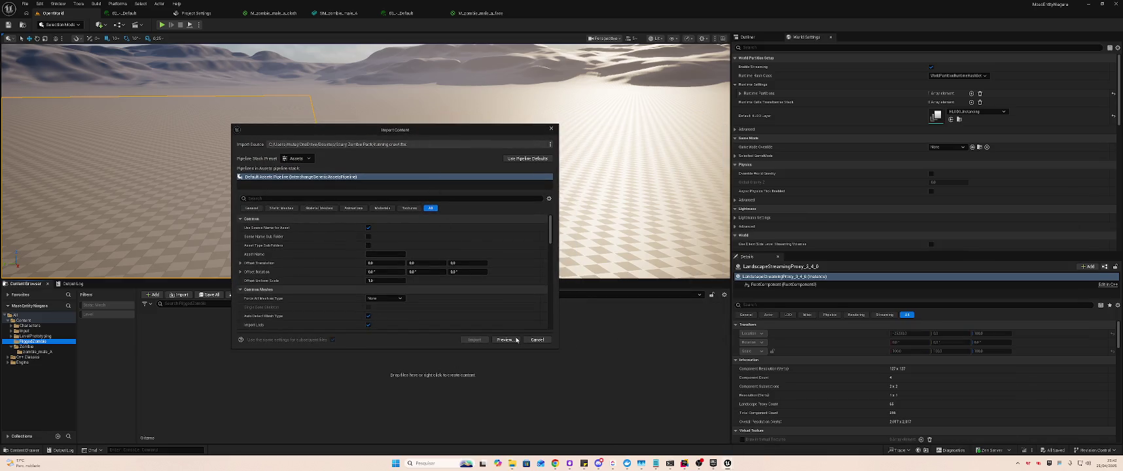
pyautogui.click(515, 343)
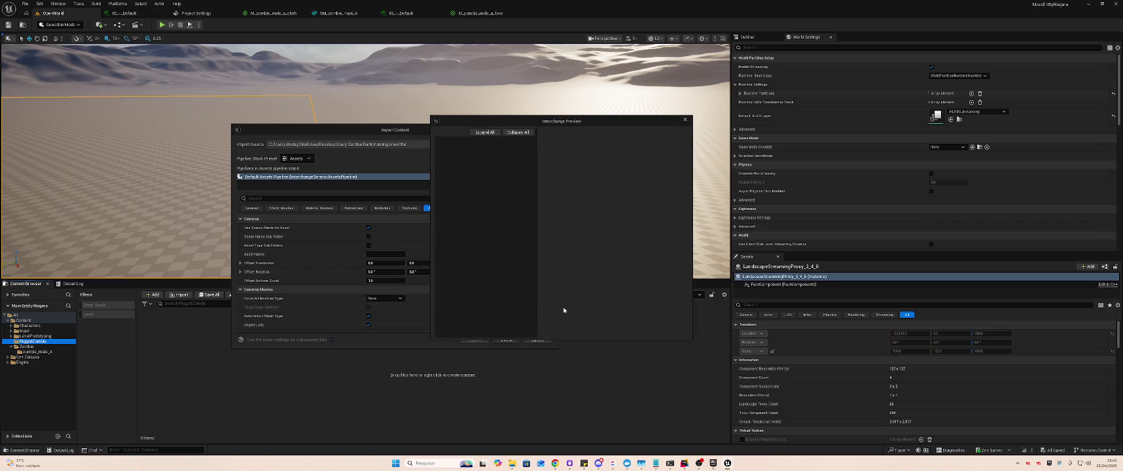
pyautogui.moveTo(545, 122); pyautogui.dragTo(685, 130)
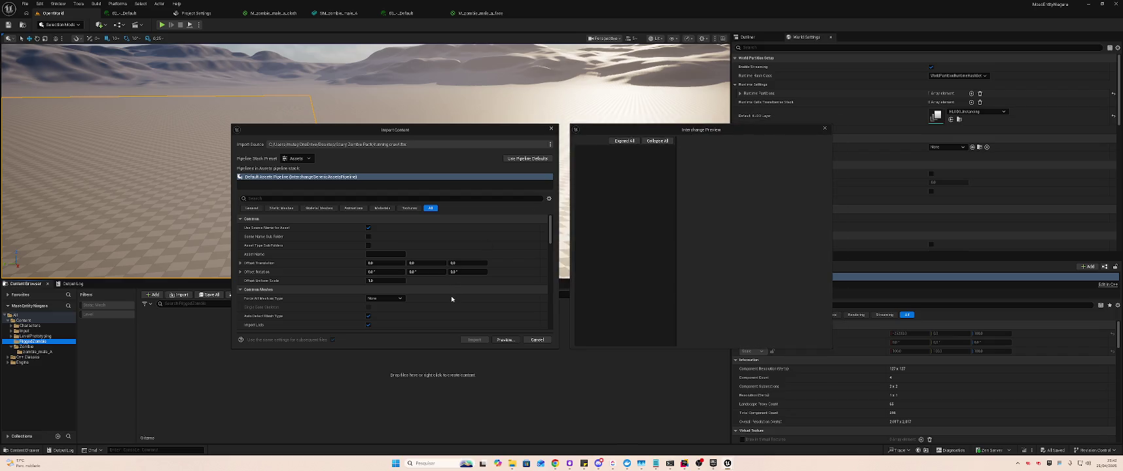
pyautogui.click(826, 129)
pyautogui.scroll(-4, 471, 293)
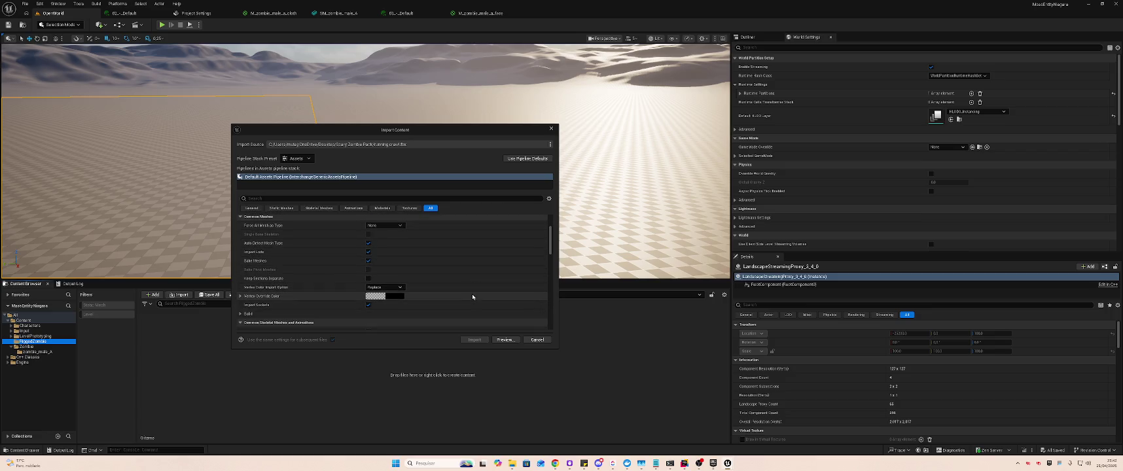
pyautogui.scroll(-5, 472, 296)
pyautogui.scroll(-10, 487, 314)
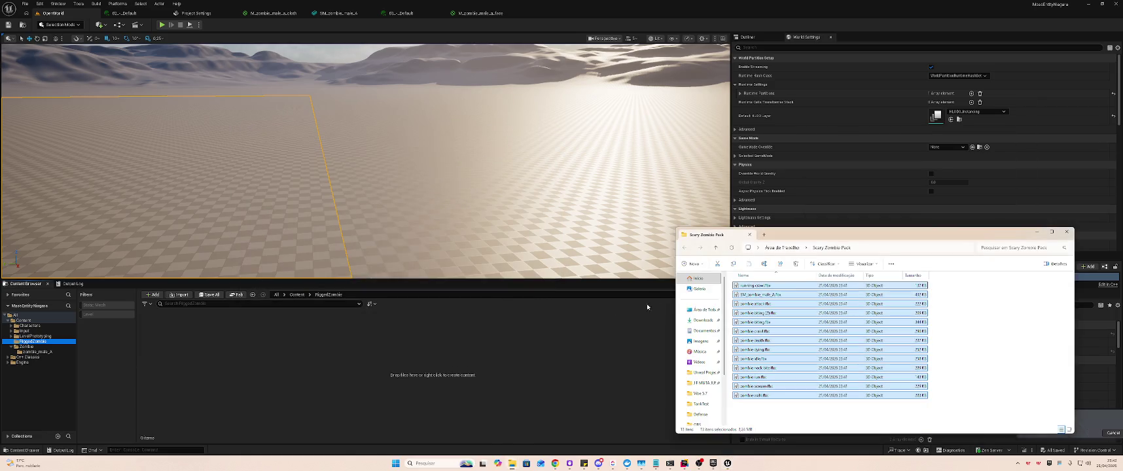
pyautogui.press('Escape')
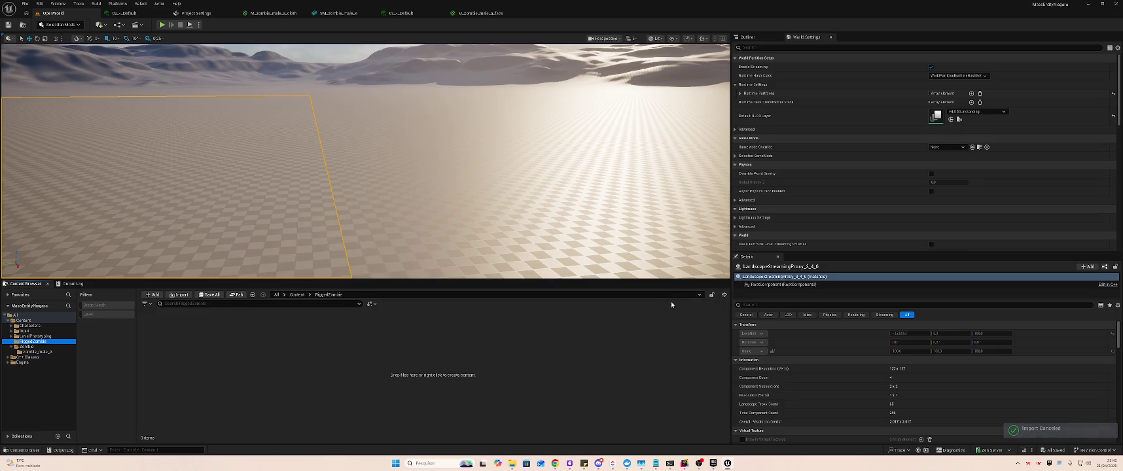
# - Import only running crawl.fbx into RiggedZombie, bringing up its import options
pyautogui.hotkey('alt', 'Tab')
pyautogui.click(757, 288)
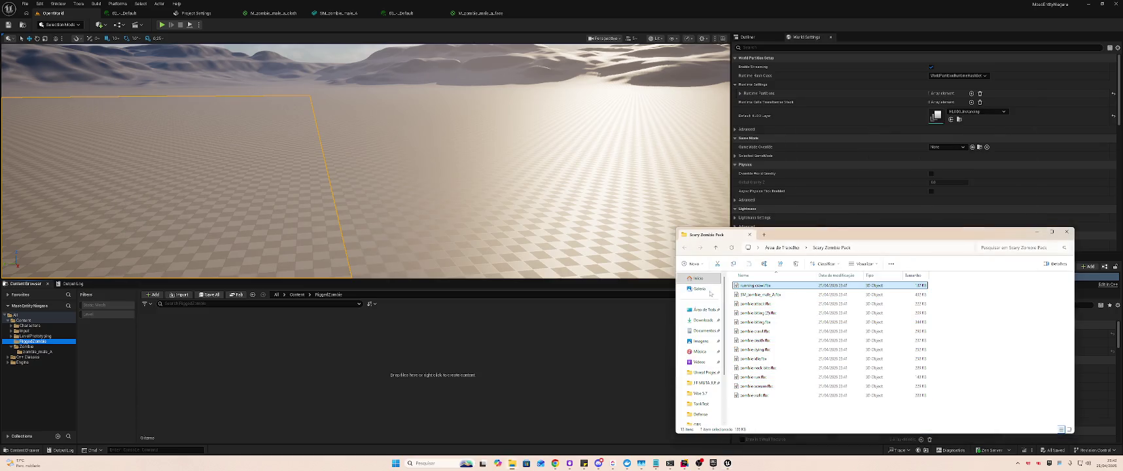
pyautogui.moveTo(312, 361); pyautogui.dragTo(311, 360)
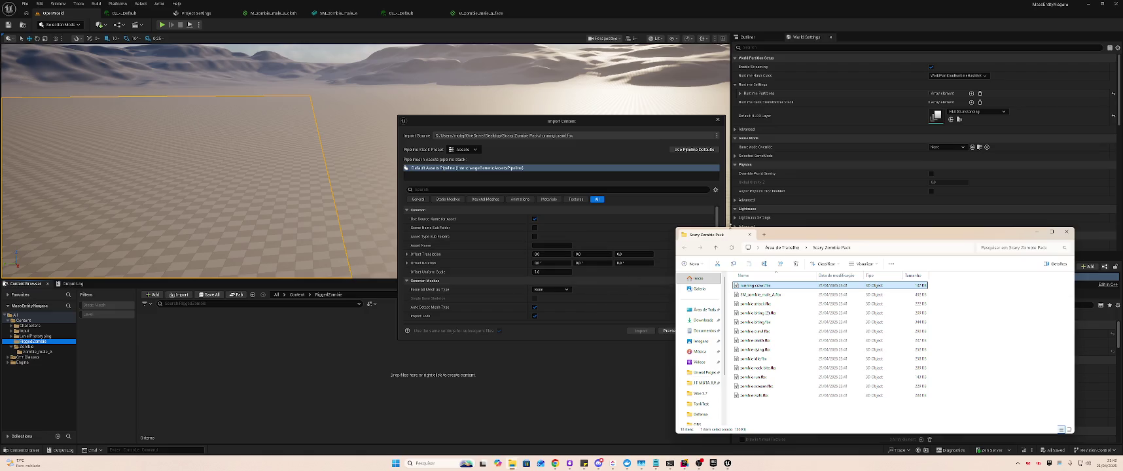
pyautogui.moveTo(760, 233); pyautogui.dragTo(814, 224)
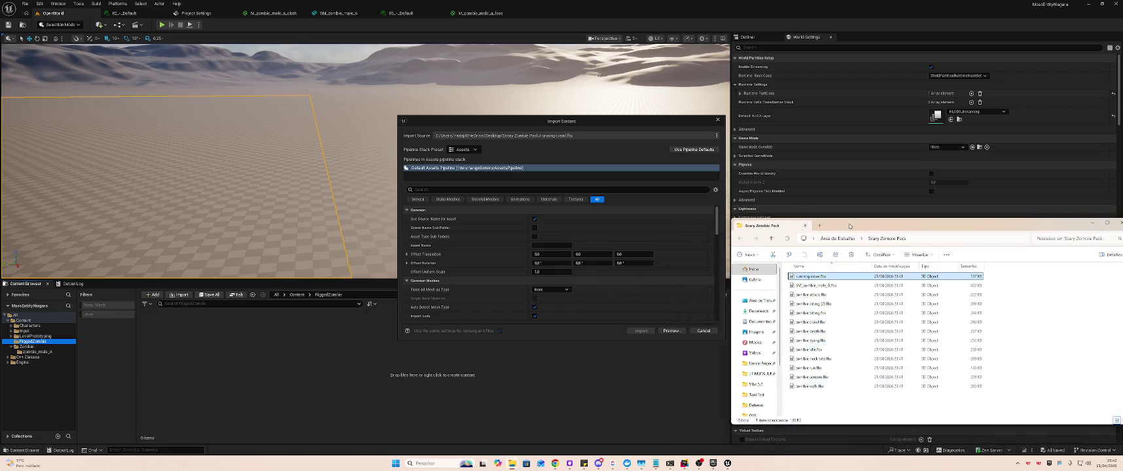
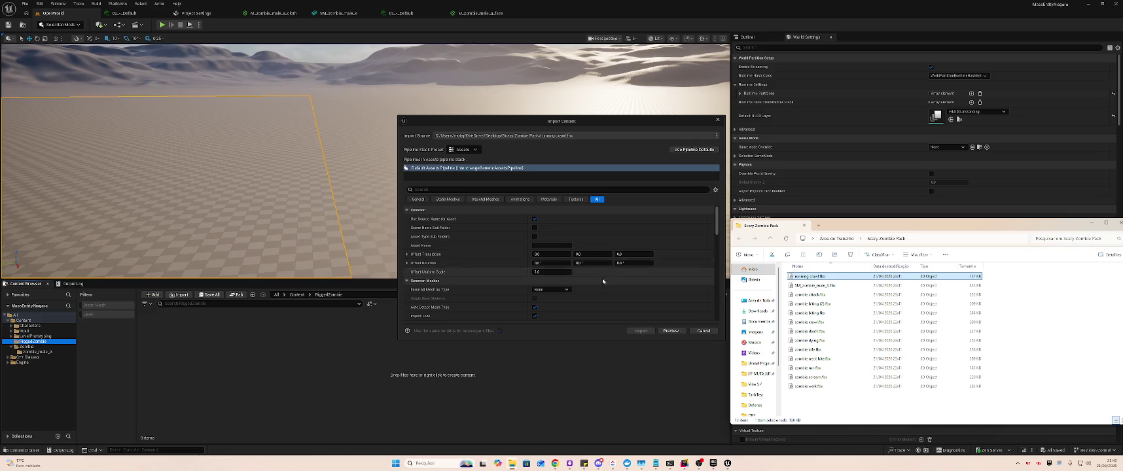
# - Preview the earlier pending import, then cancel it
pyautogui.click(678, 332)
pyautogui.click(684, 121)
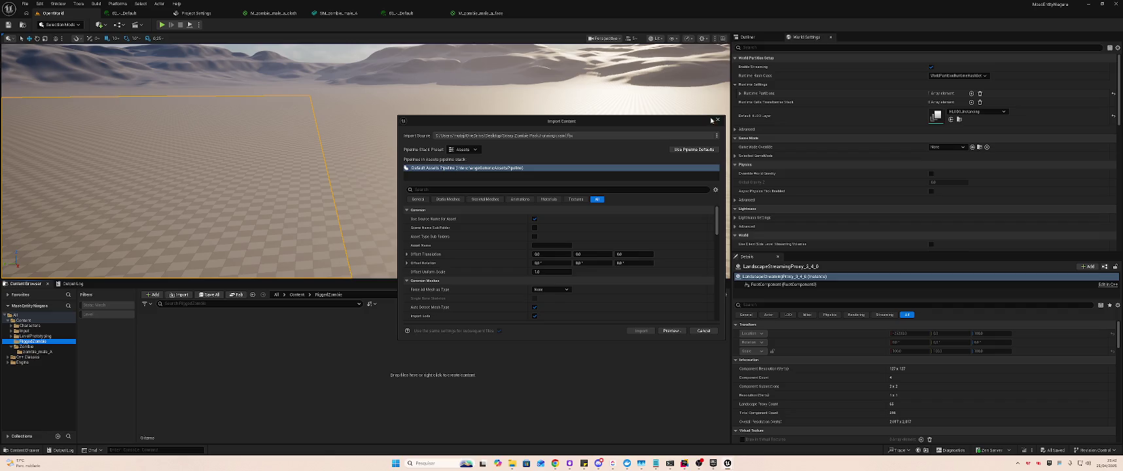
pyautogui.click(717, 120)
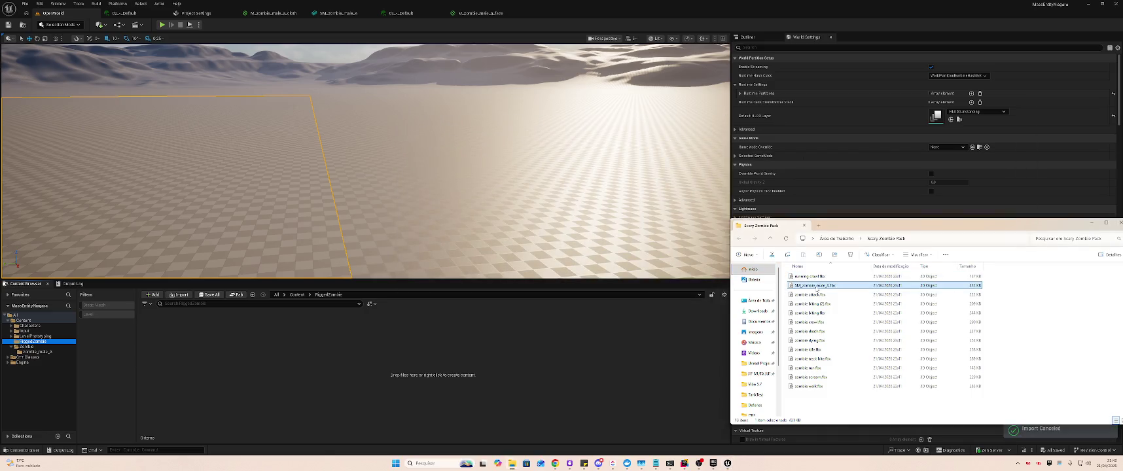
# - Import SM_zombie_male_A.fbx into RiggedZombie, creating its materials, physics asset and skeleton
pyautogui.moveTo(195, 384); pyautogui.dragTo(196, 382)
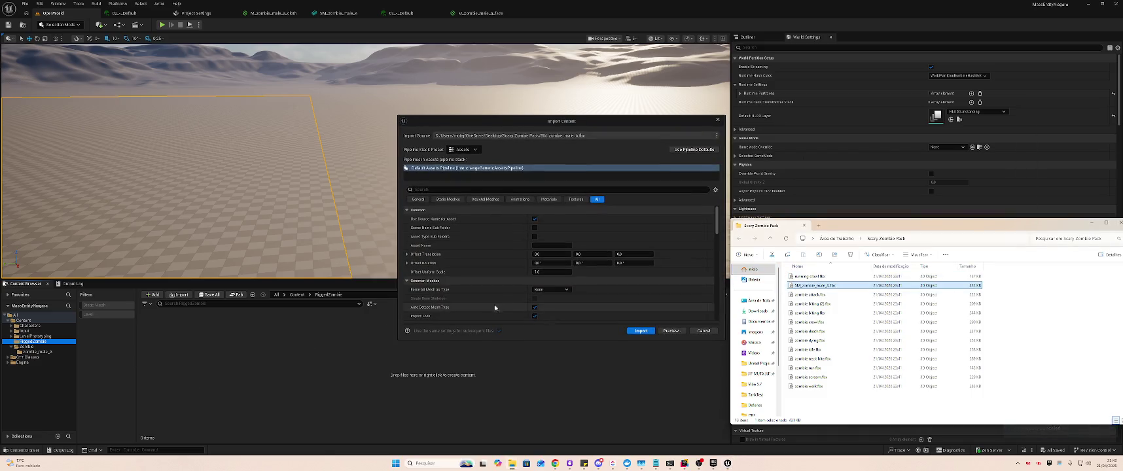
pyautogui.click(641, 330)
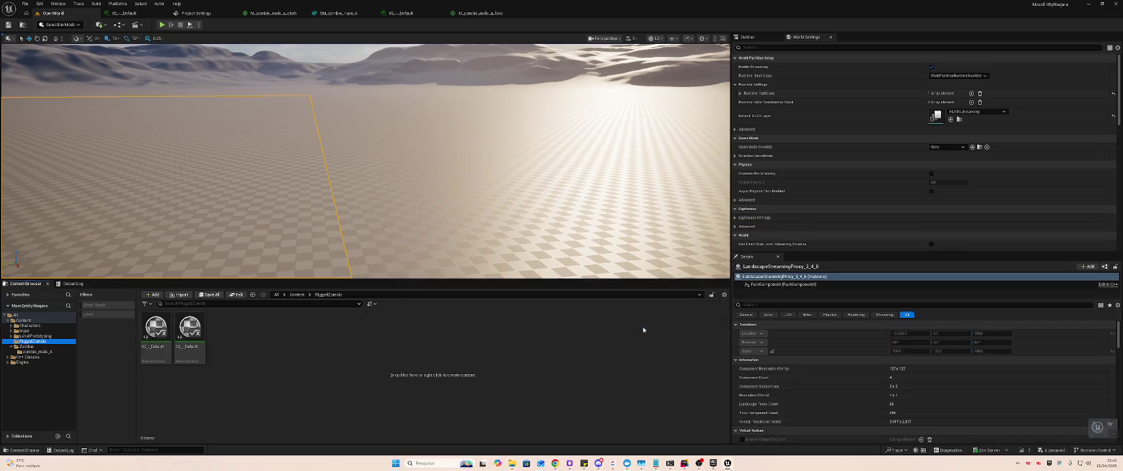
pyautogui.click(485, 332)
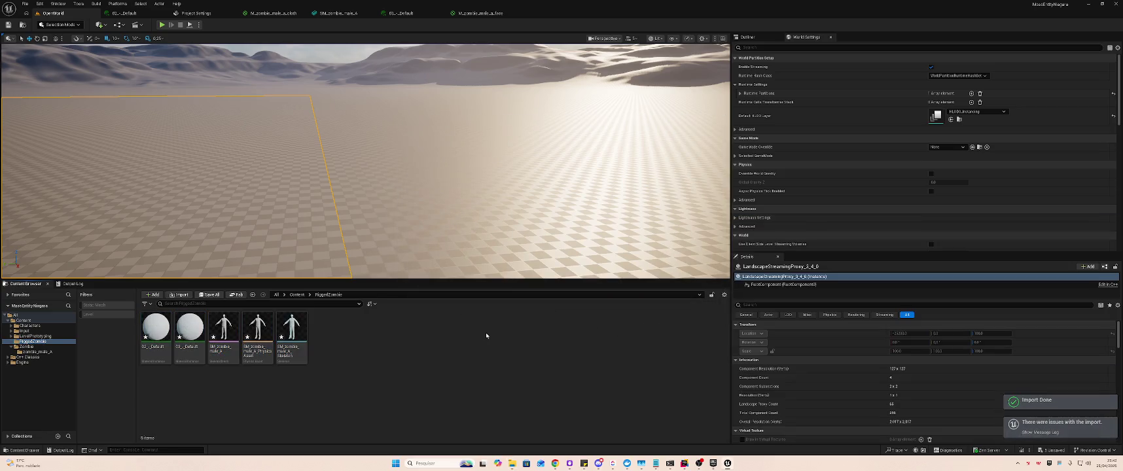
pyautogui.rightClick(348, 333)
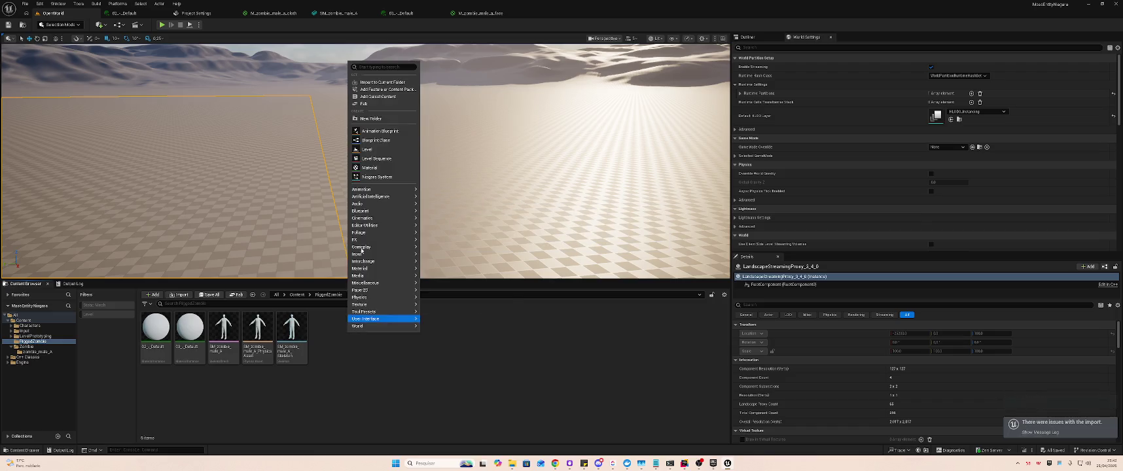
# - Create a Mesh folder and move all five imported zombie assets into it
pyautogui.click(389, 122)
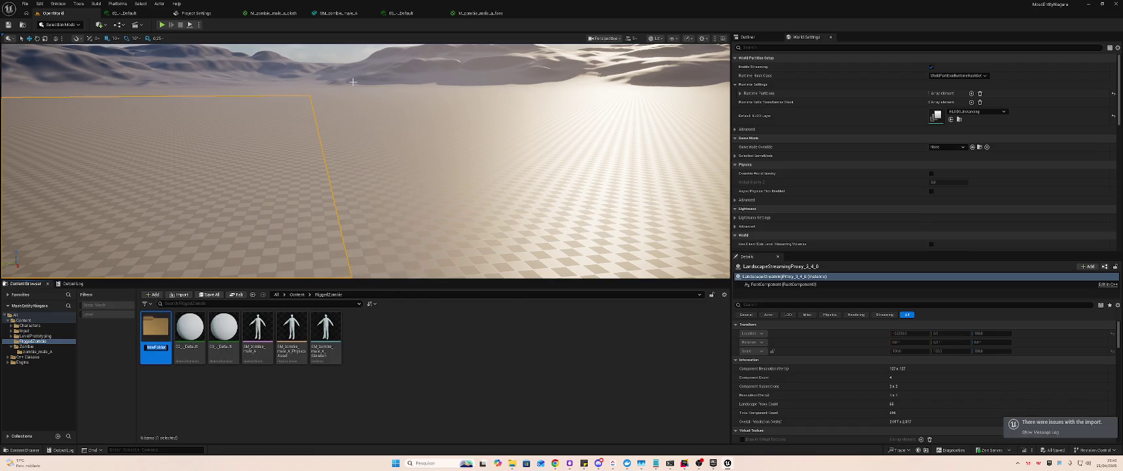
pyautogui.click(223, 329)
pyautogui.click(190, 330)
pyautogui.keyDown('shift'); pyautogui.click(326, 331); pyautogui.keyUp('shift')
pyautogui.moveTo(326, 332)
pyautogui.mouseDown()
pyautogui.moveTo(196, 347)
pyautogui.moveTo(159, 338)
pyautogui.mouseUp()
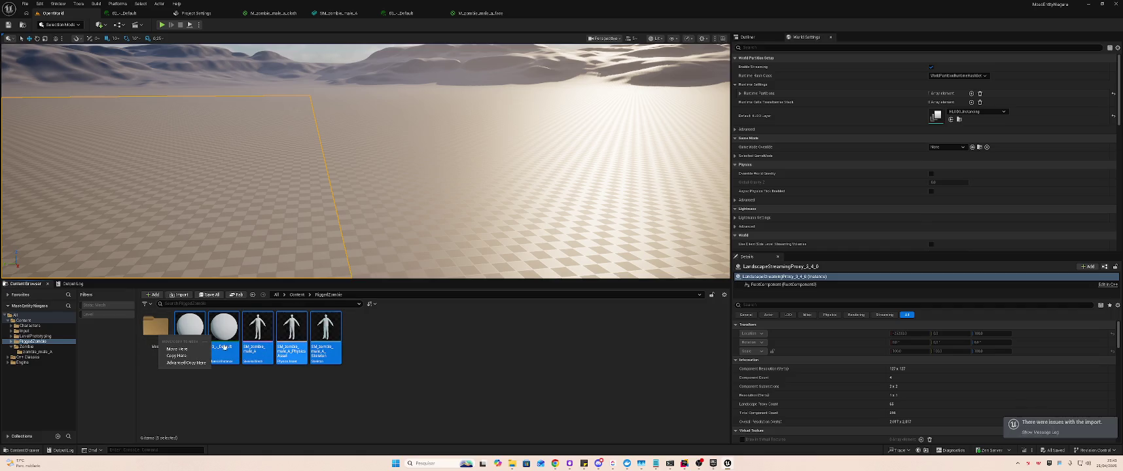
pyautogui.click(176, 349)
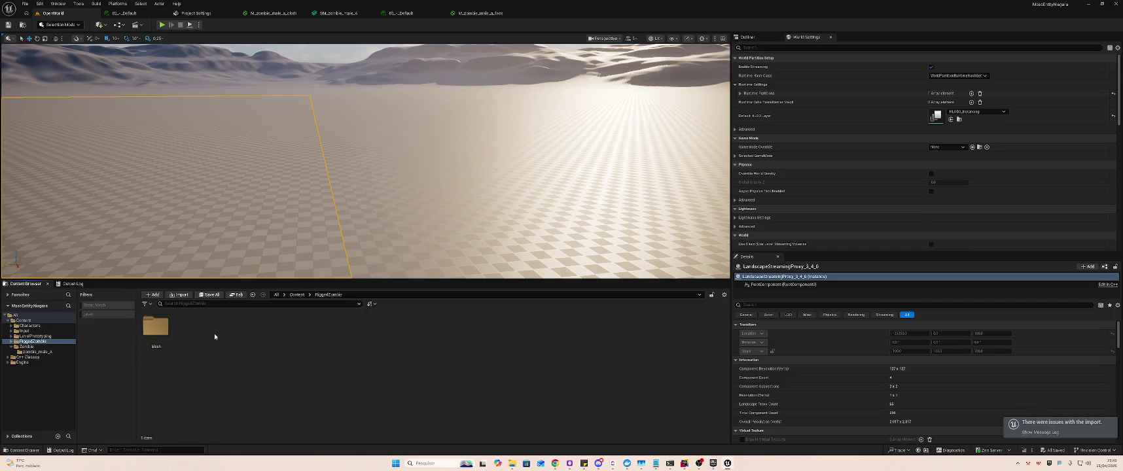
pyautogui.rightClick(225, 337)
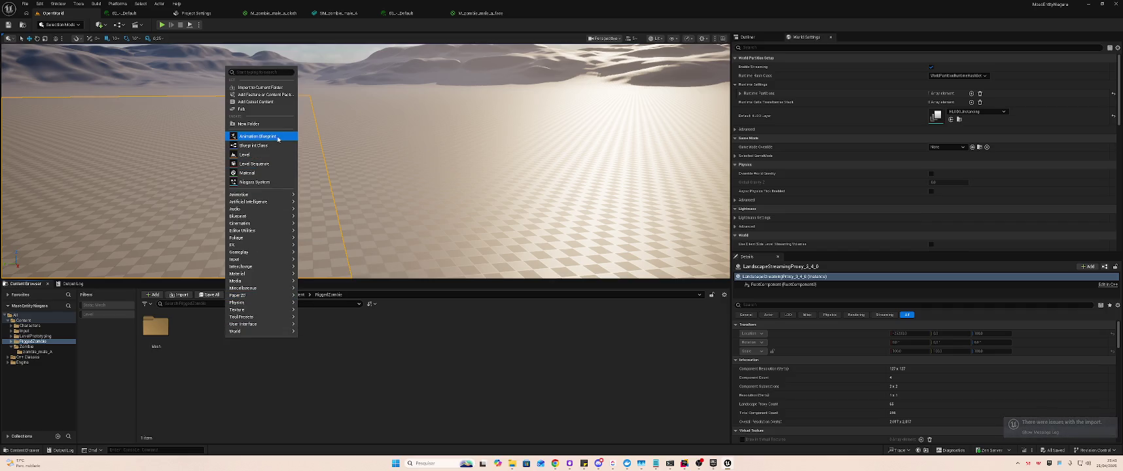
# - Start importing running crawl.fbx, naming assets after the source with no scene-name subfolder
pyautogui.click(512, 463)
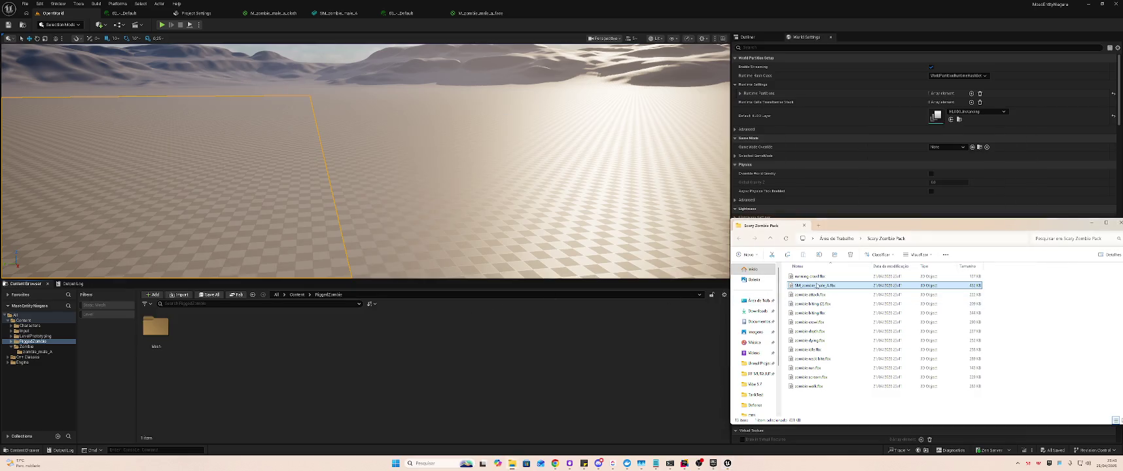
pyautogui.click(812, 278)
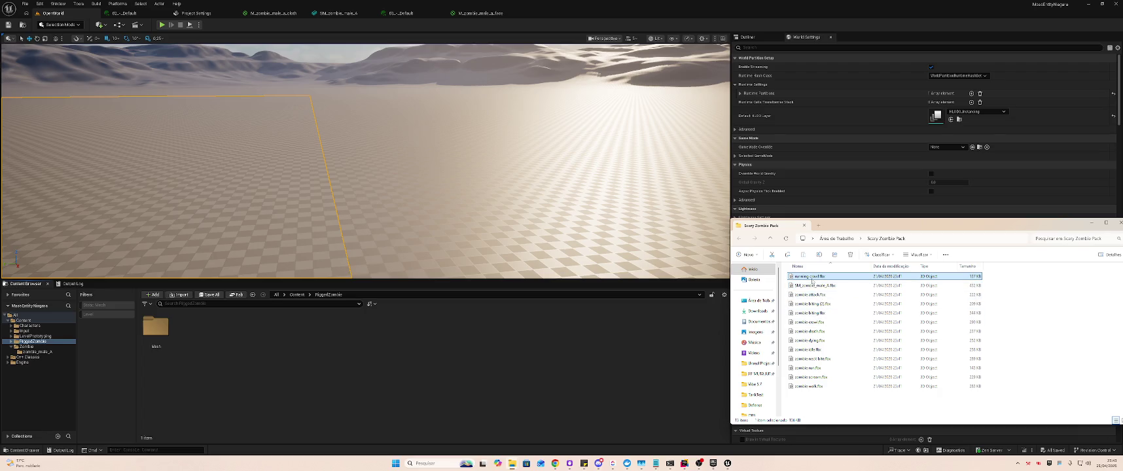
pyautogui.moveTo(348, 359); pyautogui.dragTo(348, 359)
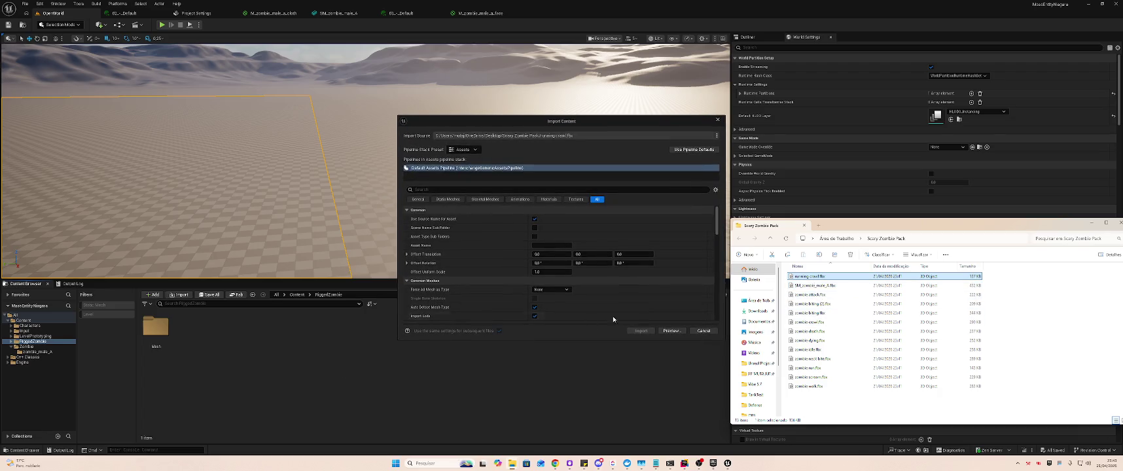
pyautogui.scroll(-3, 648, 301)
pyautogui.scroll(-10, 658, 301)
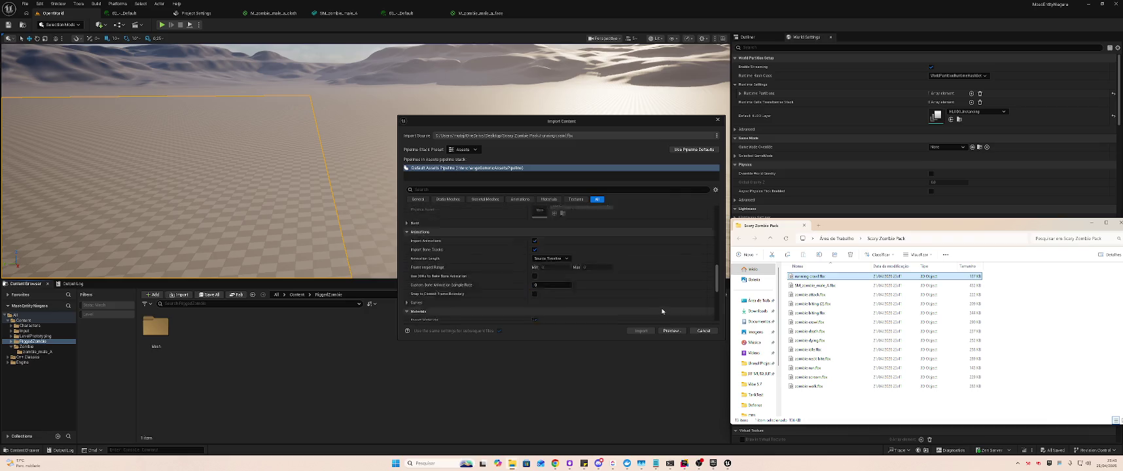
pyautogui.scroll(-1, 681, 314)
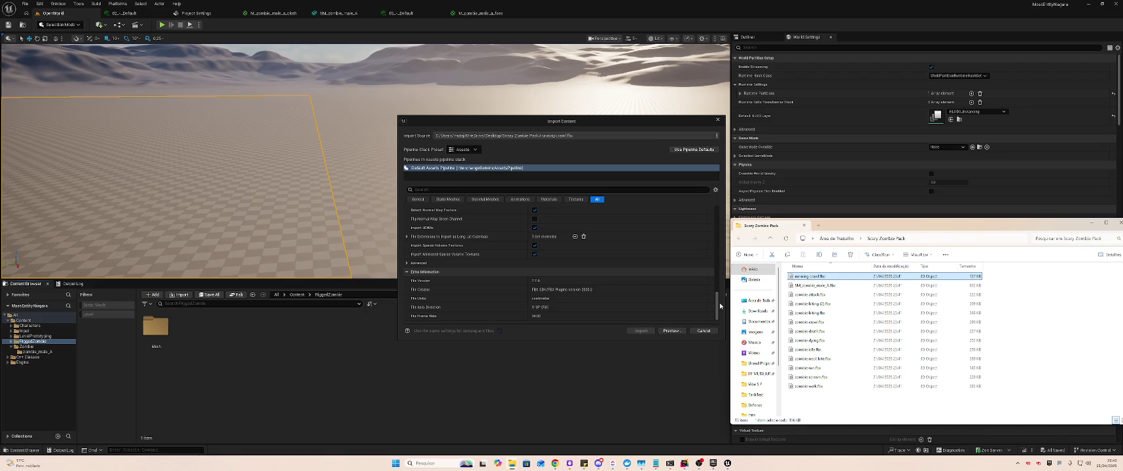
pyautogui.moveTo(716, 314); pyautogui.dragTo(717, 222)
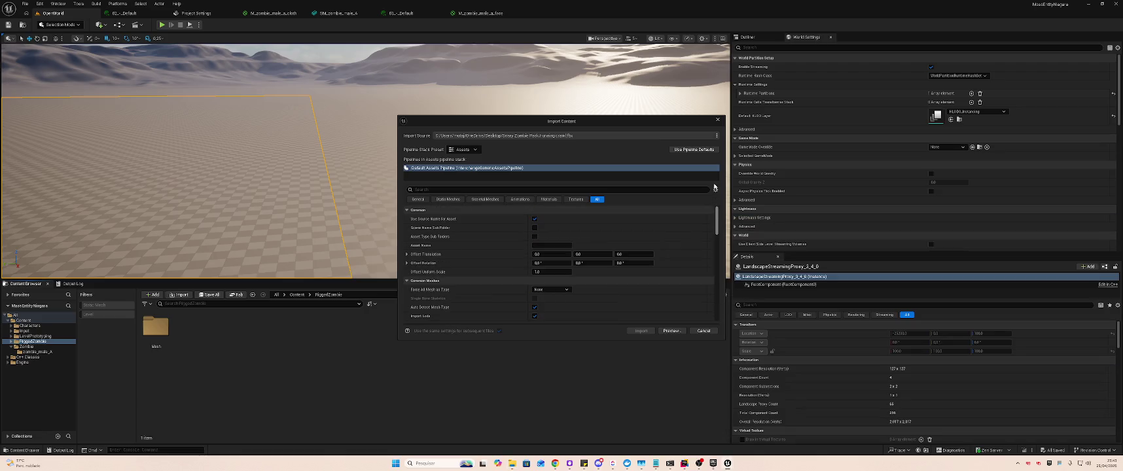
pyautogui.click(535, 219)
pyautogui.click(534, 228)
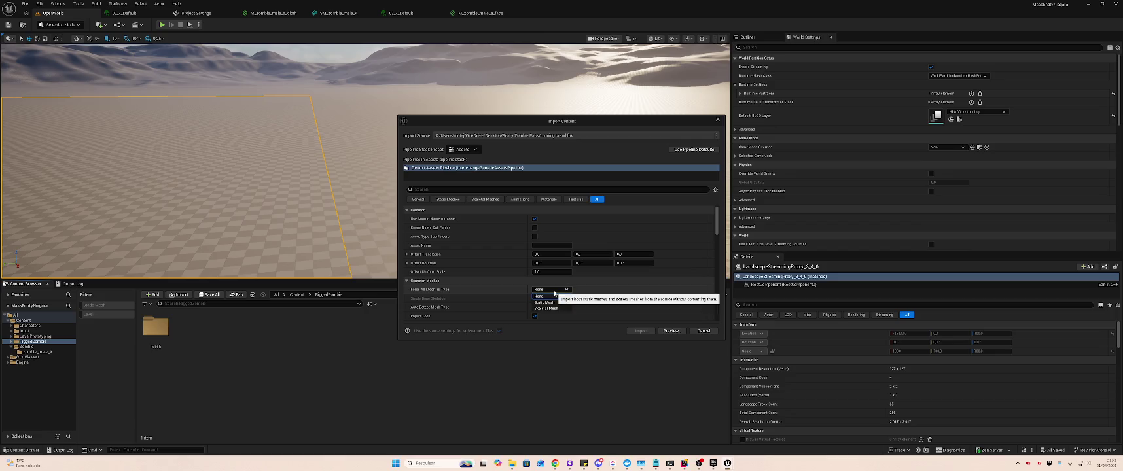
# - Assign the zombie male skeleton, preview the running_crawl import, then cancel it
pyautogui.scroll(-2, 530, 303)
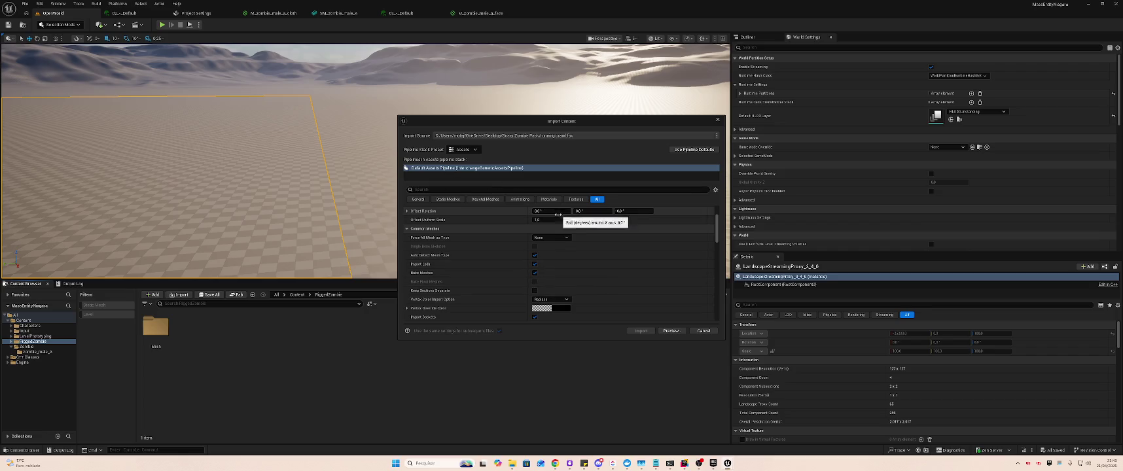
pyautogui.scroll(-3, 515, 278)
pyautogui.scroll(-1, 524, 277)
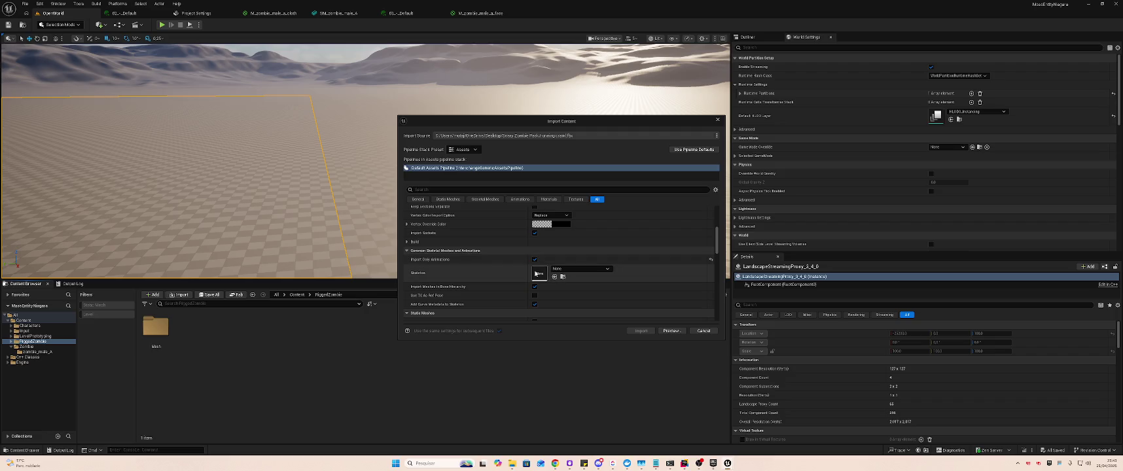
pyautogui.click(568, 268)
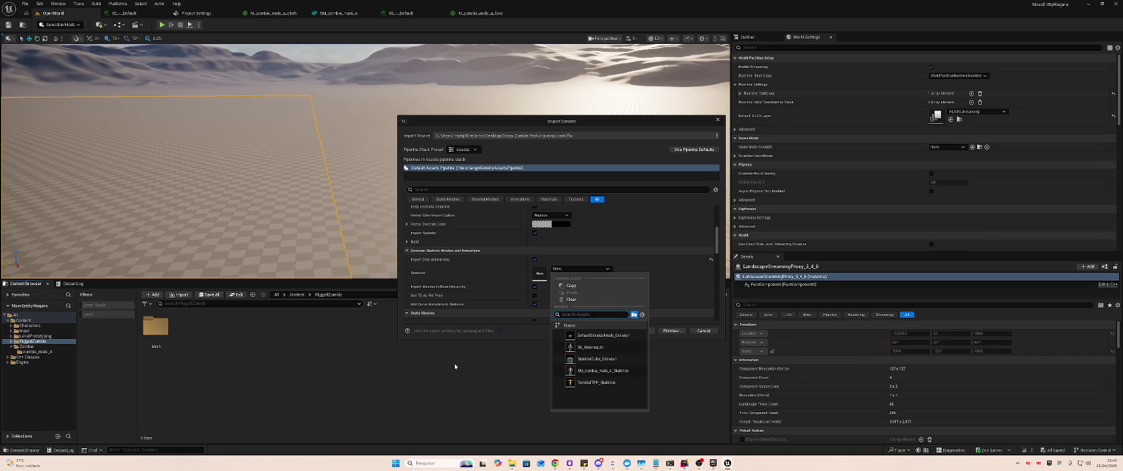
pyautogui.click(597, 371)
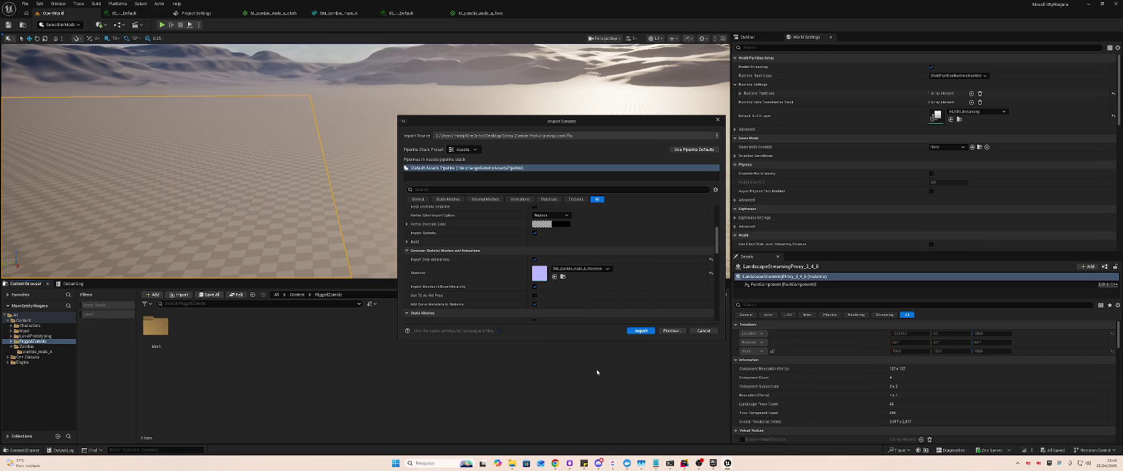
pyautogui.click(670, 330)
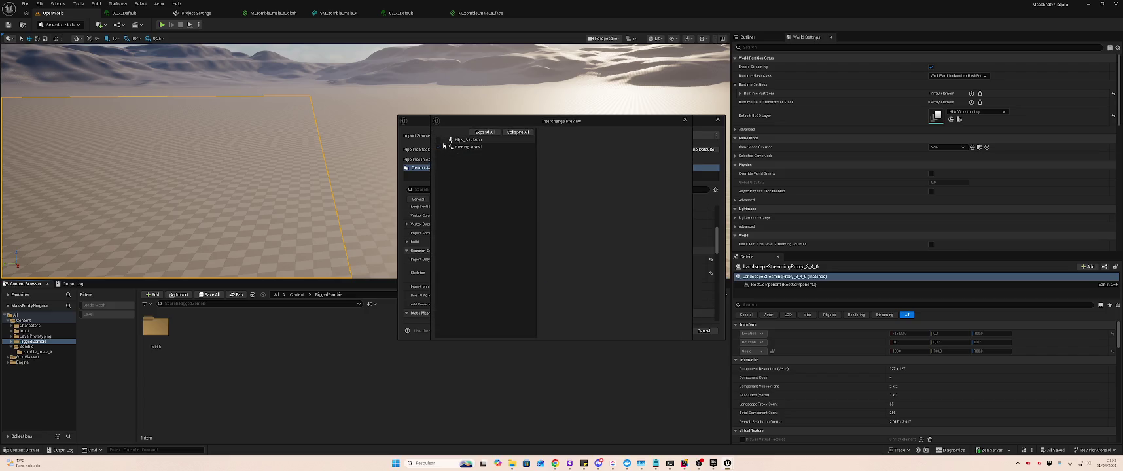
pyautogui.click(464, 147)
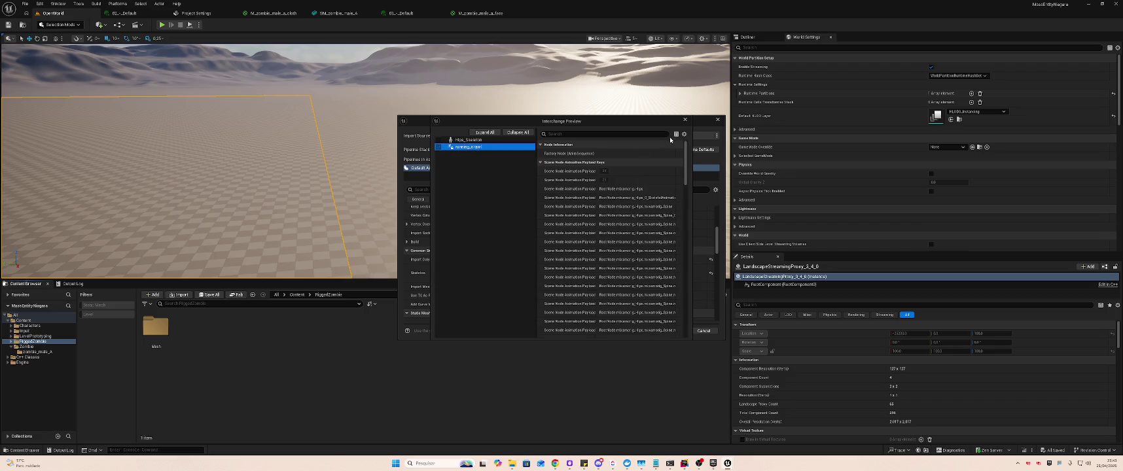
pyautogui.click(686, 120)
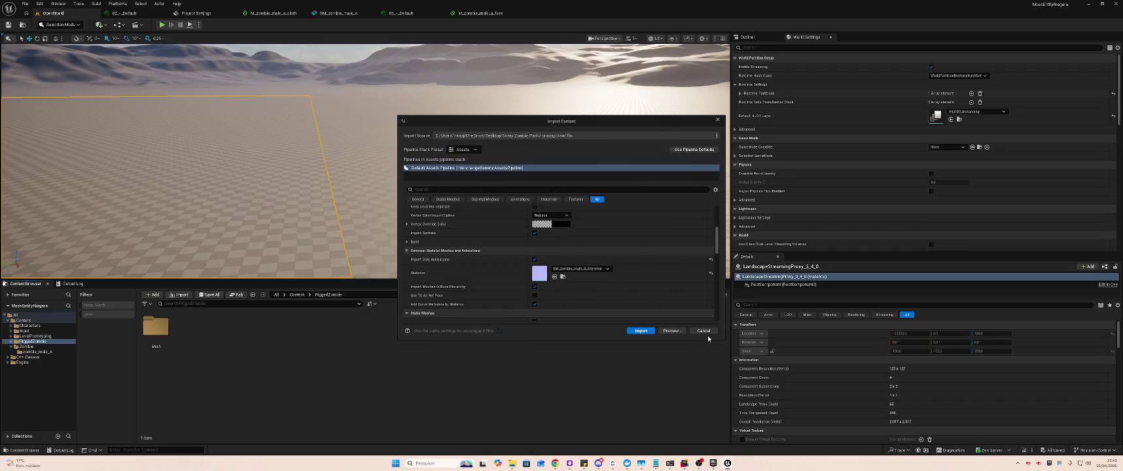
pyautogui.click(704, 331)
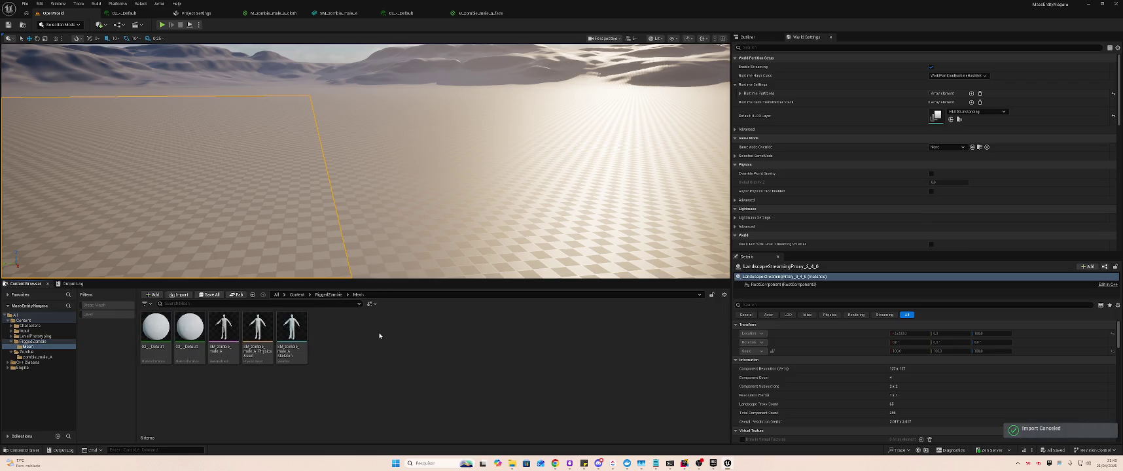
# - Abandon the skeleton rename, undo an accidental level deletion, and return to RiggedZombie
pyautogui.click(287, 336)
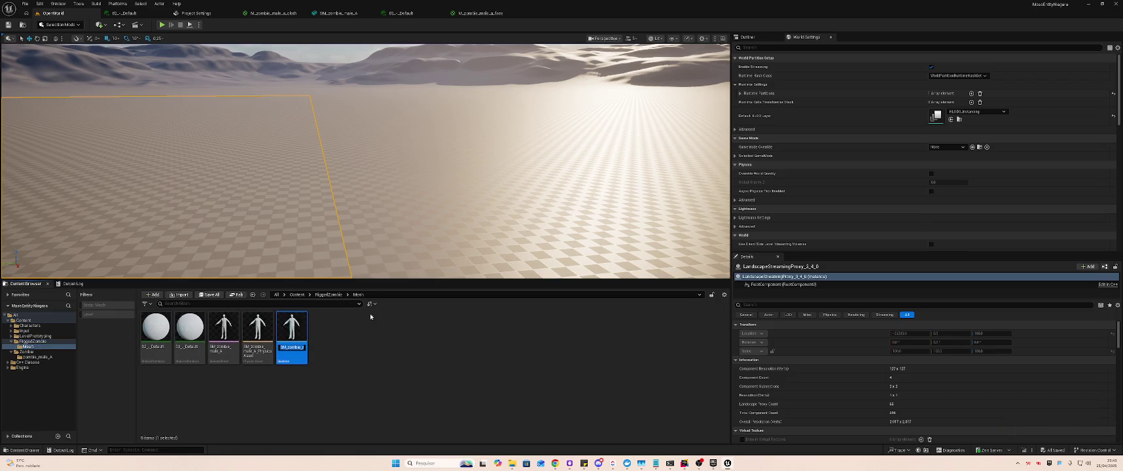
pyautogui.press('F2')
pyautogui.click(223, 339)
pyautogui.click(355, 344)
pyautogui.hotkey('ctrl', 'z')
pyautogui.hotkey('ctrl', 'z')
pyautogui.hotkey('ctrl', 'z')
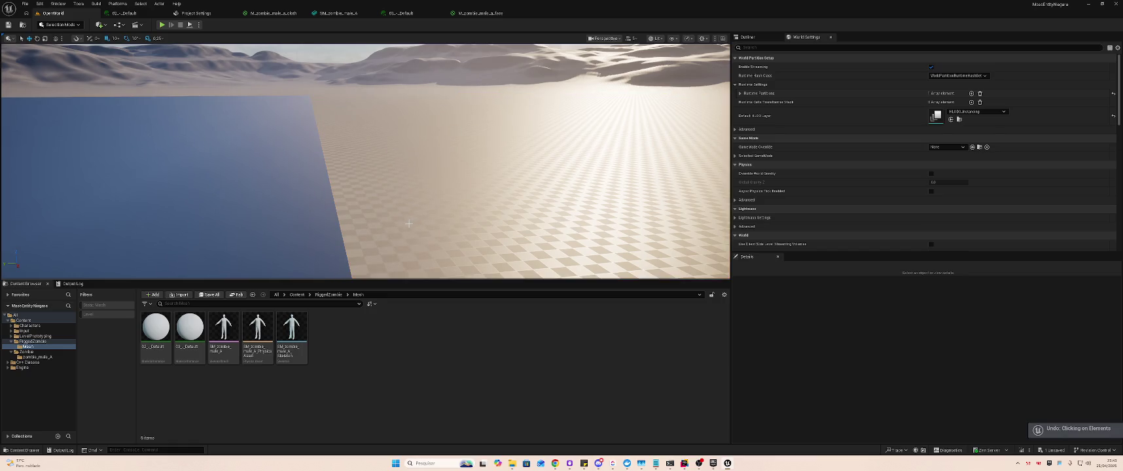
pyautogui.hotkey('ctrl', 'z')
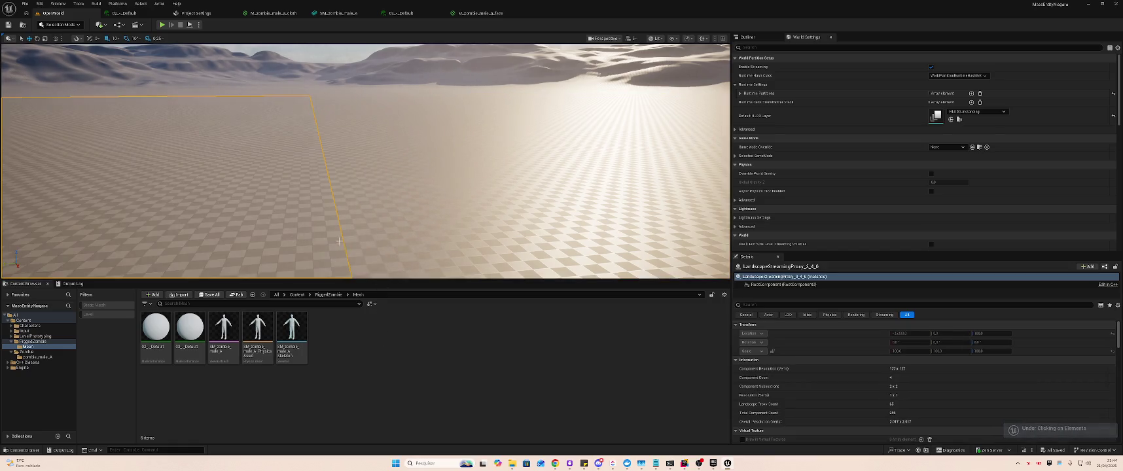
pyautogui.click(32, 341)
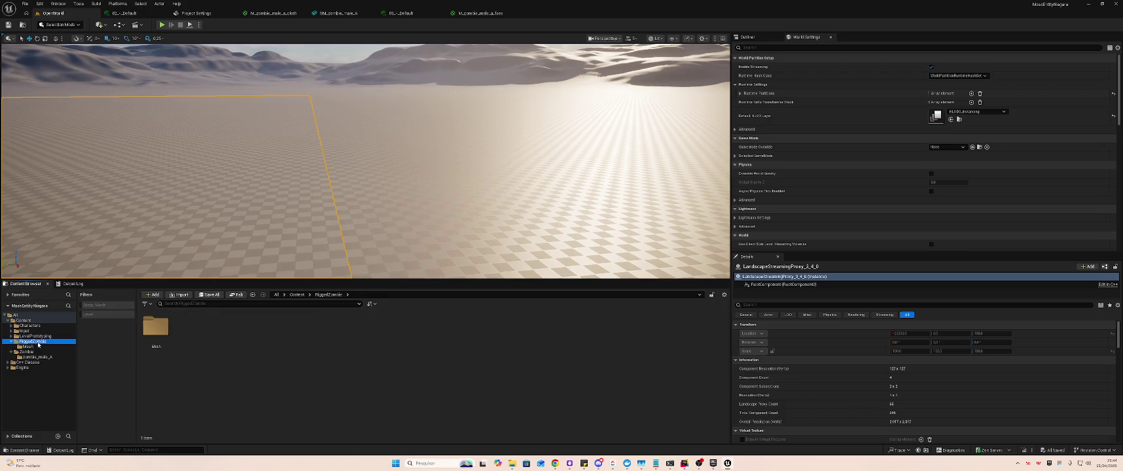
# - Import running crawl.fbx into RiggedZombie using SM_zombie_male_A_Skeleton
pyautogui.hotkey('alt', 'Tab')
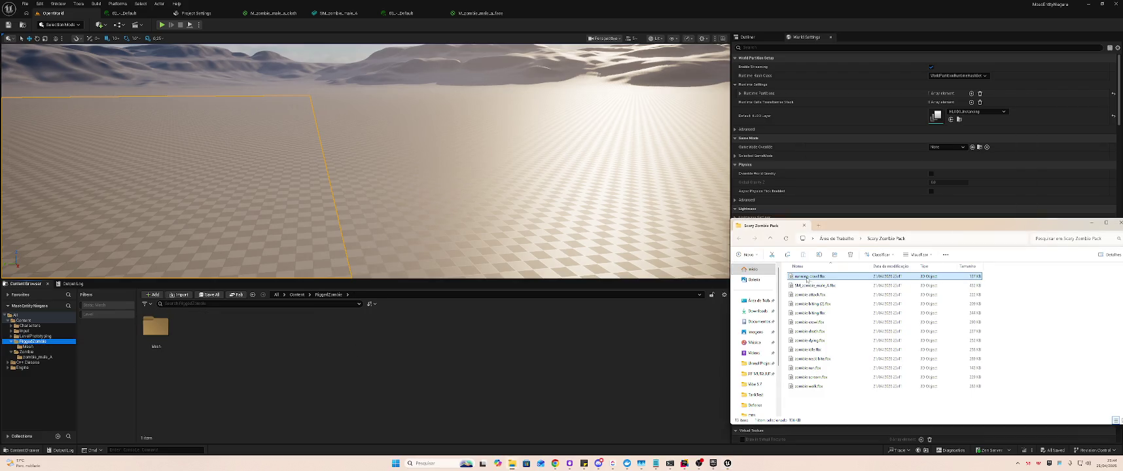
pyautogui.moveTo(807, 278); pyautogui.dragTo(375, 358)
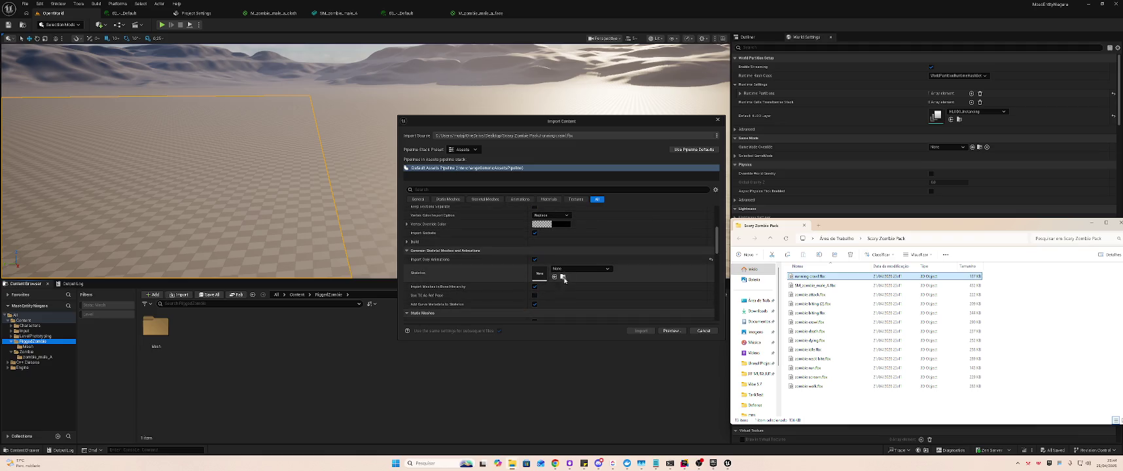
pyautogui.click(563, 269)
pyautogui.write('SM_zombie_male_A')
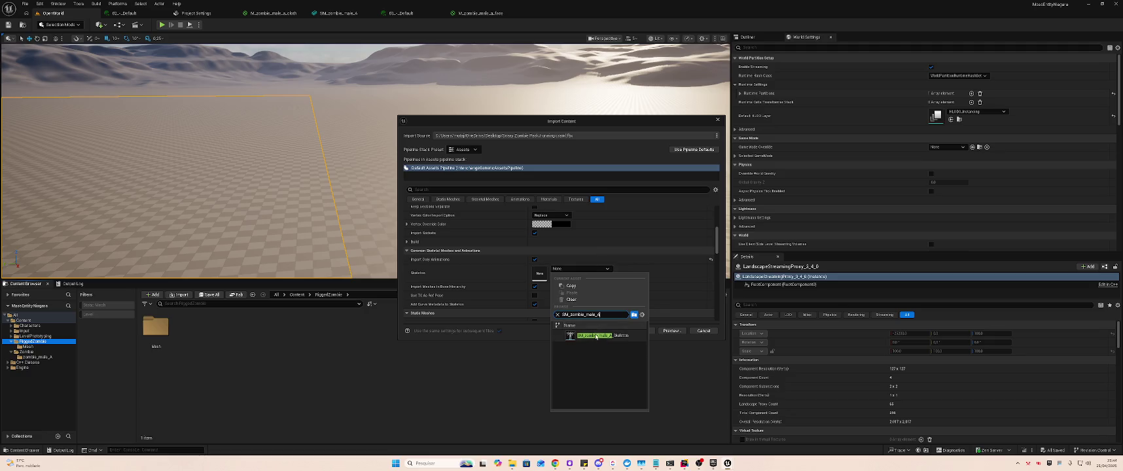
pyautogui.click(596, 335)
pyautogui.click(640, 331)
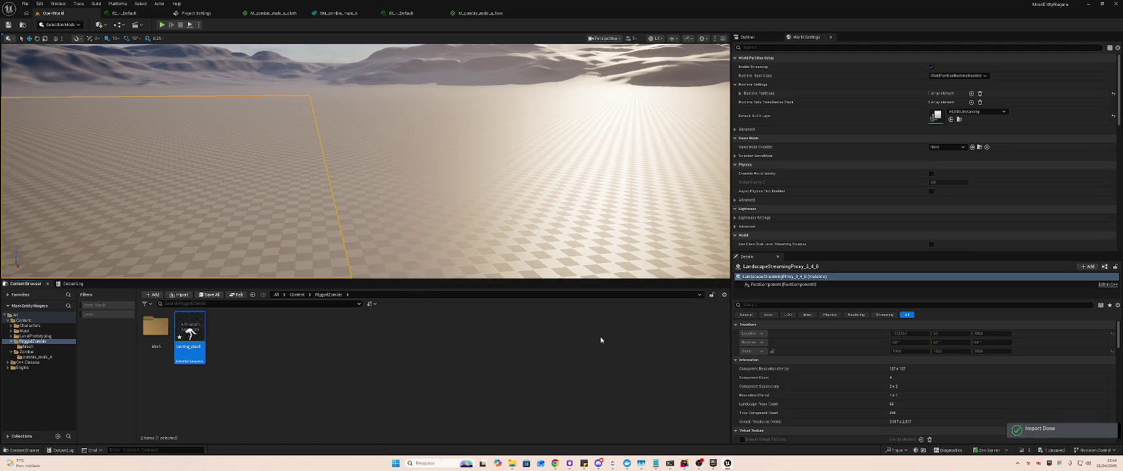
pyautogui.click(393, 355)
# - Preview running_crawl in the animation editor, close it, and open the Mesh folder
pyautogui.doubleClick(185, 326)
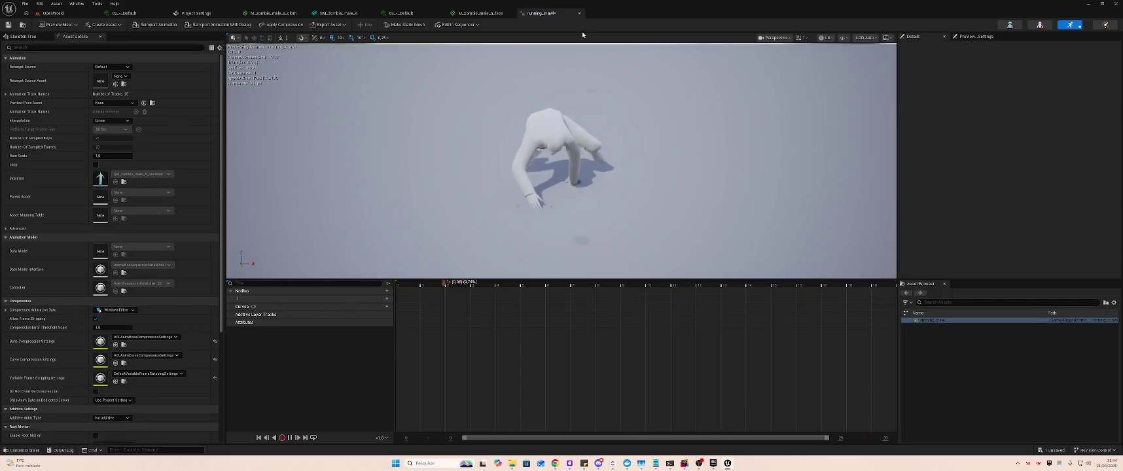
pyautogui.hotkey('ctrl', 'w')
pyautogui.click(54, 13)
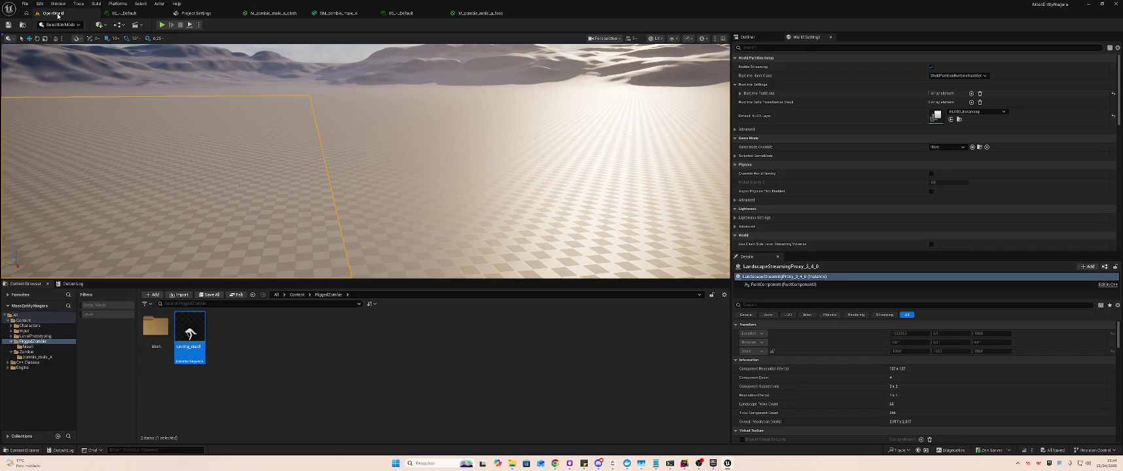
pyautogui.doubleClick(149, 347)
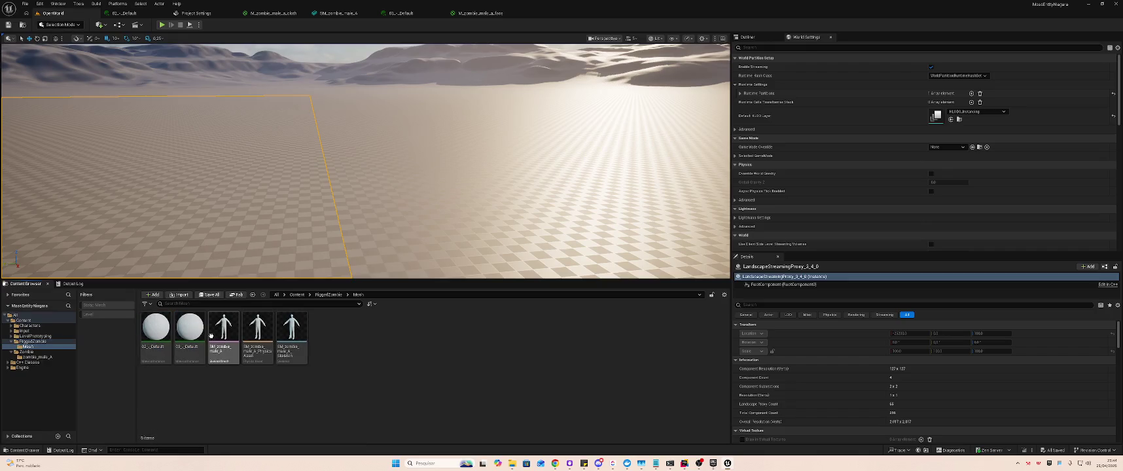
# - Force delete the 02_-_Default and 03_-_Default materials, then show the Zombie folder
pyautogui.click(190, 330)
pyautogui.keyDown('ctrl'); pyautogui.click(156, 331); pyautogui.keyUp('ctrl')
pyautogui.press('Delete')
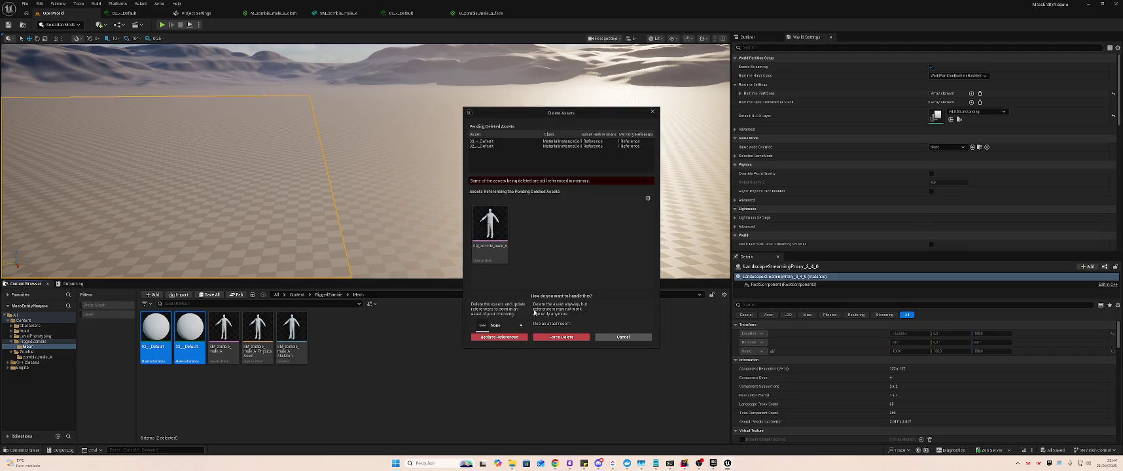
pyautogui.click(557, 338)
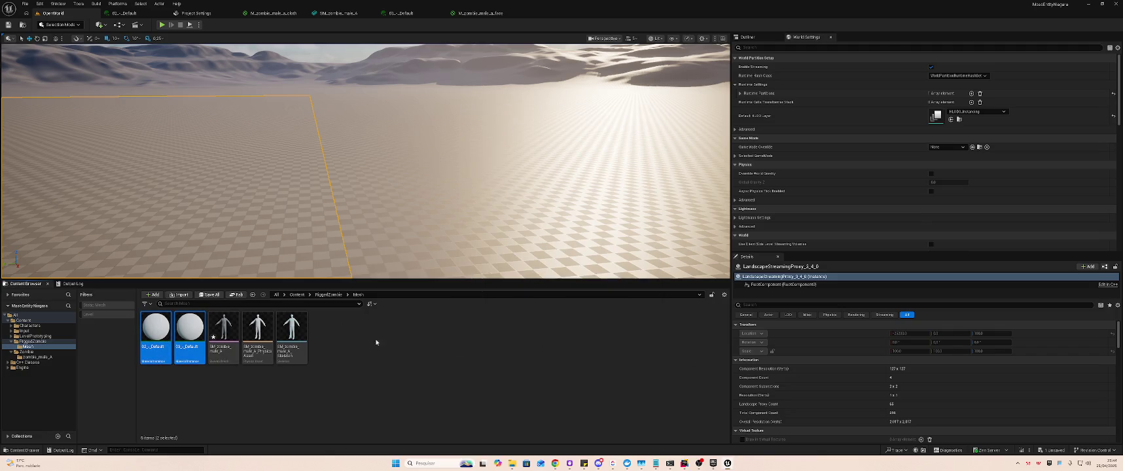
pyautogui.click(27, 352)
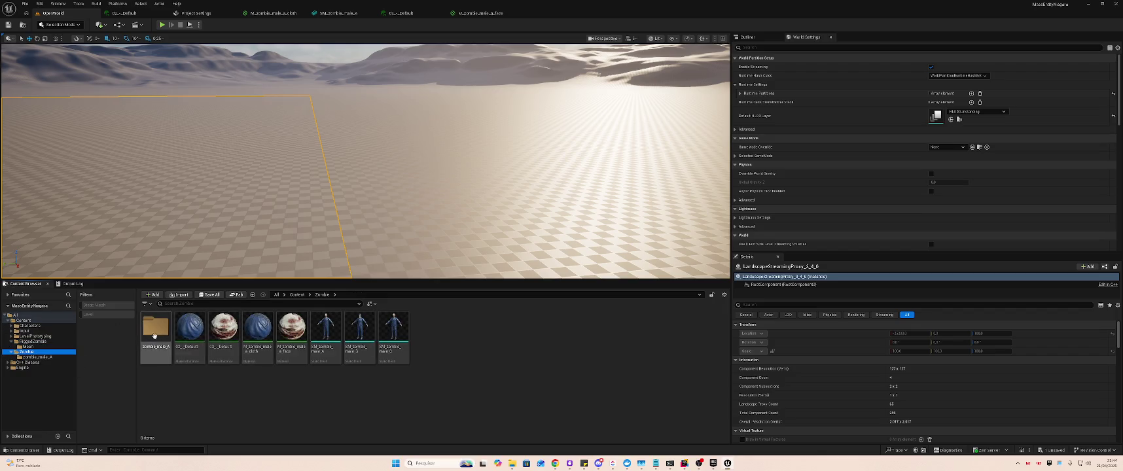
pyautogui.click(190, 330)
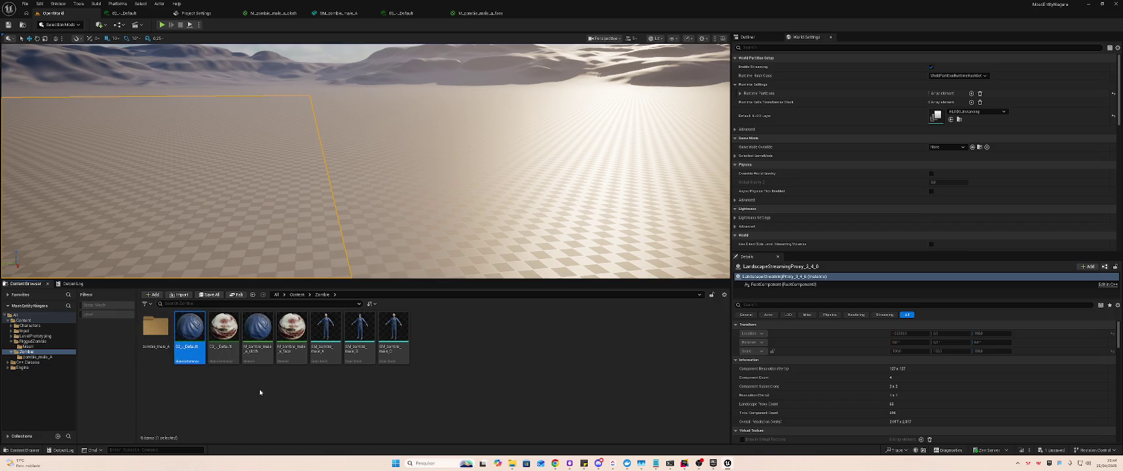
# - Move the four zombie materials from Zombie into RiggedZombie
pyautogui.keyDown('shift'); pyautogui.click(294, 332); pyautogui.keyUp('shift')
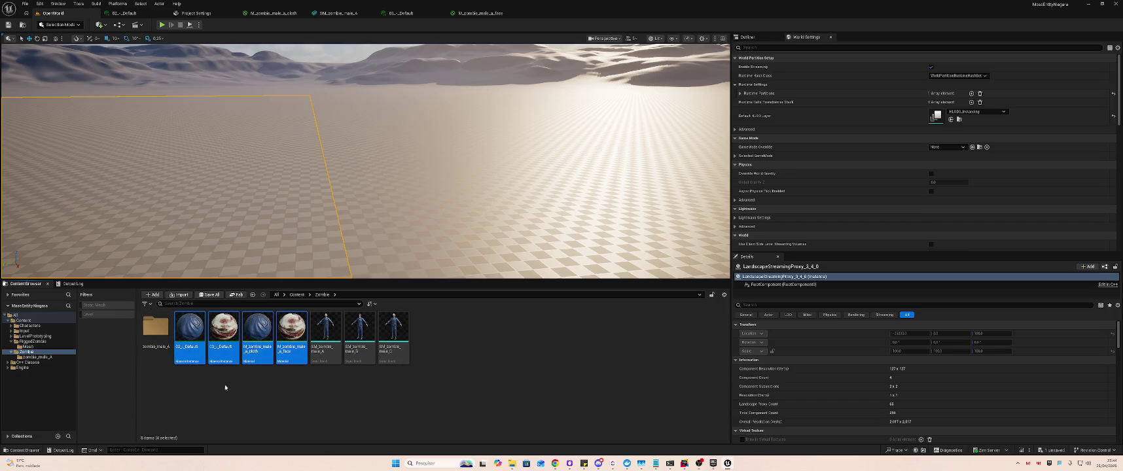
pyautogui.moveTo(189, 334)
pyautogui.mouseDown()
pyautogui.moveTo(104, 373)
pyautogui.moveTo(29, 341)
pyautogui.moveTo(29, 356)
pyautogui.mouseUp()
pyautogui.click(46, 357)
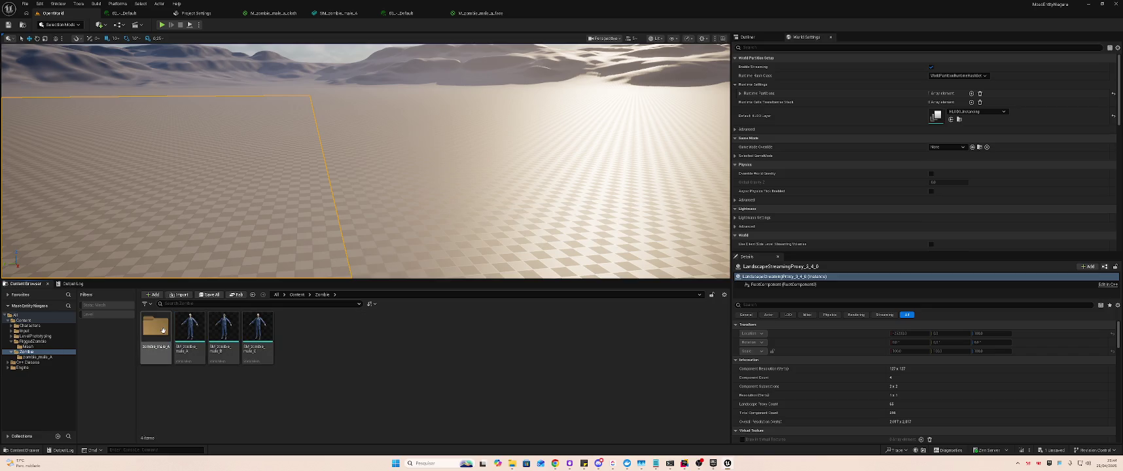
# - Rename the zombie_male_A texture folder to Textures_zombie_male_A and select the three zombie meshes
pyautogui.doubleClick(161, 329)
pyautogui.hotkey('alt', 'Left')
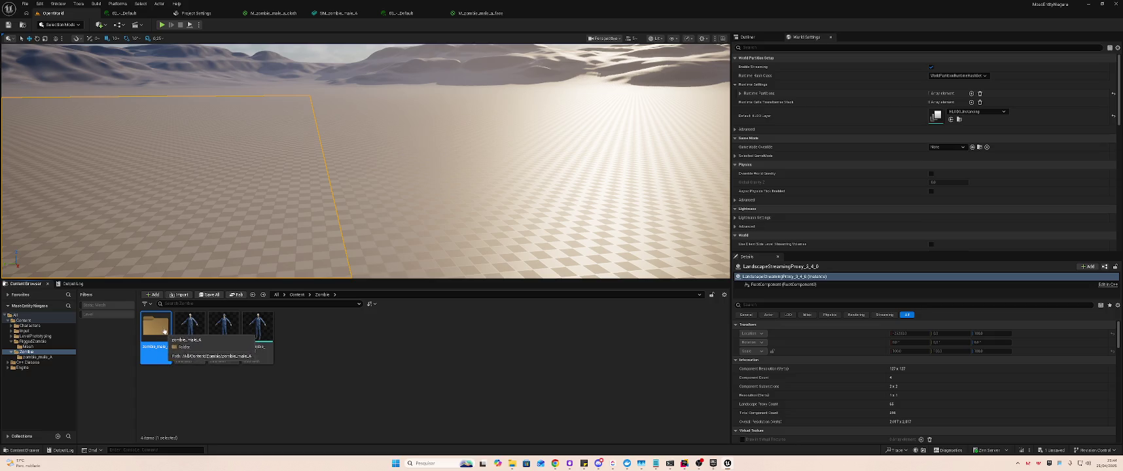
pyautogui.press('F2')
pyautogui.write('Texturas')
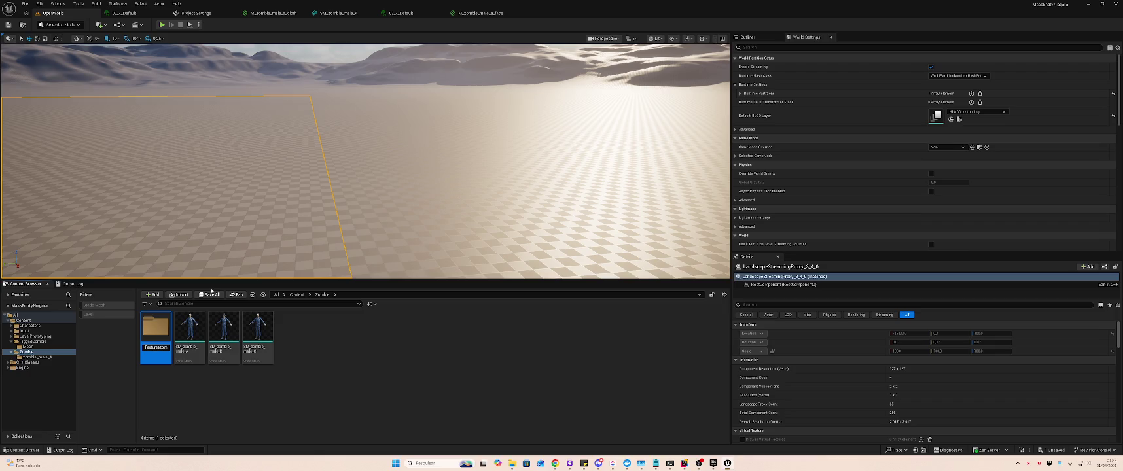
pyautogui.press('Return')
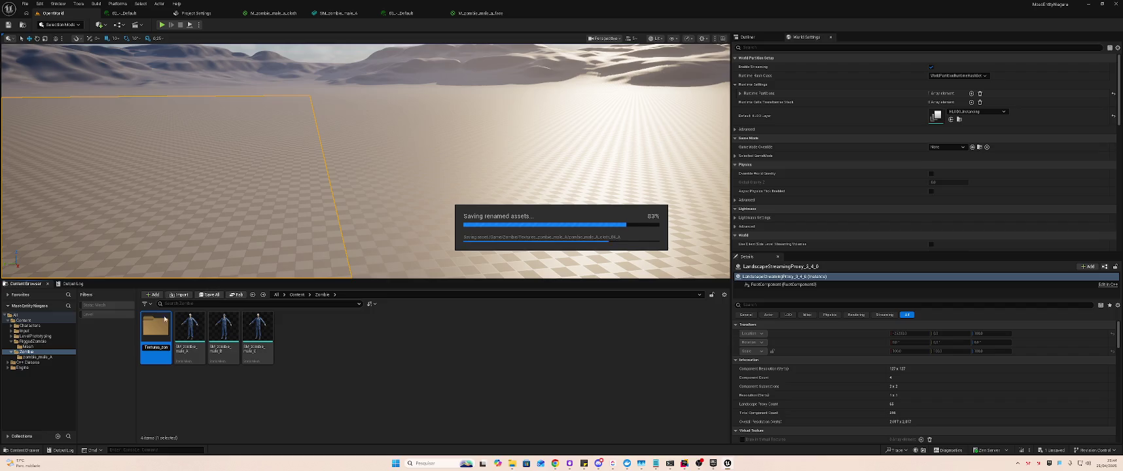
pyautogui.click(190, 331)
pyautogui.keyDown('shift'); pyautogui.click(267, 333); pyautogui.keyUp('shift')
pyautogui.rightClick(268, 333)
# - Force delete the three SM_zombie_male meshes and move Textures_zombie_male_A into RiggedZombie
pyautogui.click(301, 288)
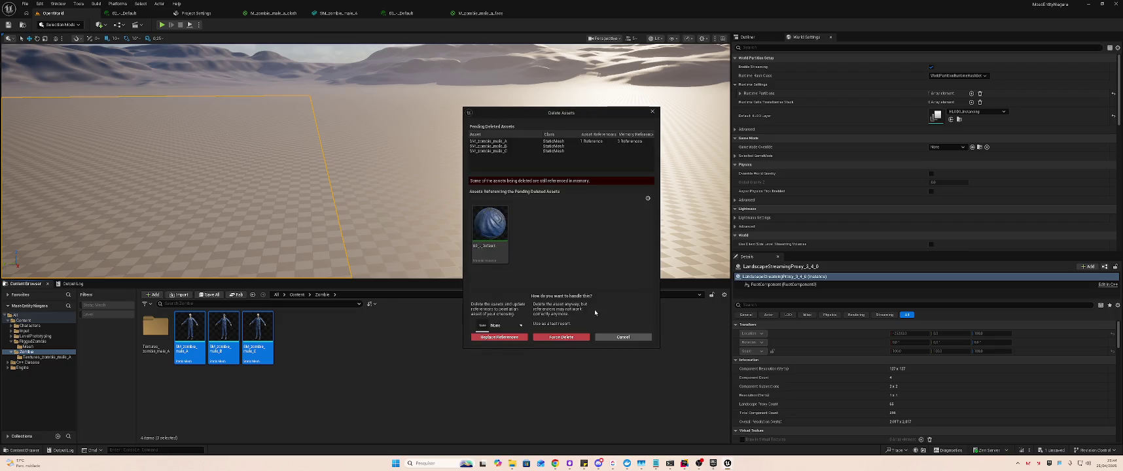
pyautogui.click(555, 338)
pyautogui.moveTo(156, 326)
pyautogui.mouseDown()
pyautogui.moveTo(109, 346)
pyautogui.moveTo(44, 345)
pyautogui.mouseUp()
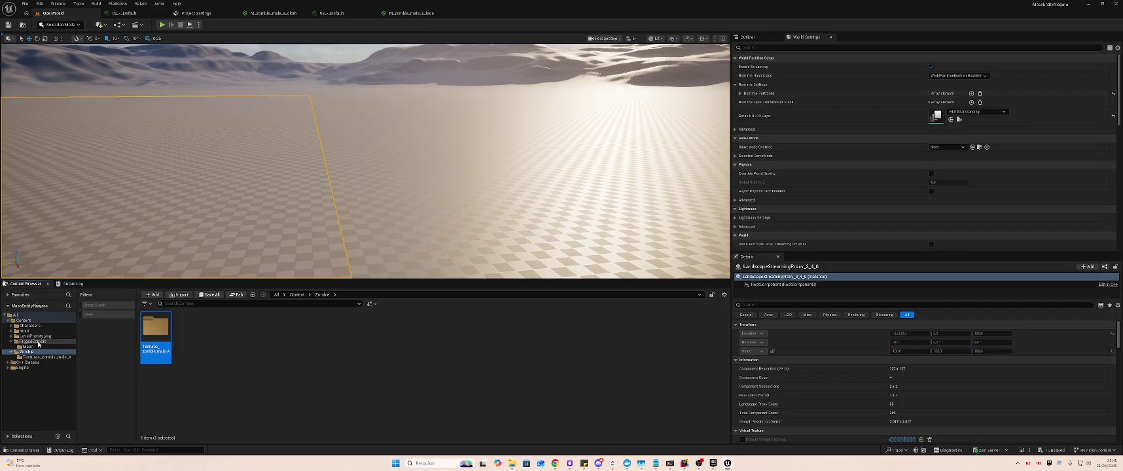
pyautogui.click(83, 358)
pyautogui.click(54, 347)
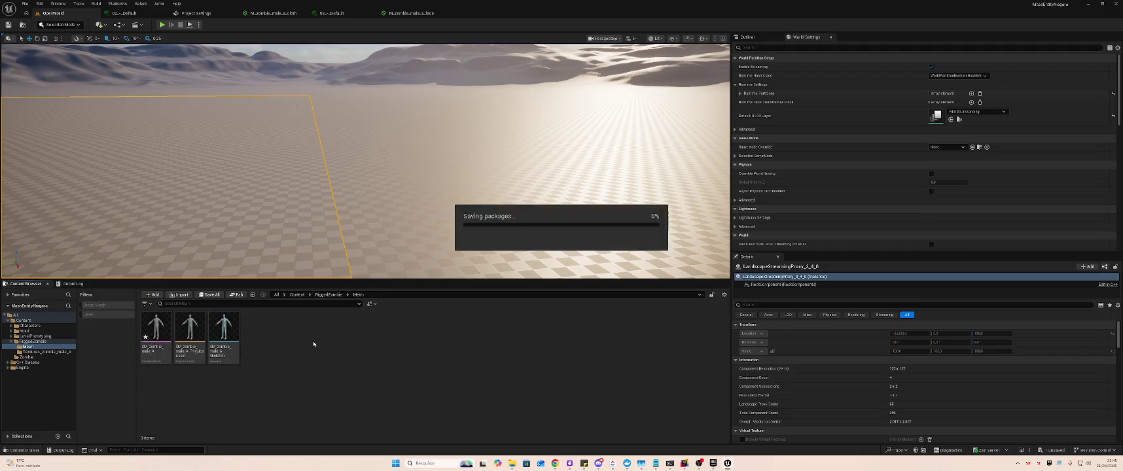
# - Move the four materials from RiggedZombie into the Mesh folder
pyautogui.click(39, 341)
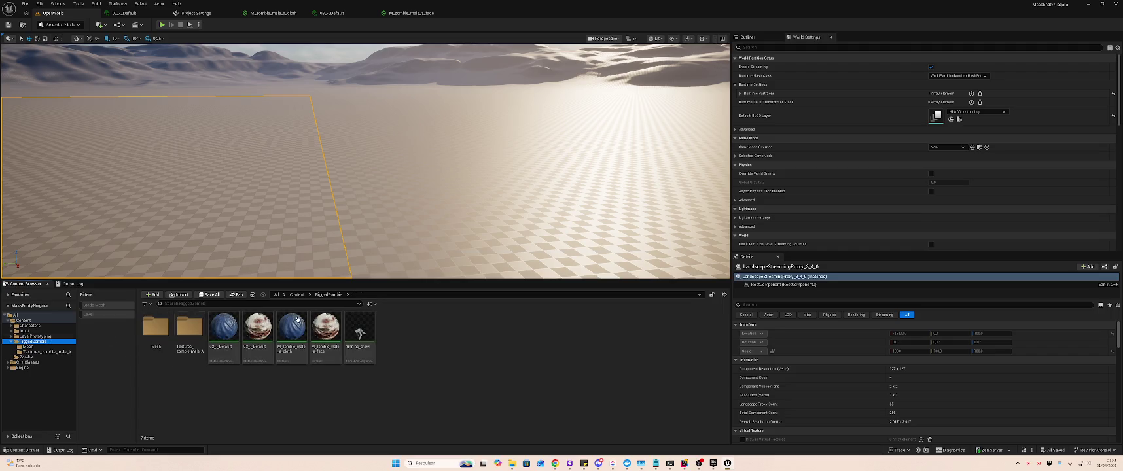
pyautogui.click(229, 322)
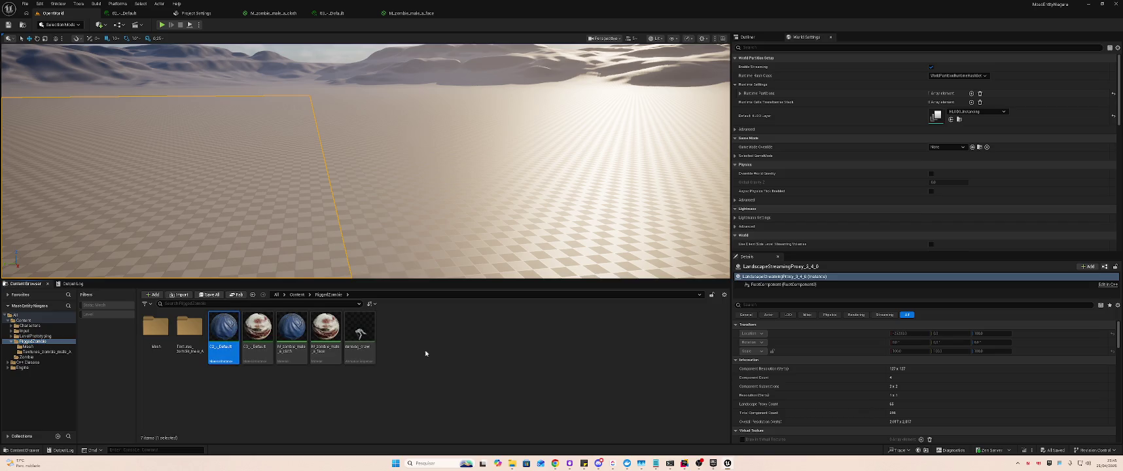
pyautogui.click(326, 325)
pyautogui.keyDown('shift'); pyautogui.click(226, 323); pyautogui.keyUp('shift')
pyautogui.moveTo(226, 323); pyautogui.dragTo(159, 339)
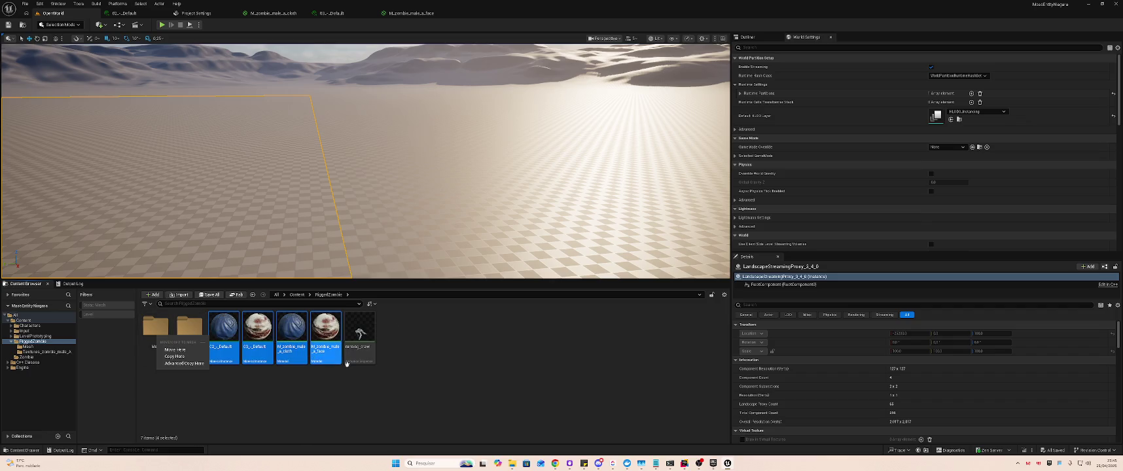
pyautogui.click(176, 349)
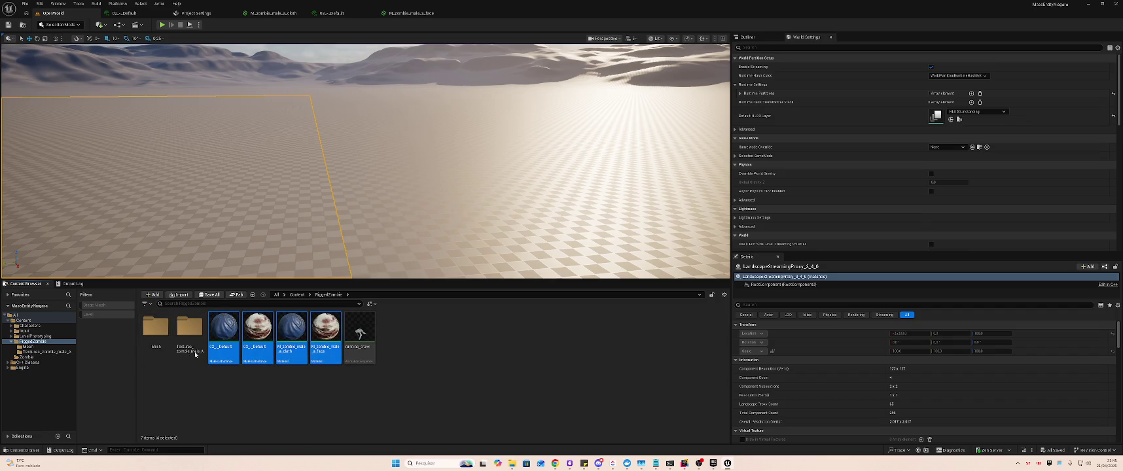
# - Rename the texture folder to Textures, then open the zombie skeleton from Mesh
pyautogui.click(194, 349)
pyautogui.click(194, 347)
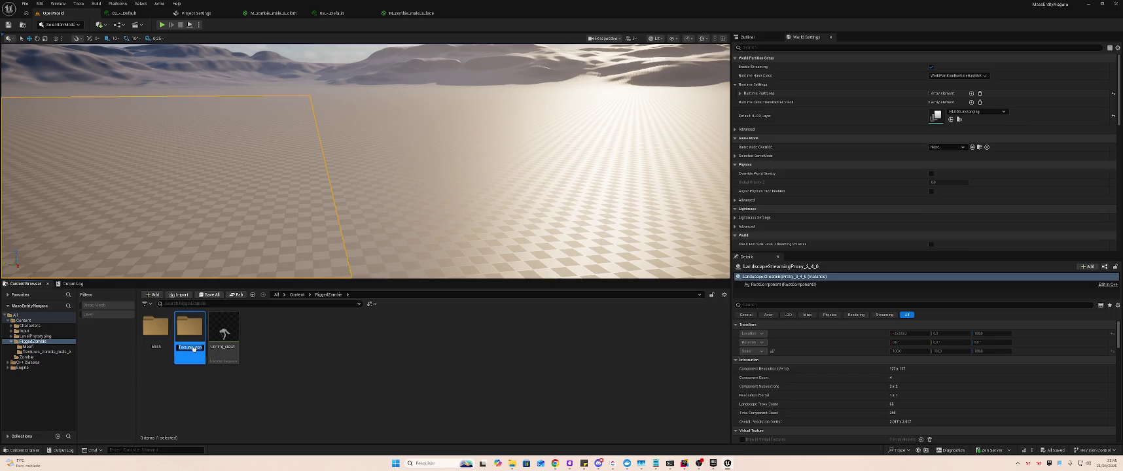
pyautogui.press('F2')
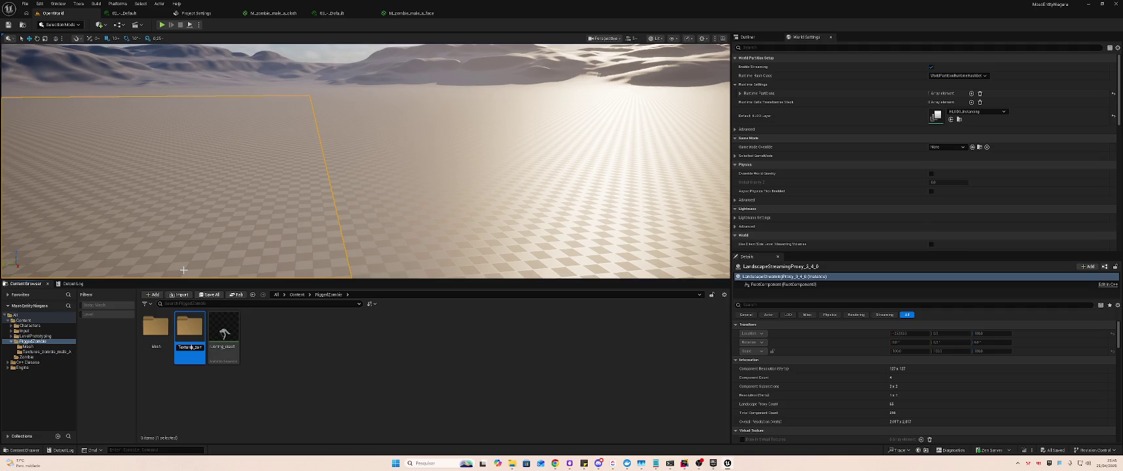
pyautogui.write('Textures')
pyautogui.press('Return')
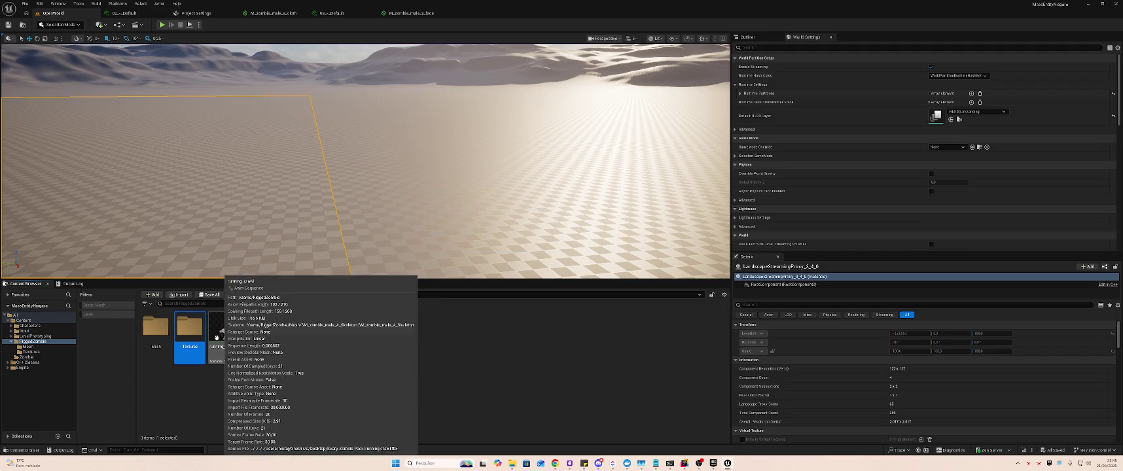
pyautogui.doubleClick(159, 336)
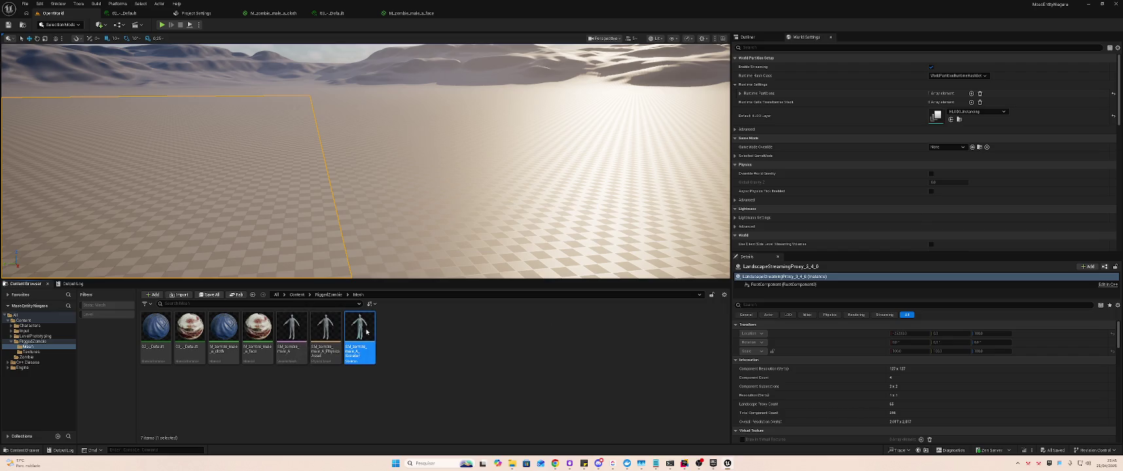
pyautogui.doubleClick(366, 332)
# - Look through the skeleton editor's preview scene and details panels, then reopen the skeleton
pyautogui.click(960, 37)
pyautogui.click(930, 36)
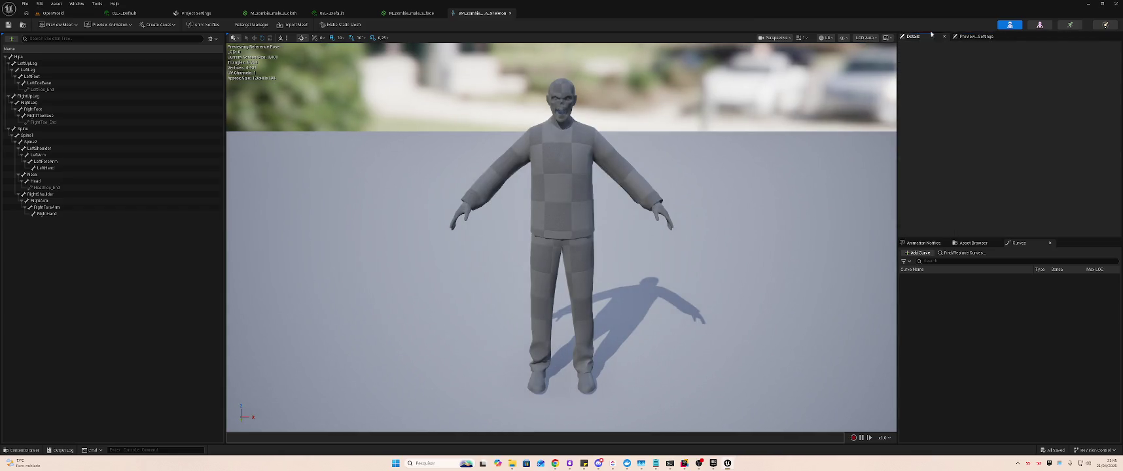
pyautogui.click(1040, 25)
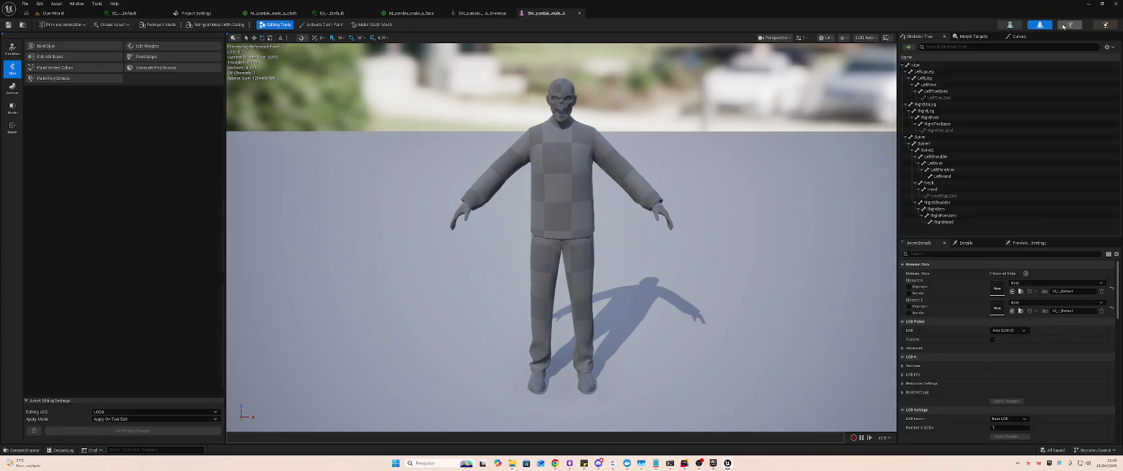
pyautogui.click(1009, 25)
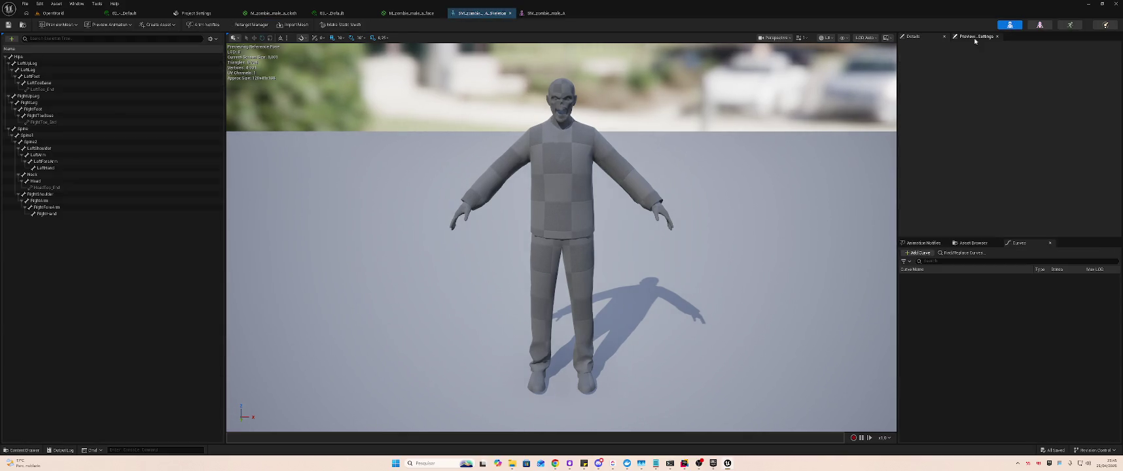
pyautogui.click(53, 13)
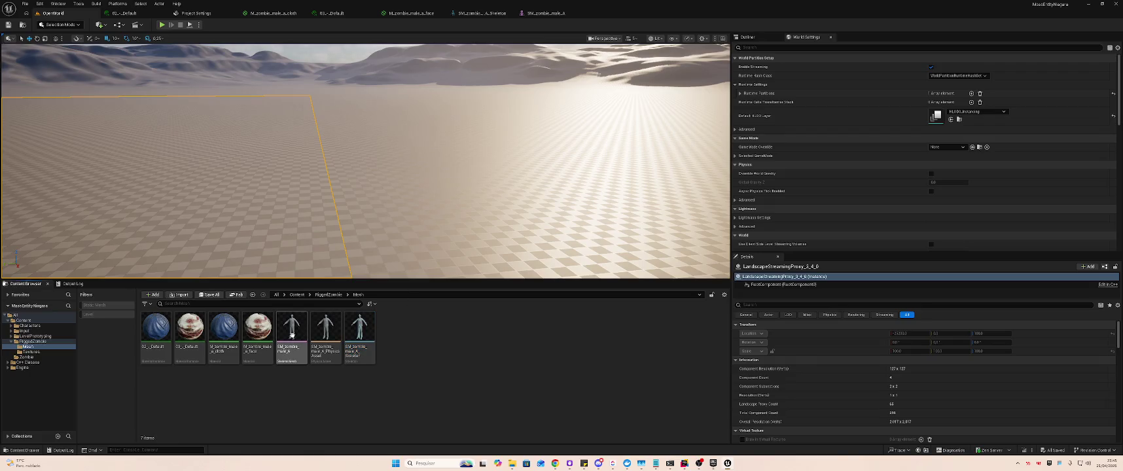
pyautogui.doubleClick(352, 329)
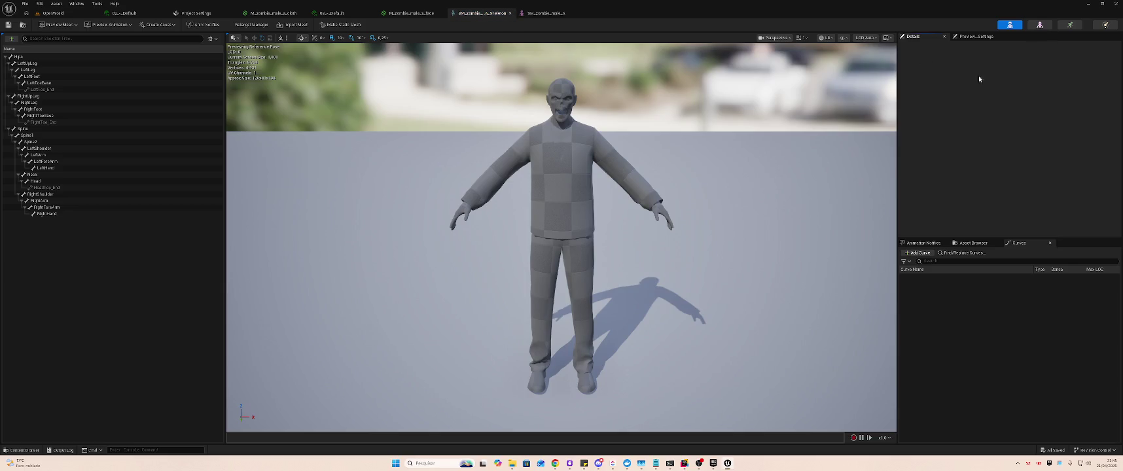
# - Browse the skeleton's animation and curve lists and its preview scene settings
pyautogui.click(972, 243)
pyautogui.click(923, 243)
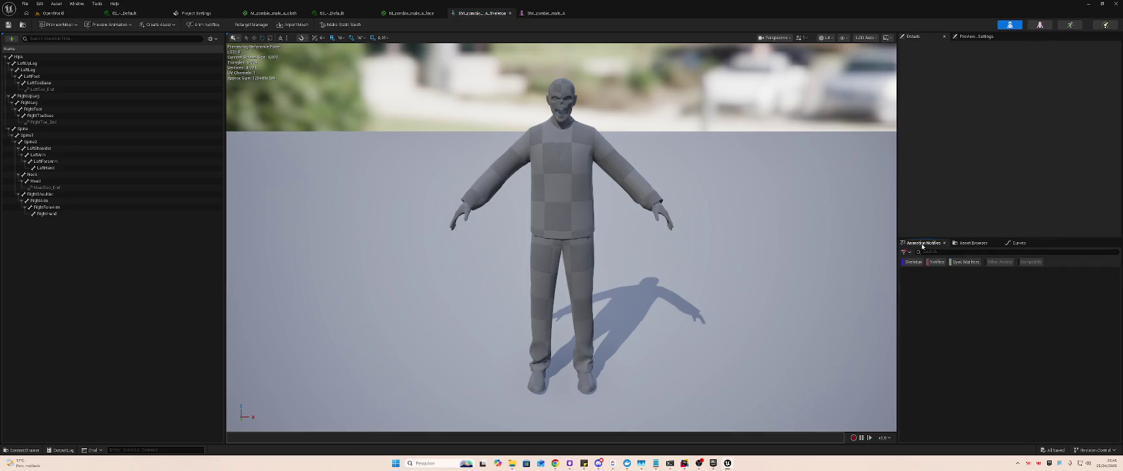
pyautogui.click(976, 244)
pyautogui.click(1020, 243)
pyautogui.click(970, 37)
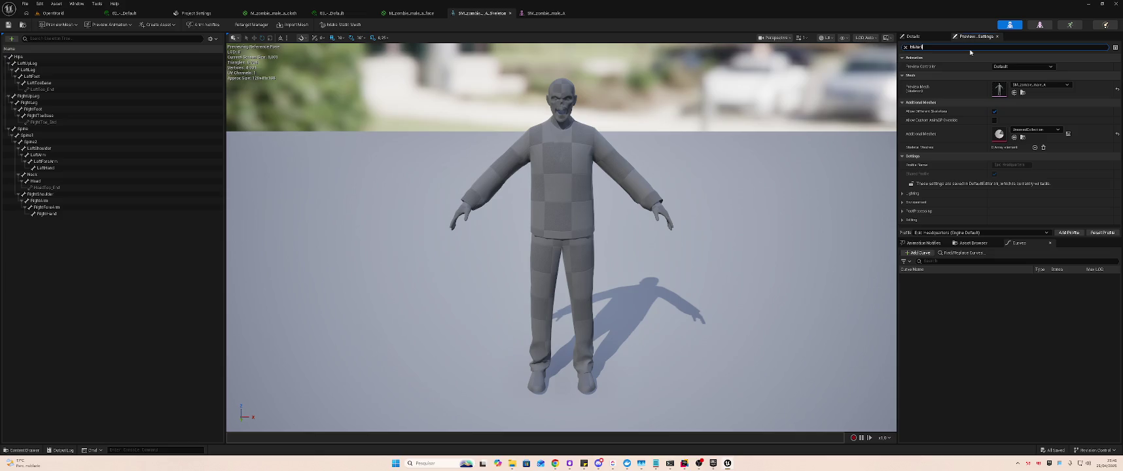
pyautogui.write('ial')
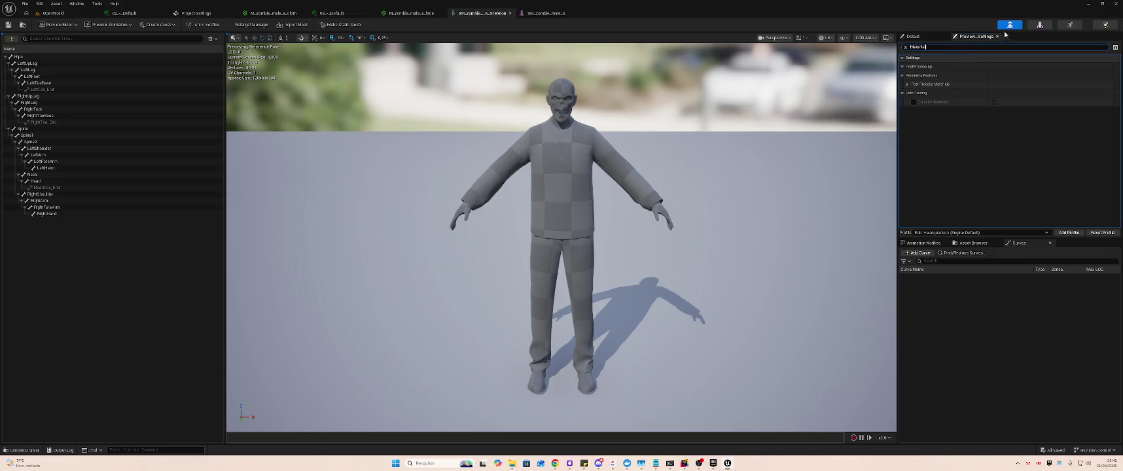
# - Switch between the skeleton, running_crawl and SM_zombie_male_A editors, ending on the mesh
pyautogui.click(1040, 26)
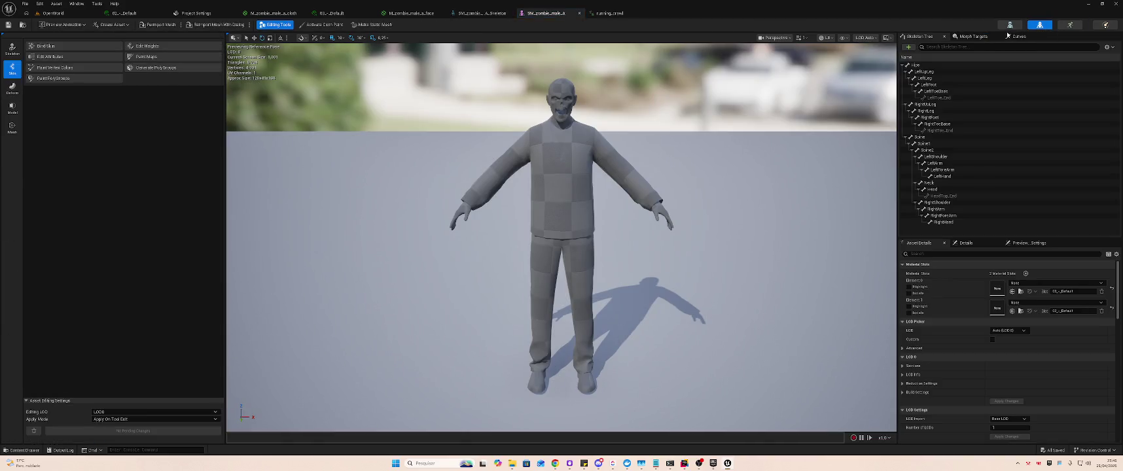
pyautogui.click(1009, 25)
pyautogui.click(1040, 26)
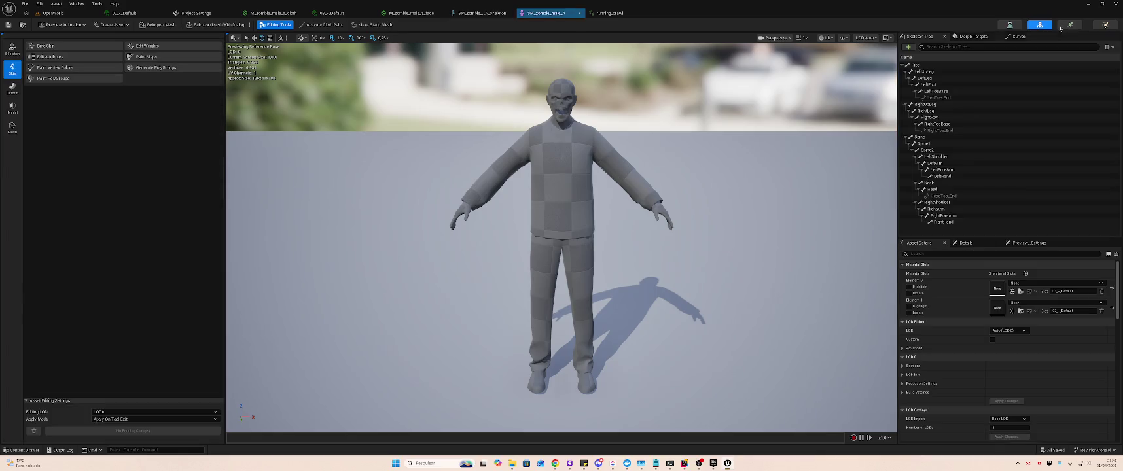
pyautogui.click(947, 67)
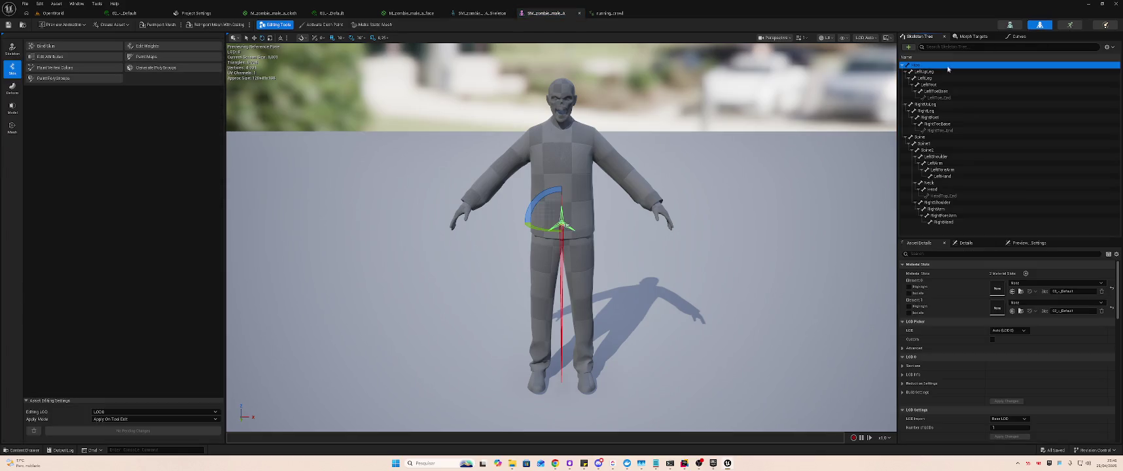
pyautogui.click(1068, 25)
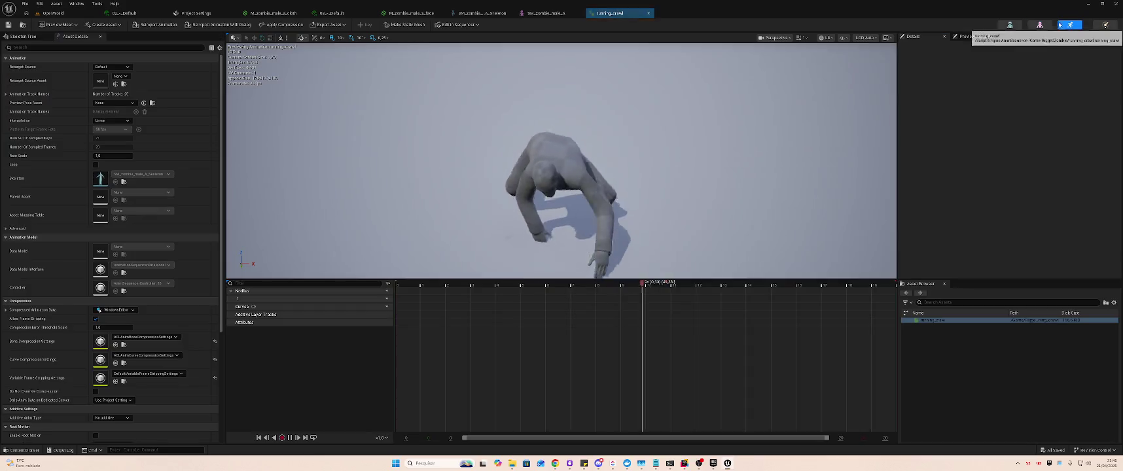
pyautogui.click(513, 10)
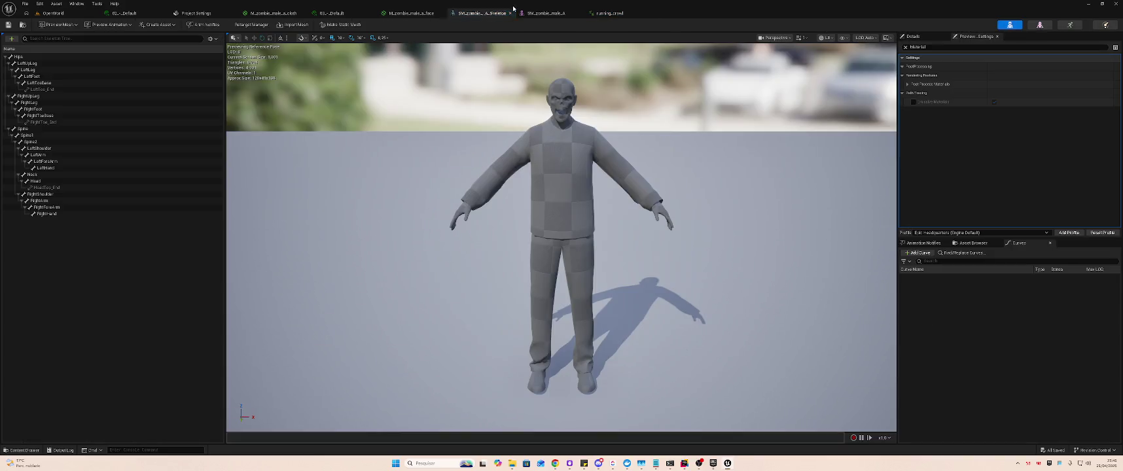
pyautogui.click(549, 12)
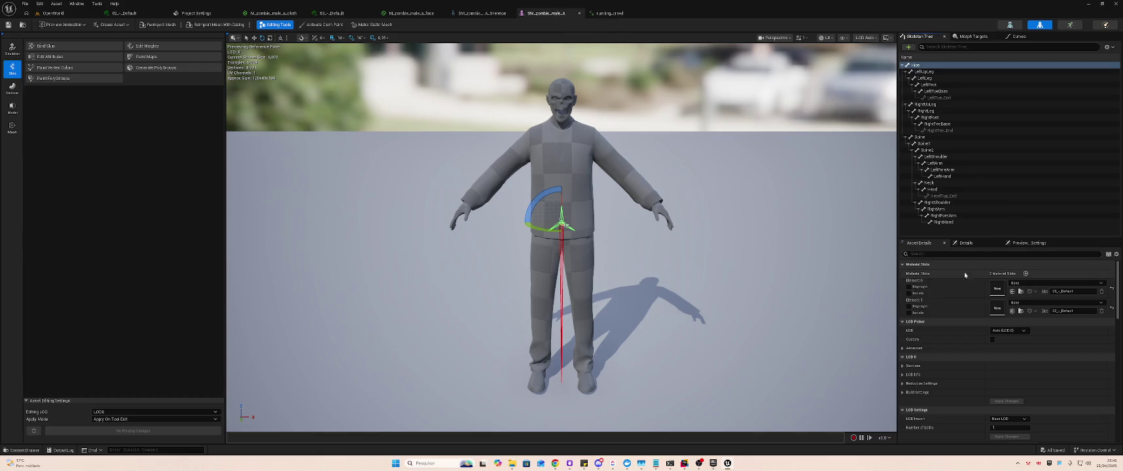
# - Assign 02_-_Default to Element 0 and 03_-_Default to Element 1 of the zombie mesh
pyautogui.click(1016, 285)
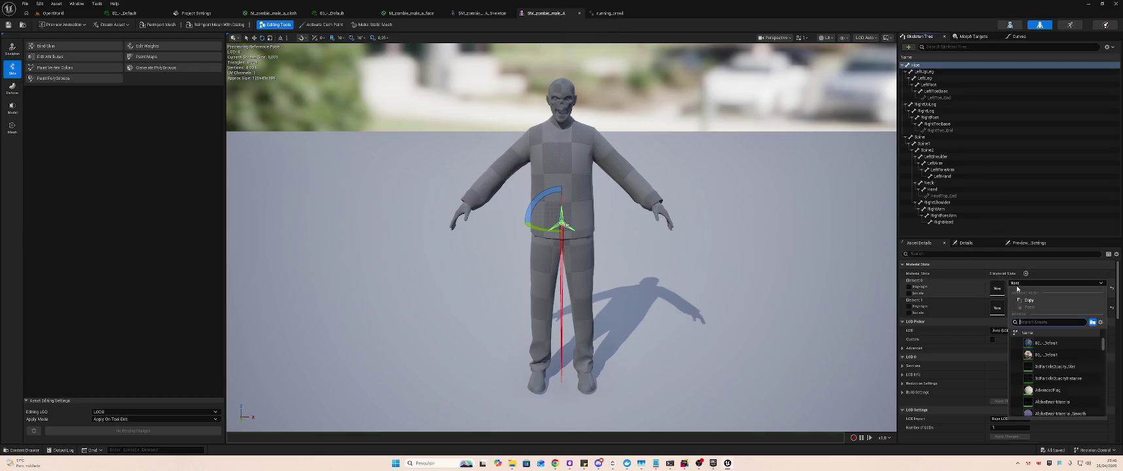
pyautogui.click(1046, 343)
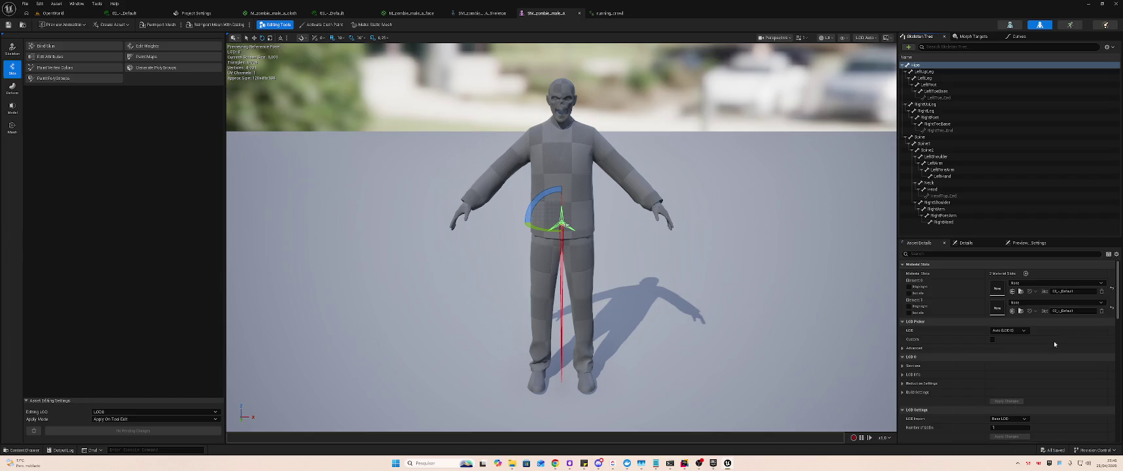
pyautogui.click(1035, 304)
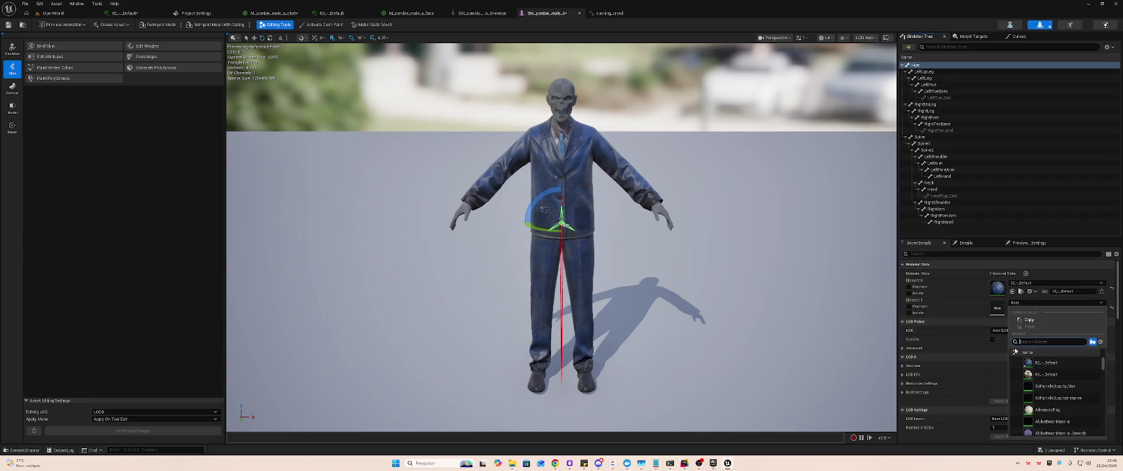
pyautogui.click(1048, 377)
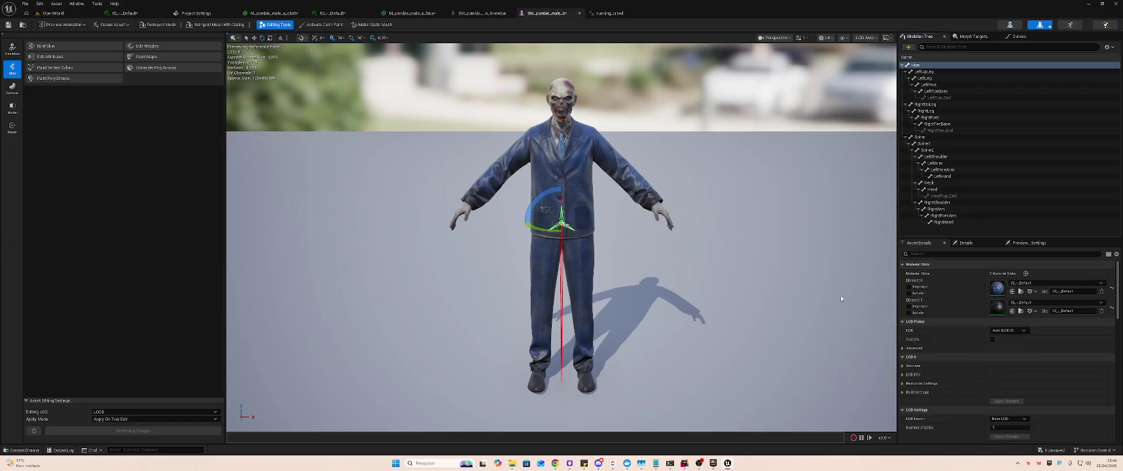
# - Preview running_crawl with the new materials, then return to the OpenWorld level
pyautogui.click(645, 13)
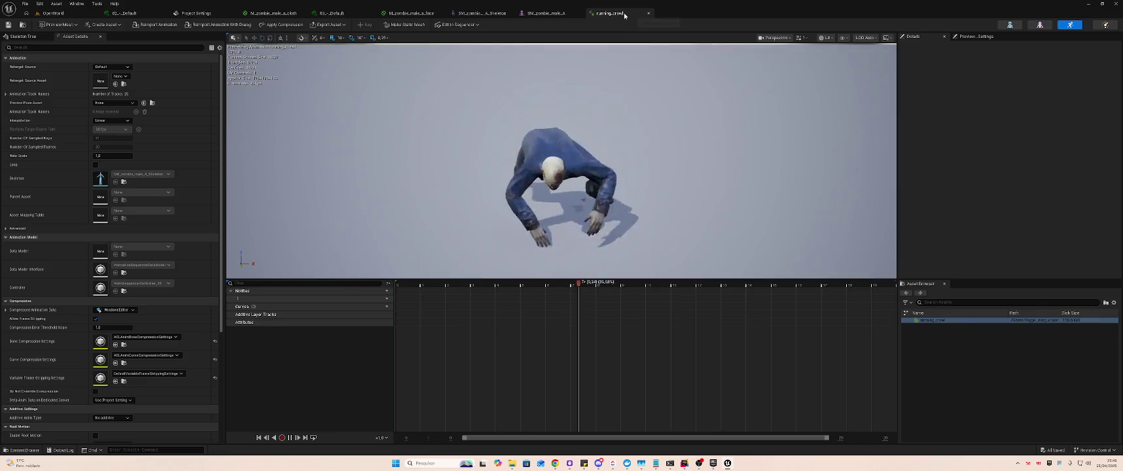
pyautogui.click(546, 14)
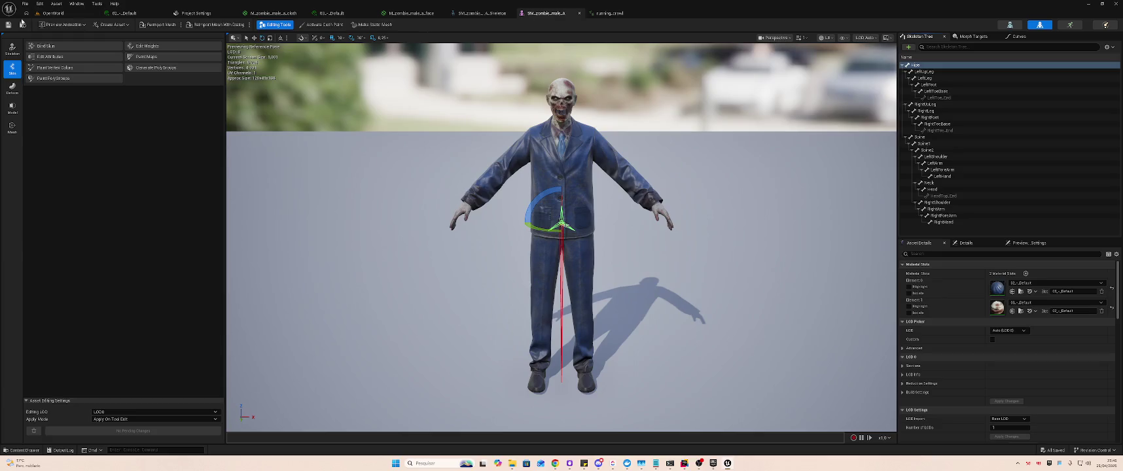
pyautogui.click(50, 13)
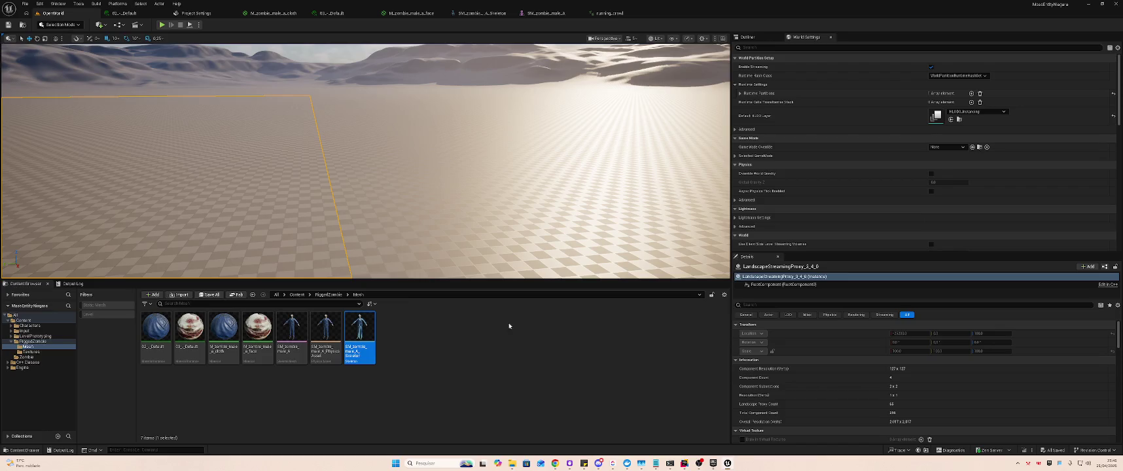
pyautogui.click(433, 322)
# - Go up to RiggedZombie and create a new folder there
pyautogui.hotkey('alt', 'Tab')
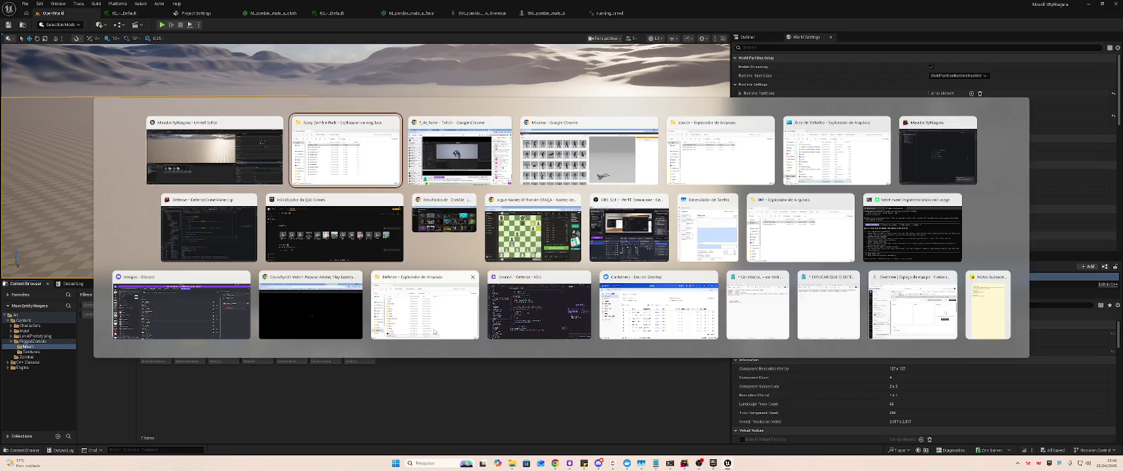
pyautogui.hotkey('alt', 'Left')
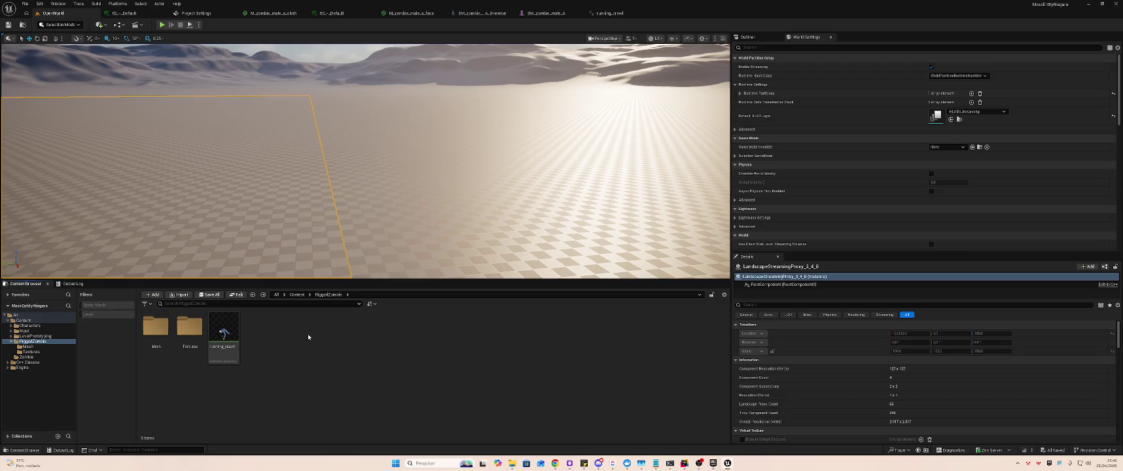
pyautogui.rightClick(309, 333)
pyautogui.click(363, 120)
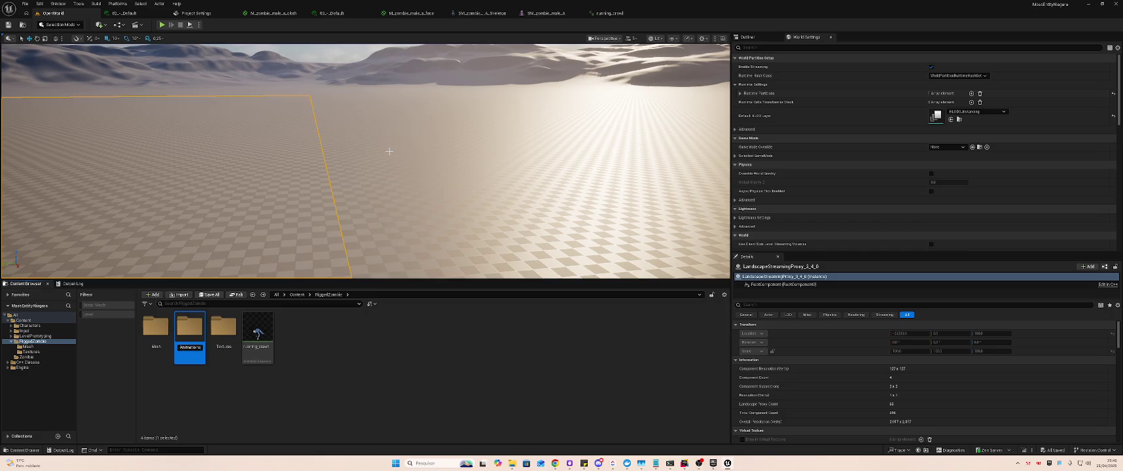
# - Name the new folder Animations and move running_crawl from RiggedZombie into it
pyautogui.press('Return')
pyautogui.press('Return')
pyautogui.hotkey('alt', 'Left')
pyautogui.click(257, 333)
pyautogui.moveTo(240, 355); pyautogui.dragTo(157, 332)
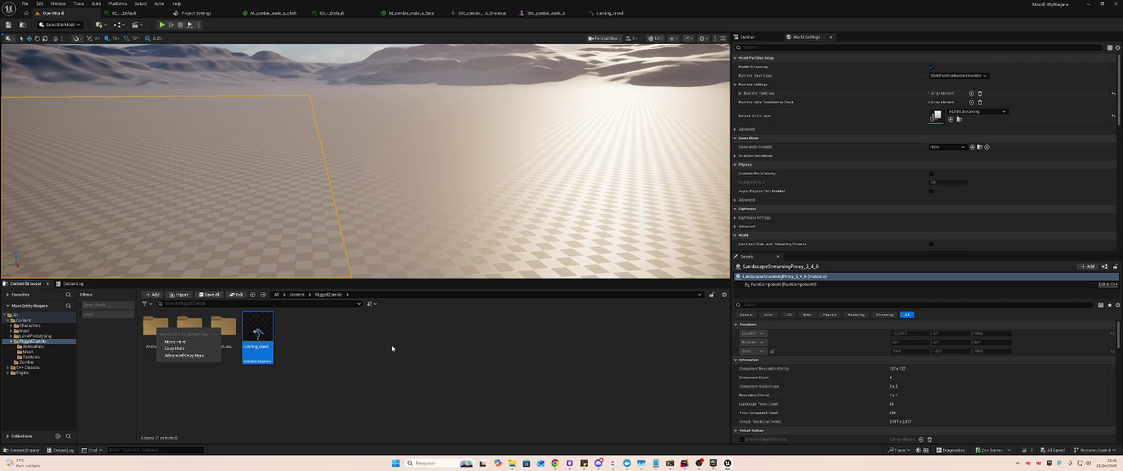
pyautogui.click(214, 342)
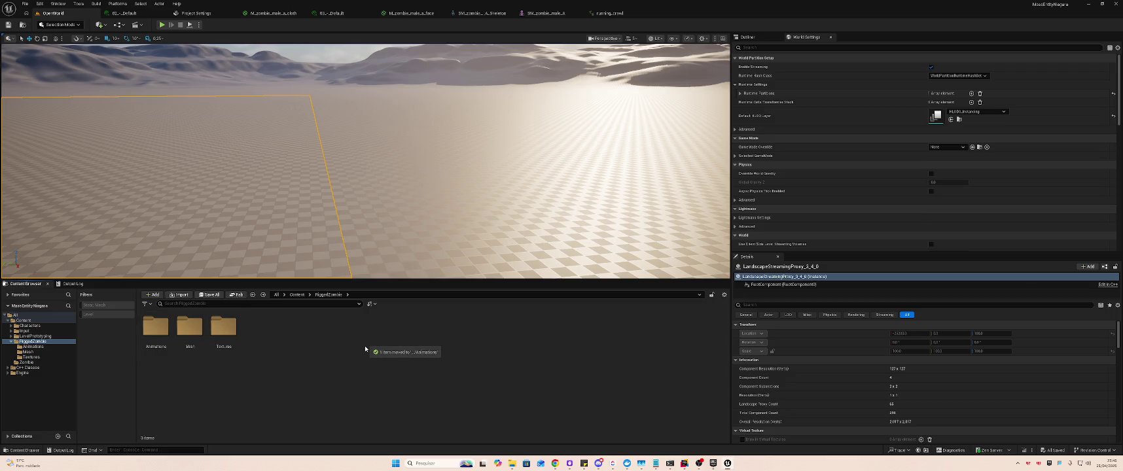
pyautogui.hotkey('alt', 'Tab')
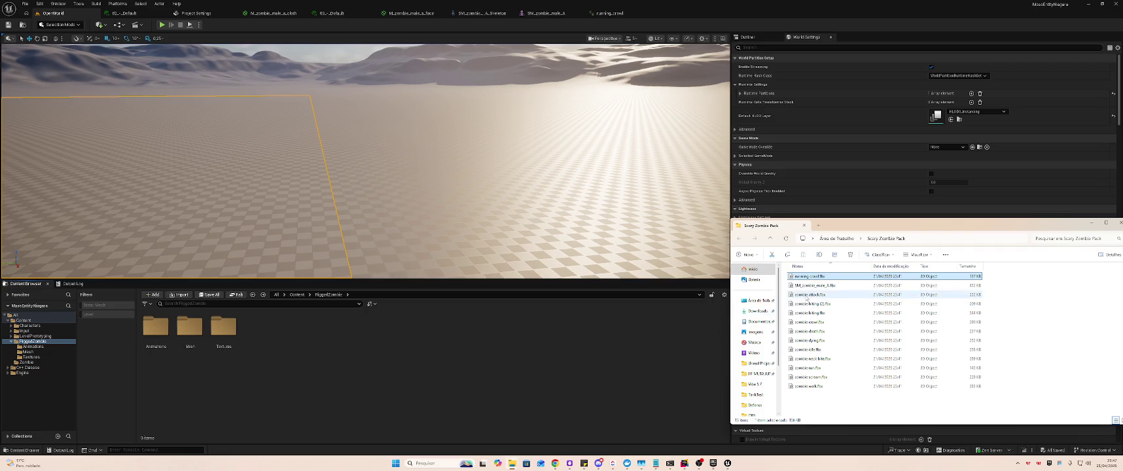
# - Open the Animations folder inside RiggedZombie
pyautogui.click(811, 295)
pyautogui.click(188, 337)
pyautogui.click(157, 330)
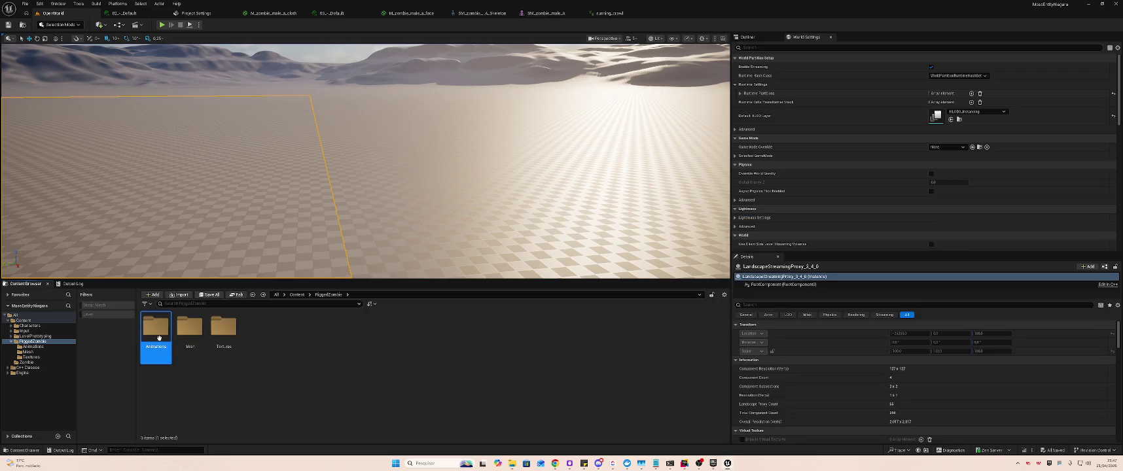
pyautogui.doubleClick(157, 331)
# - Import zombie attack.fbx into Animations on SM_zombie_male_A_Skeleton
pyautogui.hotkey('alt', 'Tab')
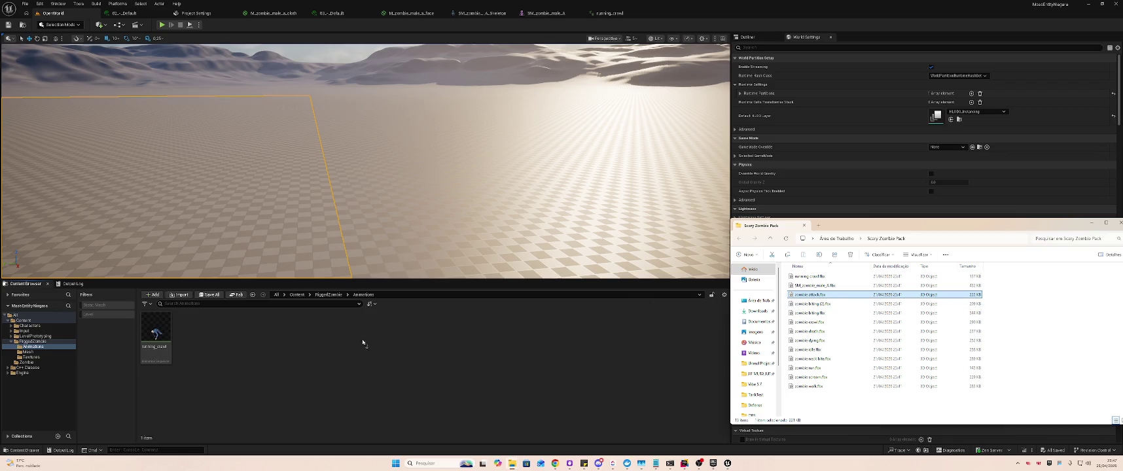
pyautogui.moveTo(259, 345); pyautogui.dragTo(260, 345)
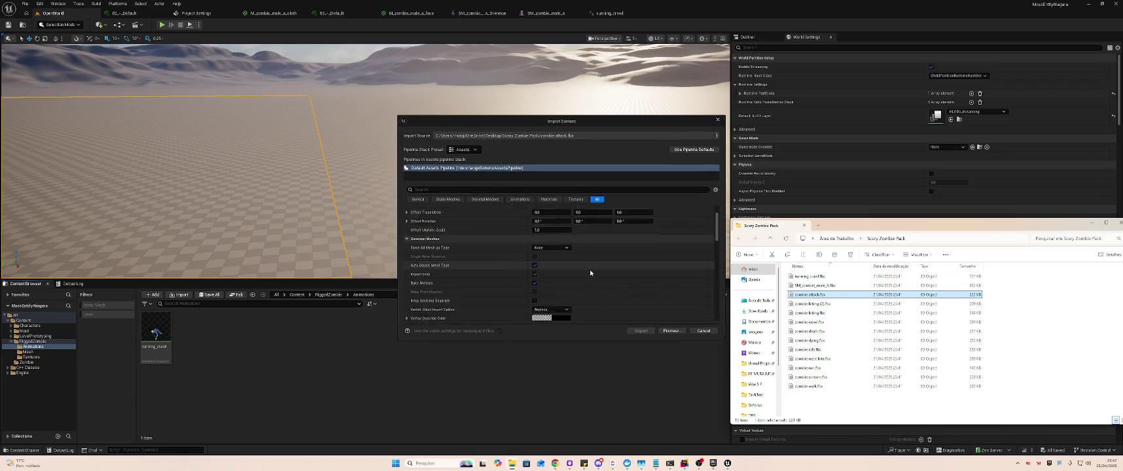
pyautogui.click(557, 279)
pyautogui.click(559, 282)
pyautogui.scroll(-3, 570, 281)
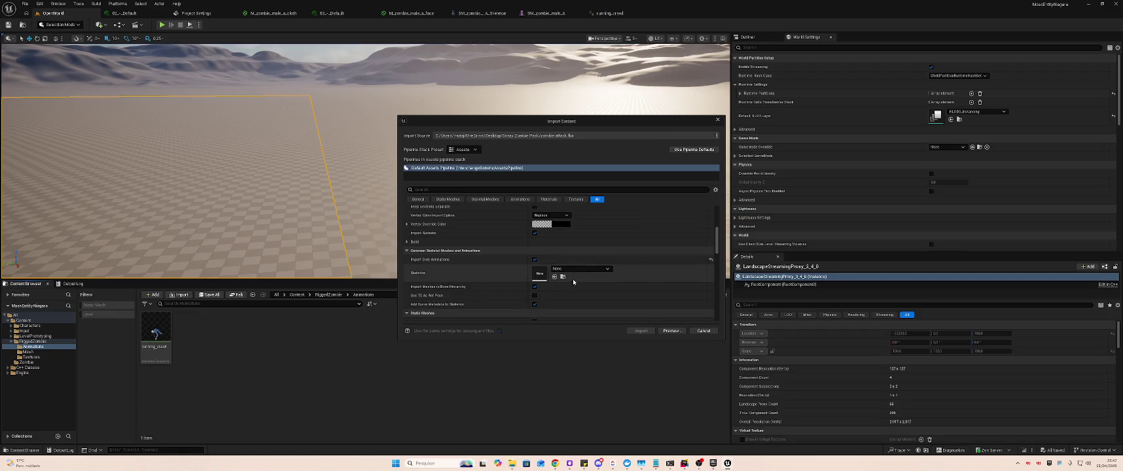
pyautogui.click(582, 269)
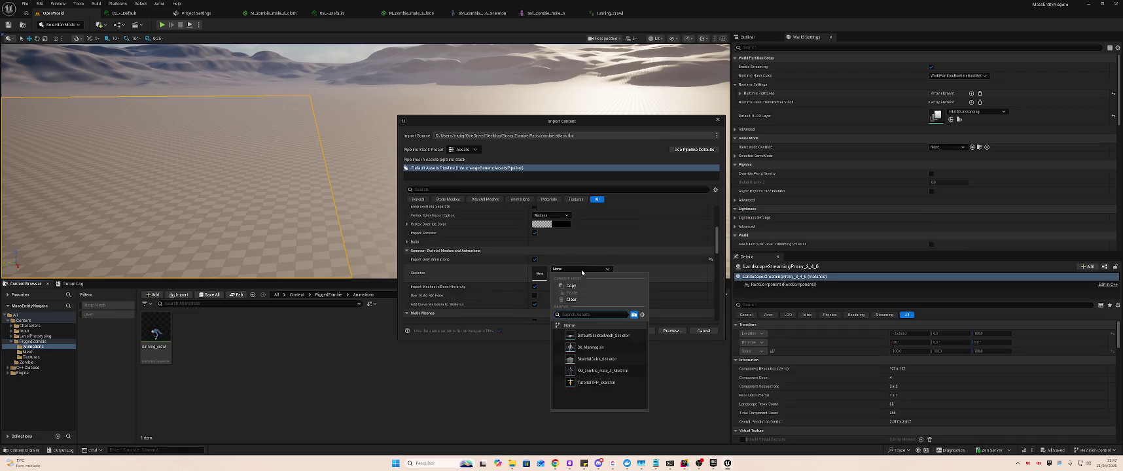
pyautogui.click(625, 373)
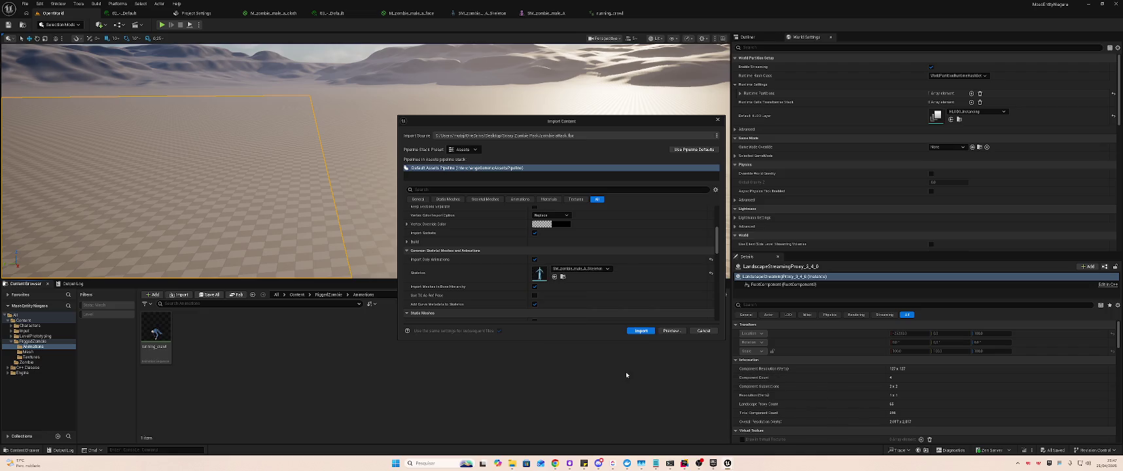
pyautogui.click(596, 269)
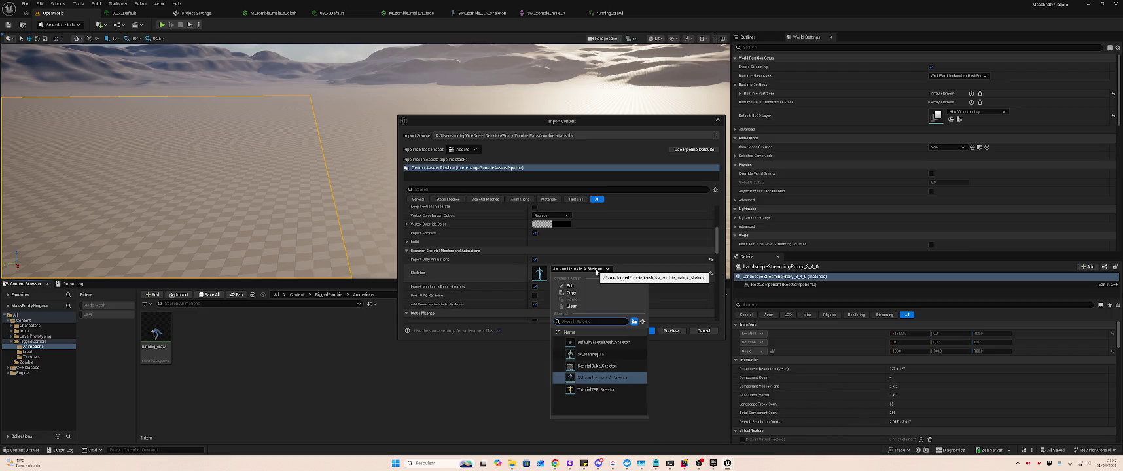
pyautogui.press('Escape')
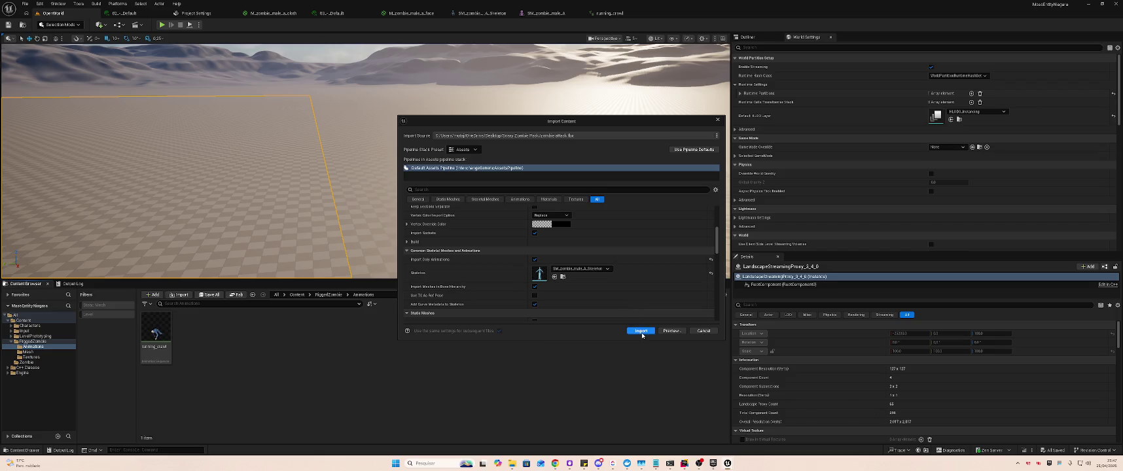
pyautogui.click(638, 331)
# - Import the zombie bite (2) FBX on SM_zombie_male_A_Skeleton
pyautogui.hotkey('alt', 'Tab')
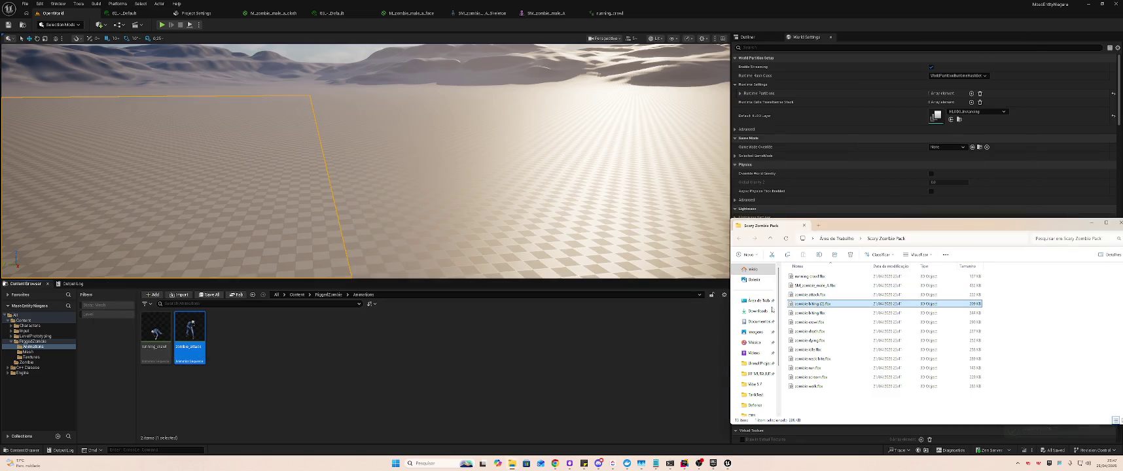
pyautogui.press('Return')
pyautogui.click(573, 353)
pyautogui.hotkey('alt', 'Tab')
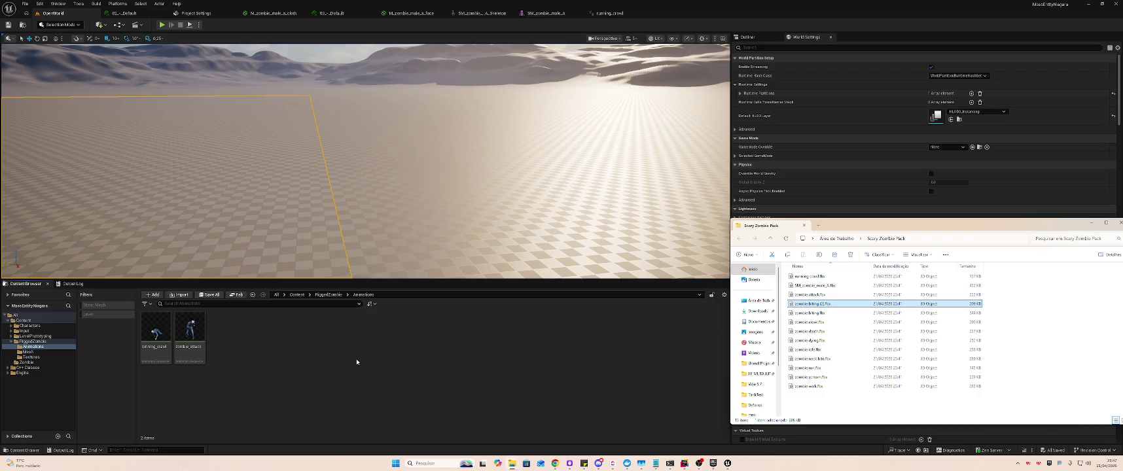
pyautogui.scroll(-2, 494, 278)
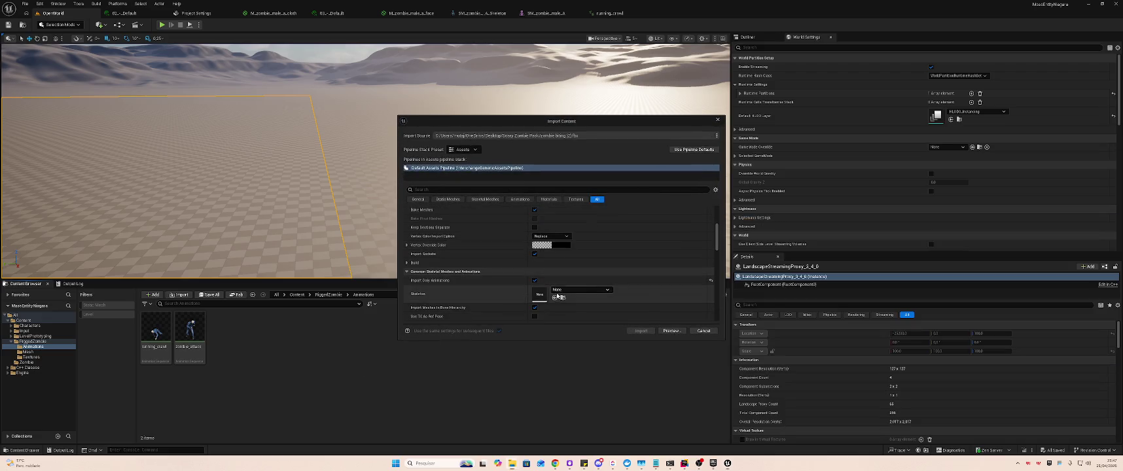
pyautogui.click(557, 291)
pyautogui.click(611, 357)
pyautogui.click(640, 330)
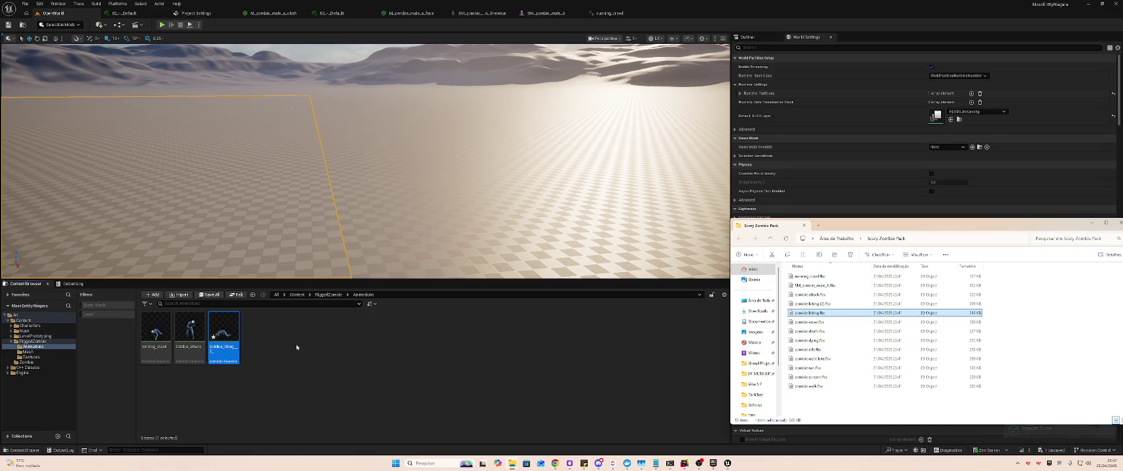
# - Import the zombie biting FBX on SM_zombie_male_A_Skeleton, collapsing the general and mesh options
pyautogui.scroll(-3, 552, 290)
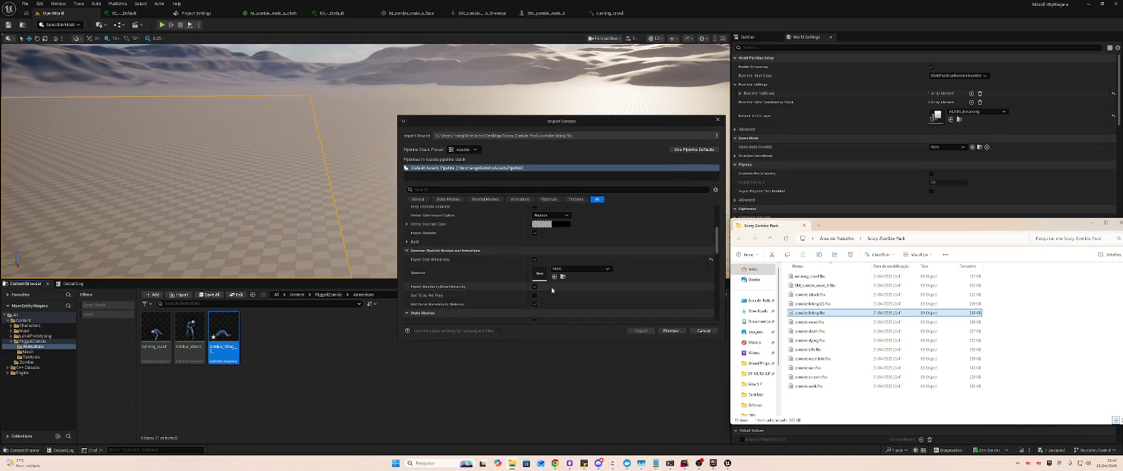
pyautogui.click(580, 268)
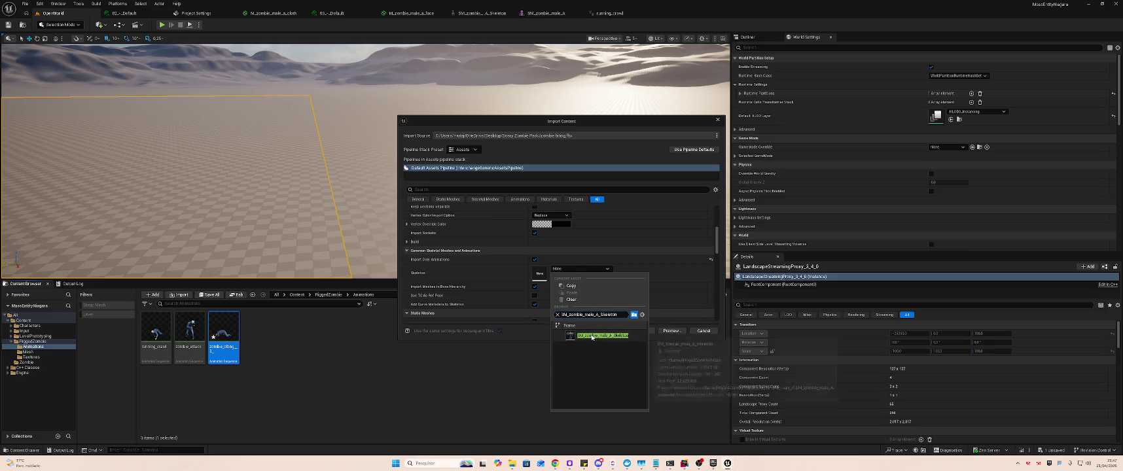
pyautogui.click(603, 370)
pyautogui.scroll(5, 411, 223)
pyautogui.click(410, 210)
pyautogui.click(410, 219)
pyautogui.click(638, 331)
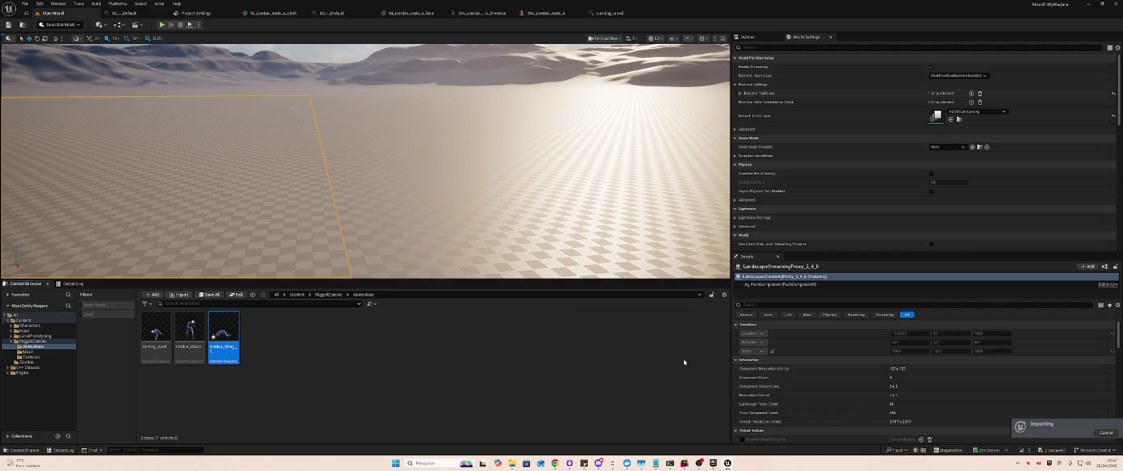
pyautogui.hotkey('alt', 'Tab')
pyautogui.click(807, 322)
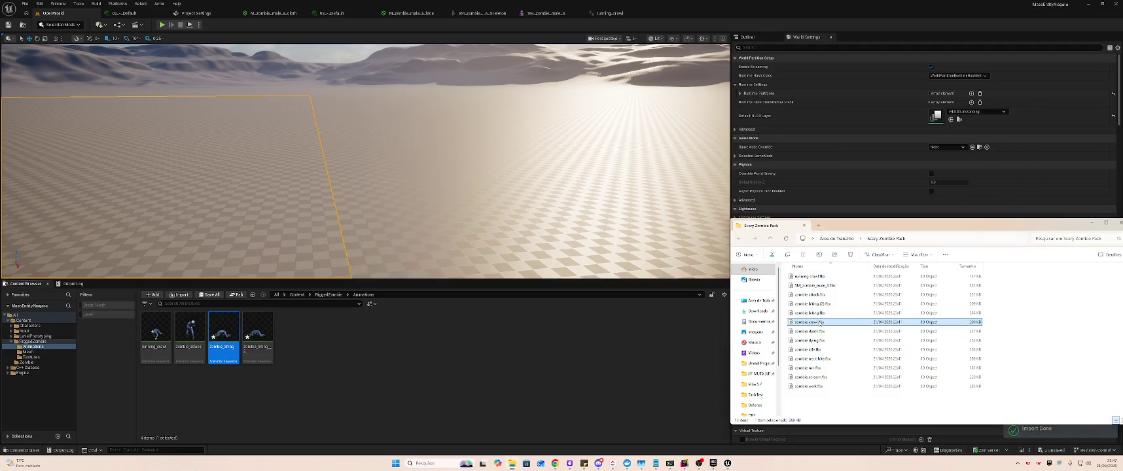
# - Import zombie crawl.fbx and zombie death.fbx on SM_zombie_male_A_Skeleton
pyautogui.moveTo(339, 340); pyautogui.dragTo(339, 340)
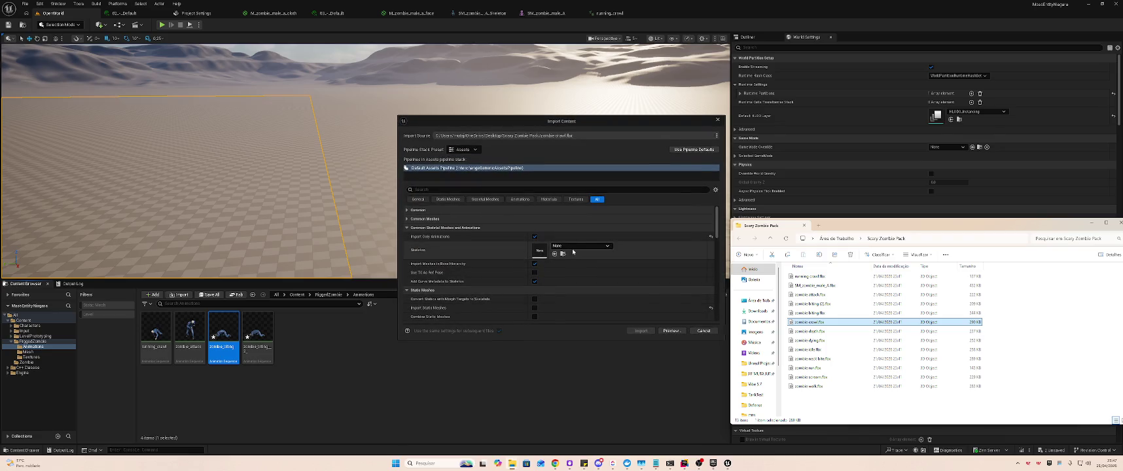
pyautogui.click(572, 247)
pyautogui.click(592, 312)
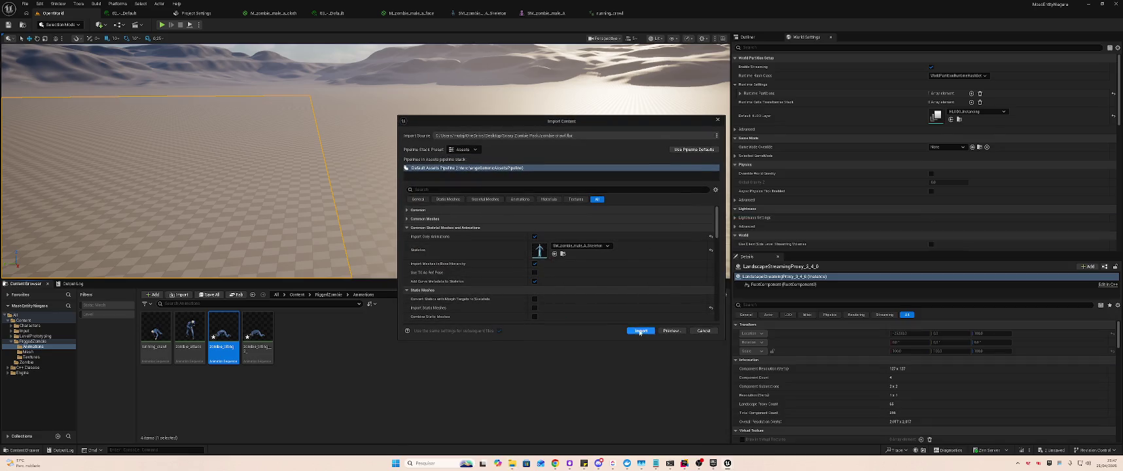
pyautogui.click(638, 331)
pyautogui.hotkey('alt', 'Tab')
pyautogui.click(819, 333)
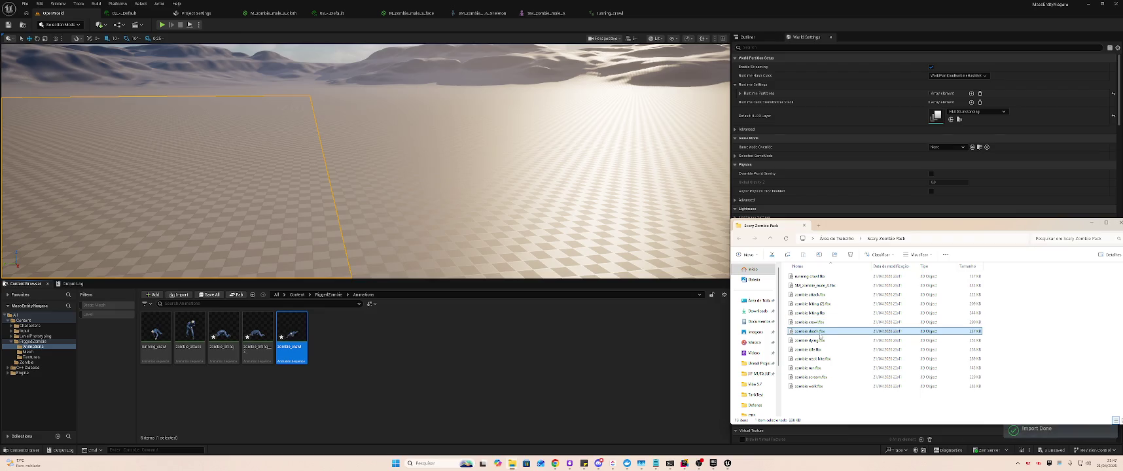
pyautogui.moveTo(400, 340); pyautogui.dragTo(400, 340)
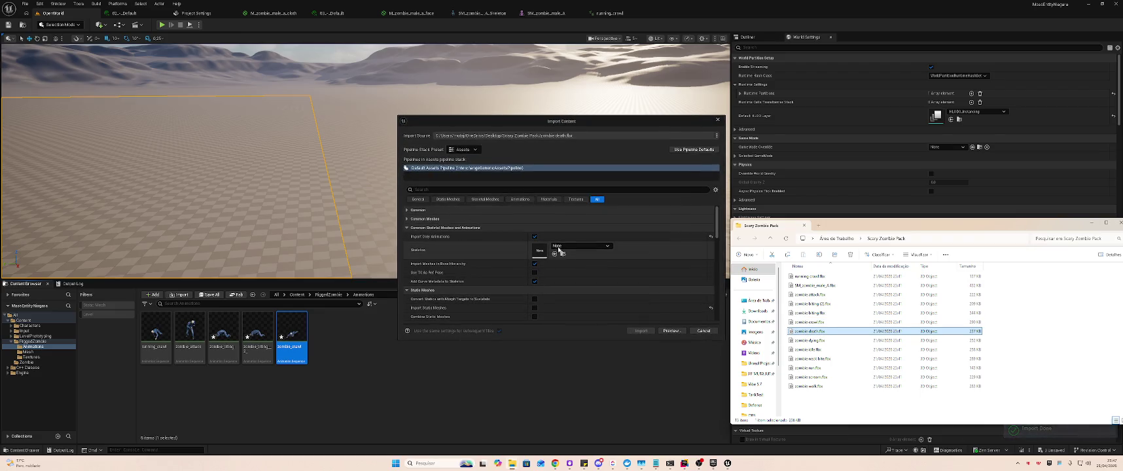
pyautogui.click(581, 246)
pyautogui.click(602, 312)
pyautogui.click(641, 331)
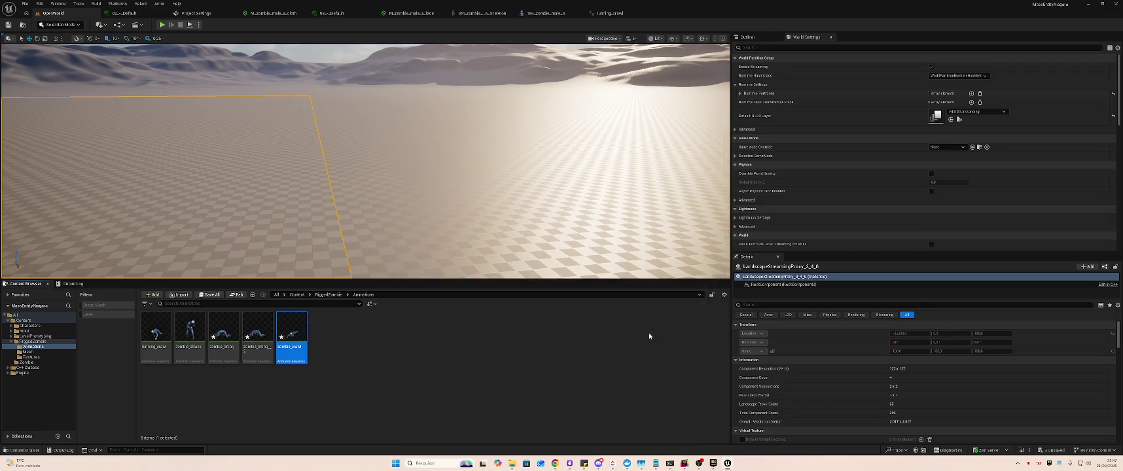
pyautogui.hotkey('alt', 'Tab')
# - Import zombie dying.fbx and zombie idle.fbx on SM_zombie_male_A_Skeleton
pyautogui.click(830, 342)
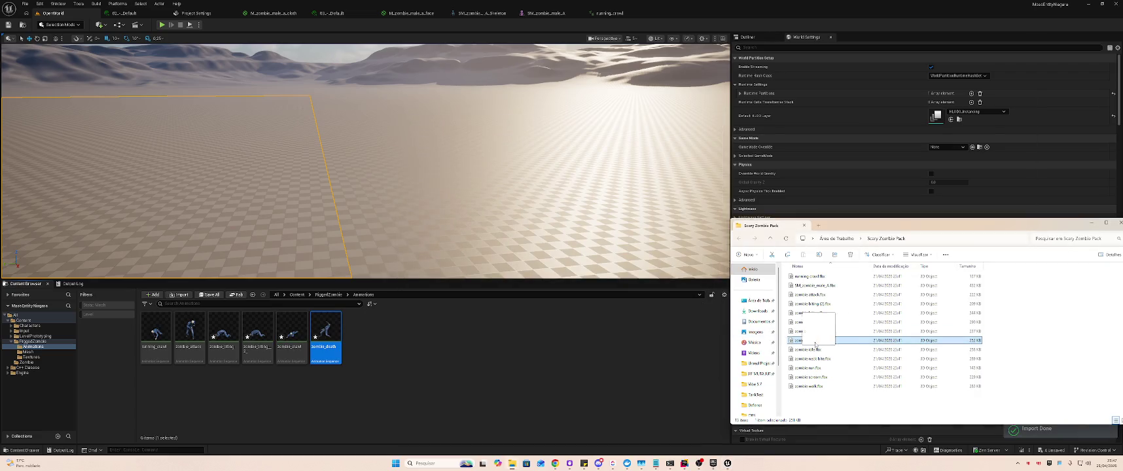
pyautogui.moveTo(454, 348); pyautogui.dragTo(454, 348)
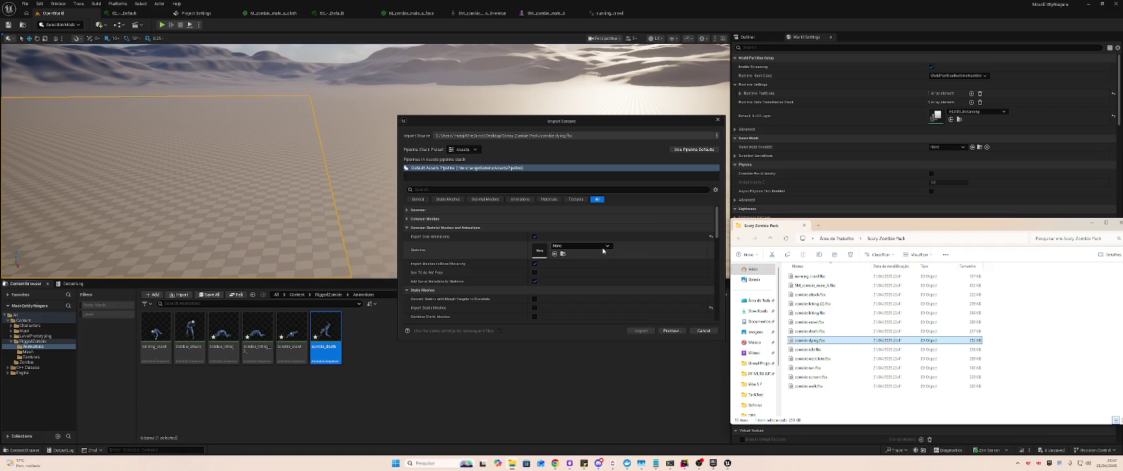
pyautogui.click(598, 248)
pyautogui.click(602, 312)
pyautogui.click(641, 330)
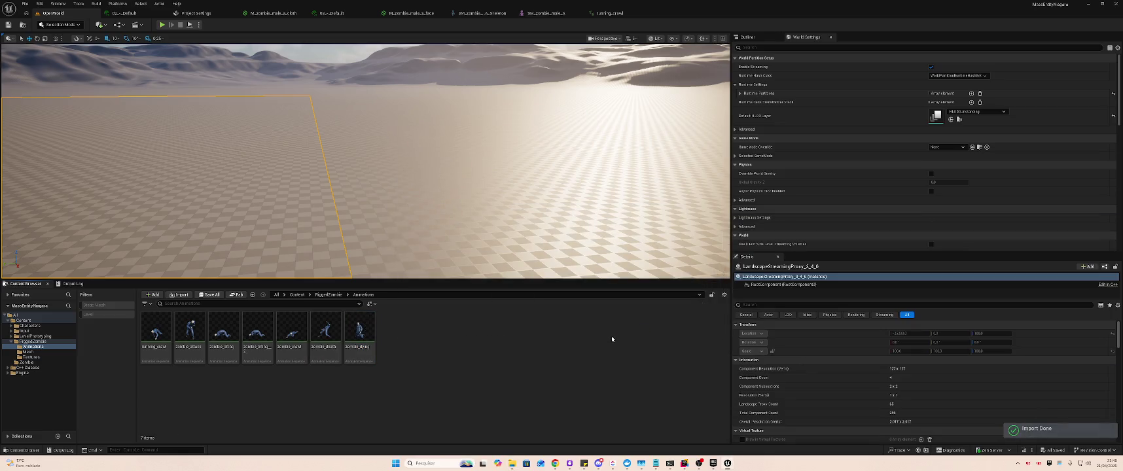
pyautogui.hotkey('alt', 'Tab')
pyautogui.click(813, 350)
pyautogui.moveTo(644, 347); pyautogui.dragTo(642, 345)
pyautogui.click(581, 245)
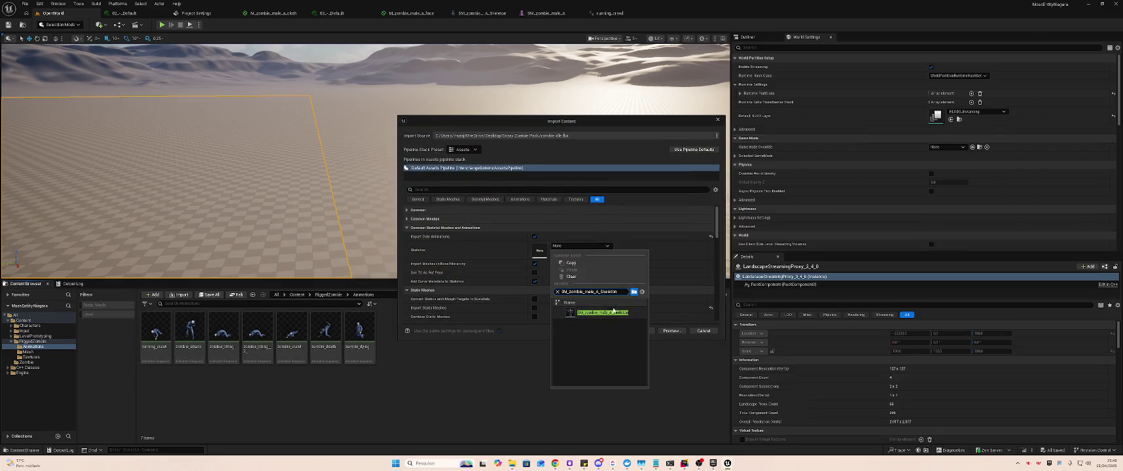
pyautogui.click(613, 312)
pyautogui.click(641, 331)
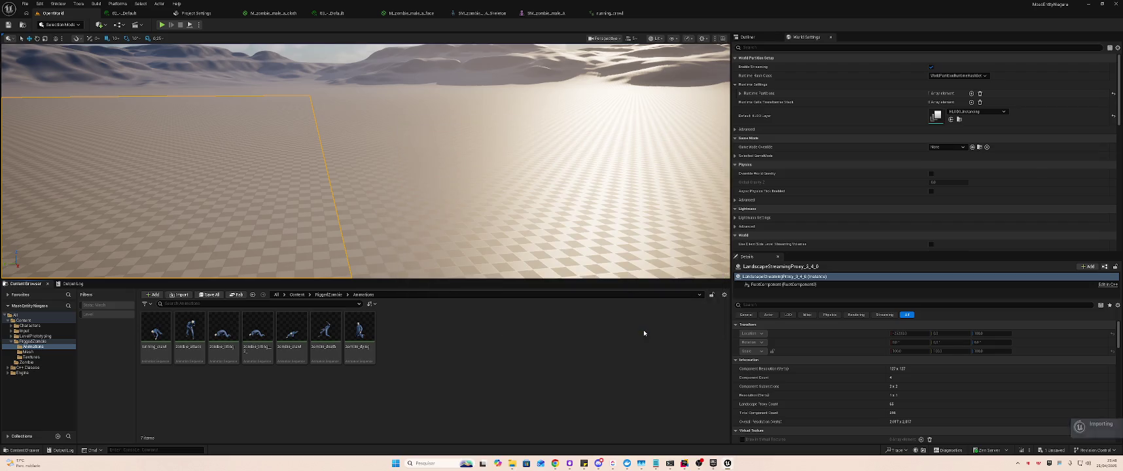
pyautogui.hotkey('alt', 'Tab')
# - Import zombie neck bite.fbx, filtering the skeleton list to 'zombie' for SM_zombie_male_A_Skeleton
pyautogui.click(812, 359)
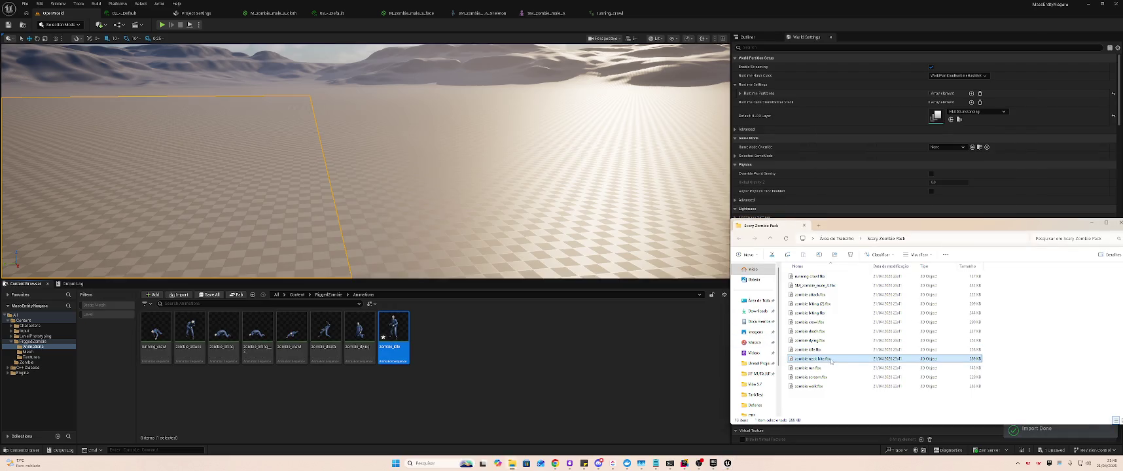
pyautogui.moveTo(812, 359); pyautogui.dragTo(458, 340)
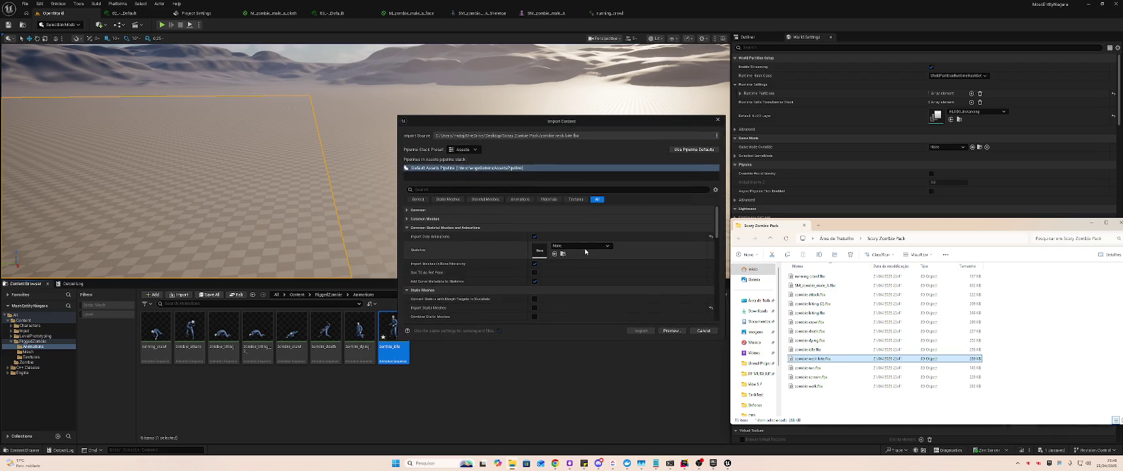
pyautogui.click(589, 246)
pyautogui.write('zombie')
pyautogui.click(599, 312)
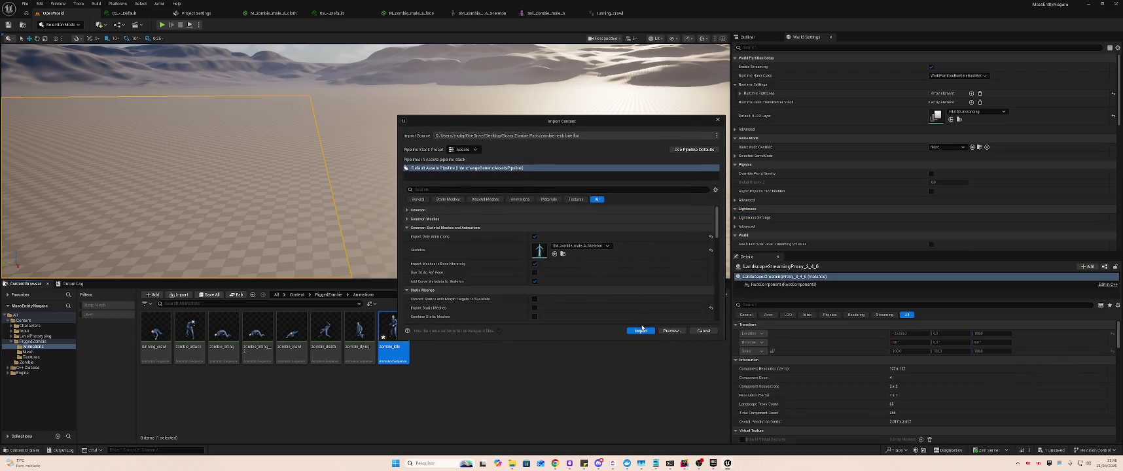
pyautogui.click(640, 332)
pyautogui.hotkey('alt', 'Tab')
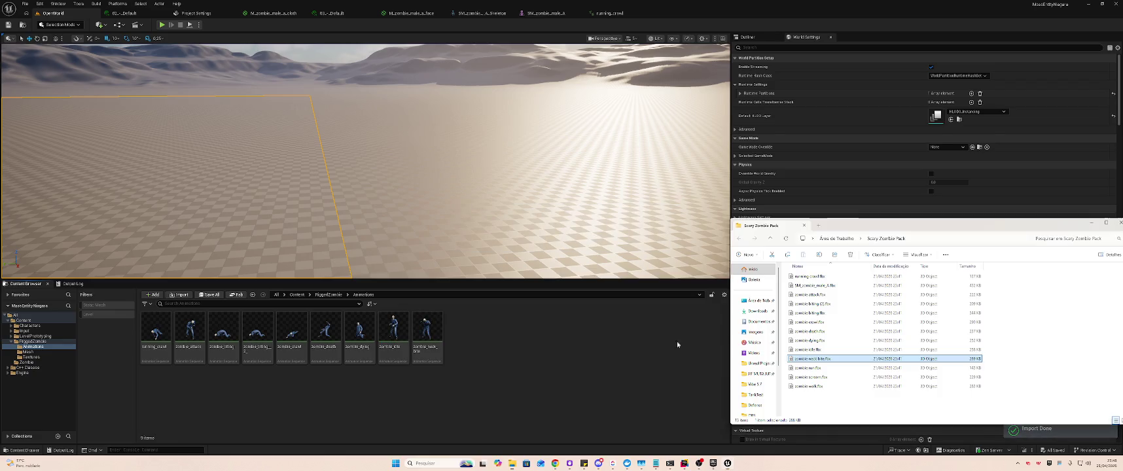
# - Import the zombie run FBX on SM_zombie_male_A_Skeleton
pyautogui.click(813, 368)
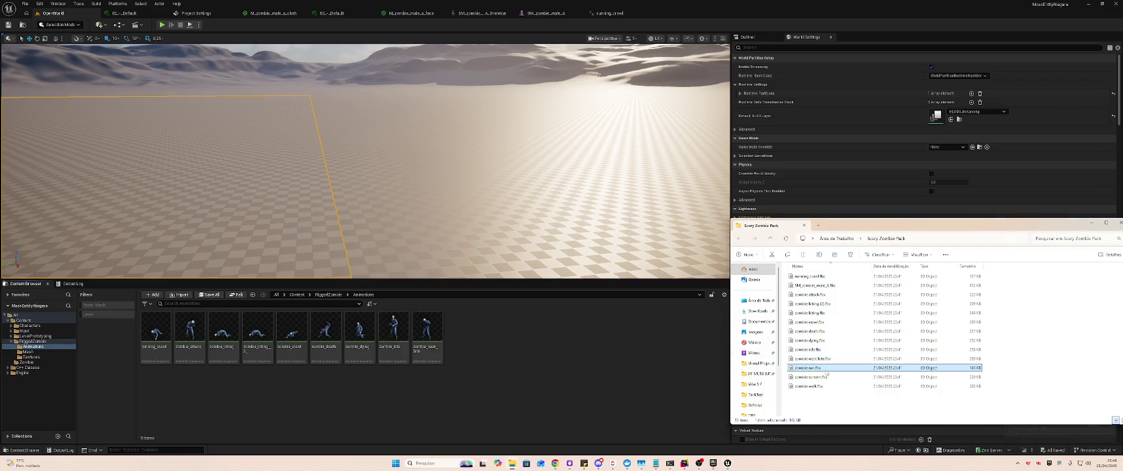
pyautogui.moveTo(535, 360); pyautogui.dragTo(535, 360)
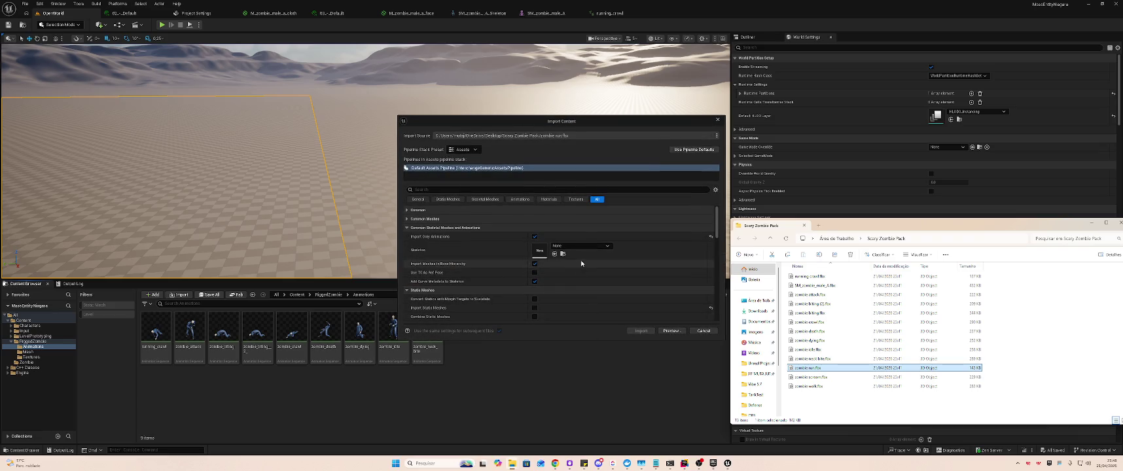
pyautogui.click(589, 246)
pyautogui.write('SM_zombie_male_A_Skeleton')
pyautogui.click(599, 313)
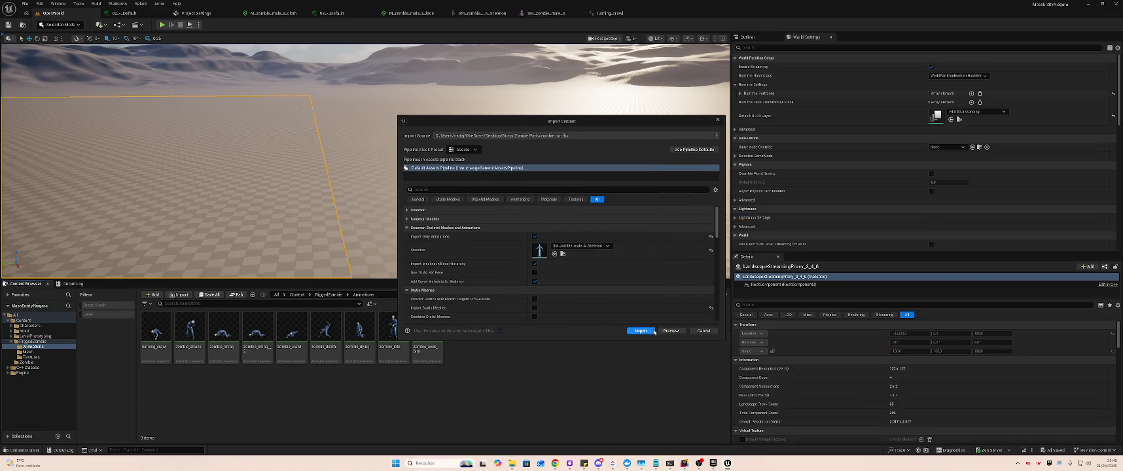
pyautogui.click(647, 332)
pyautogui.click(660, 350)
pyautogui.hotkey('alt', 'Tab')
# - Import the zombie scream and zombie_walk FBXs on SM_zombie_male_A_Skeleton, then go up to RiggedZombie
pyautogui.click(803, 378)
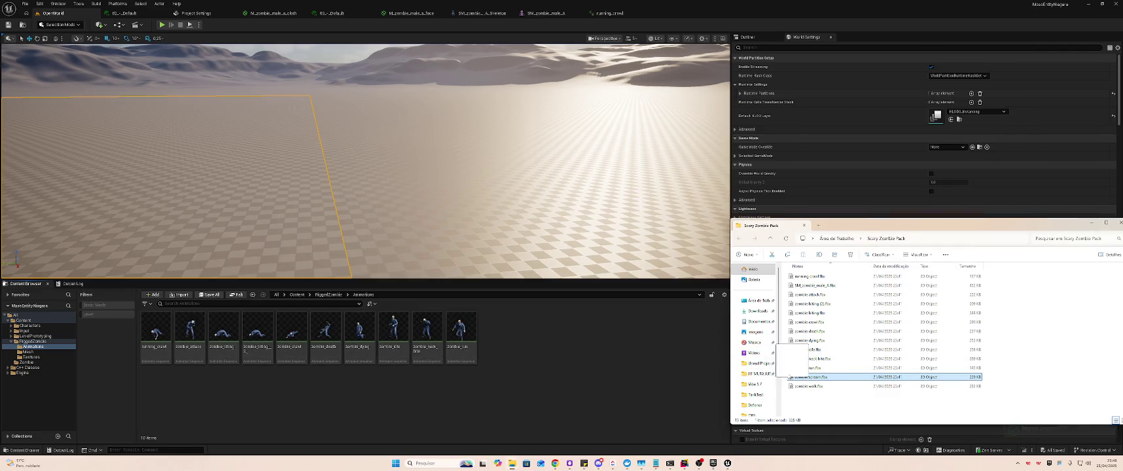
pyautogui.moveTo(513, 344); pyautogui.dragTo(513, 344)
pyautogui.click(582, 246)
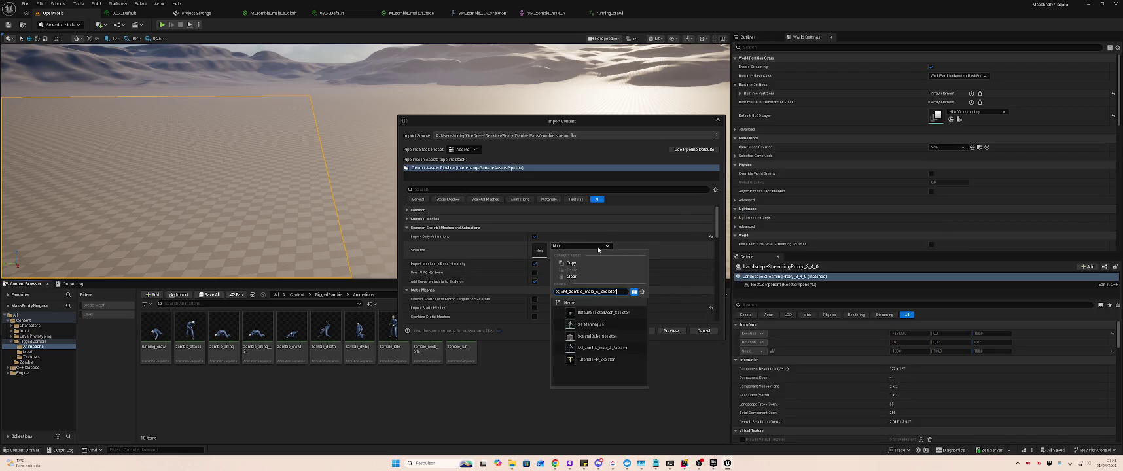
pyautogui.click(602, 314)
pyautogui.click(649, 334)
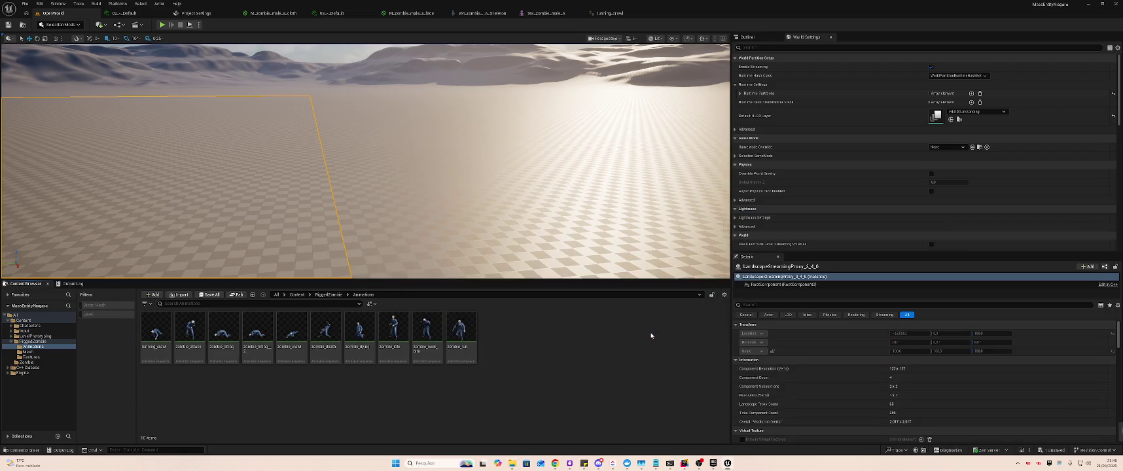
pyautogui.hotkey('alt', 'Tab')
pyautogui.click(815, 386)
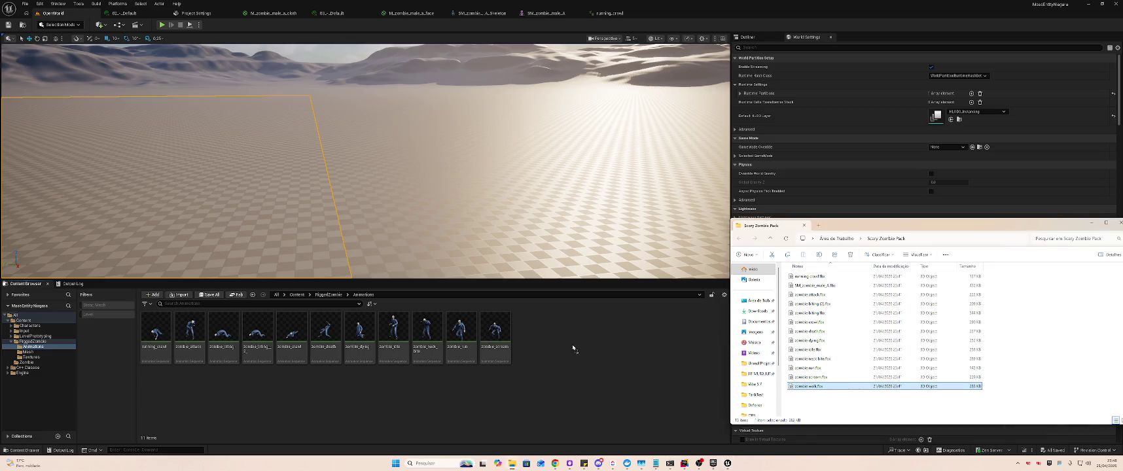
pyautogui.moveTo(573, 349); pyautogui.dragTo(576, 337)
pyautogui.click(606, 246)
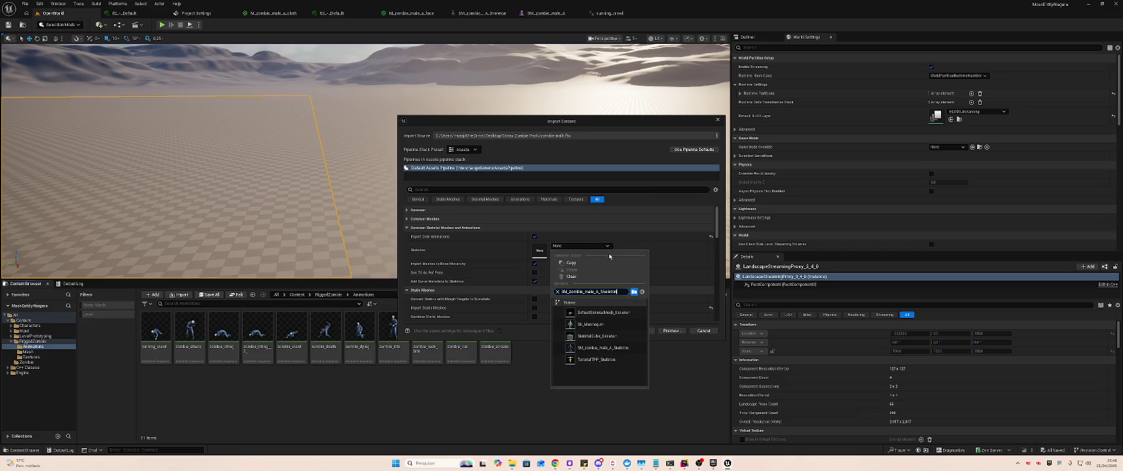
pyautogui.click(598, 313)
pyautogui.click(637, 332)
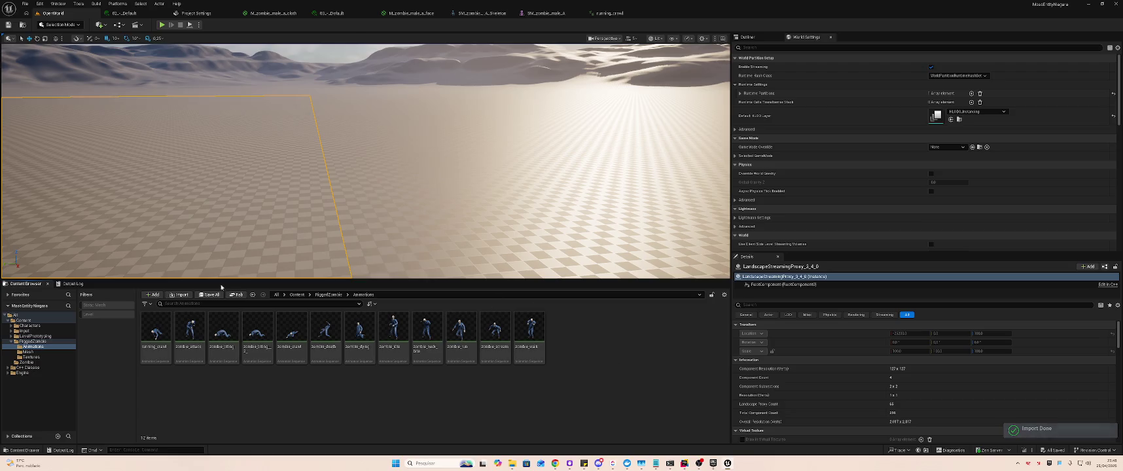
pyautogui.click(50, 342)
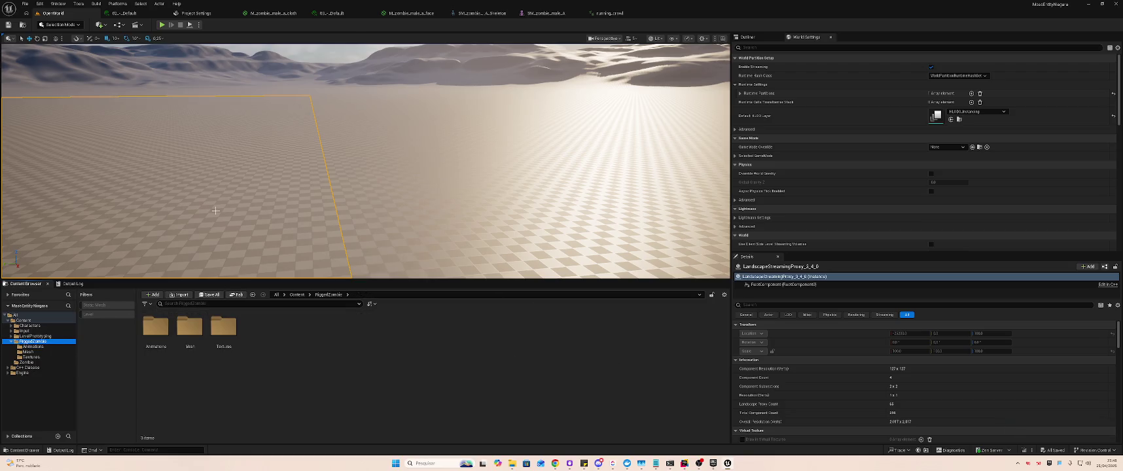
# - Open the zombie skeletal mesh from Mesh and preview zombie_attack in Animation mode
pyautogui.doubleClick(190, 326)
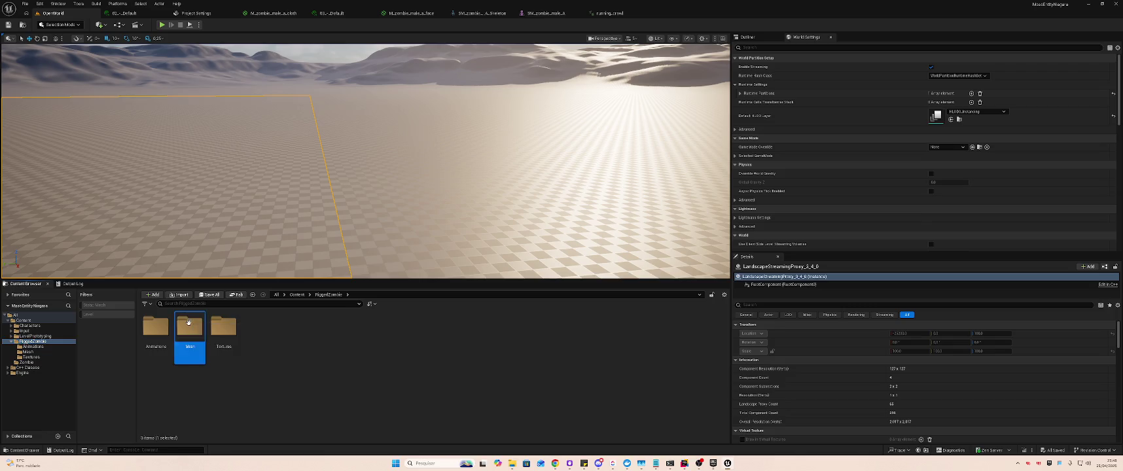
pyautogui.doubleClick(289, 324)
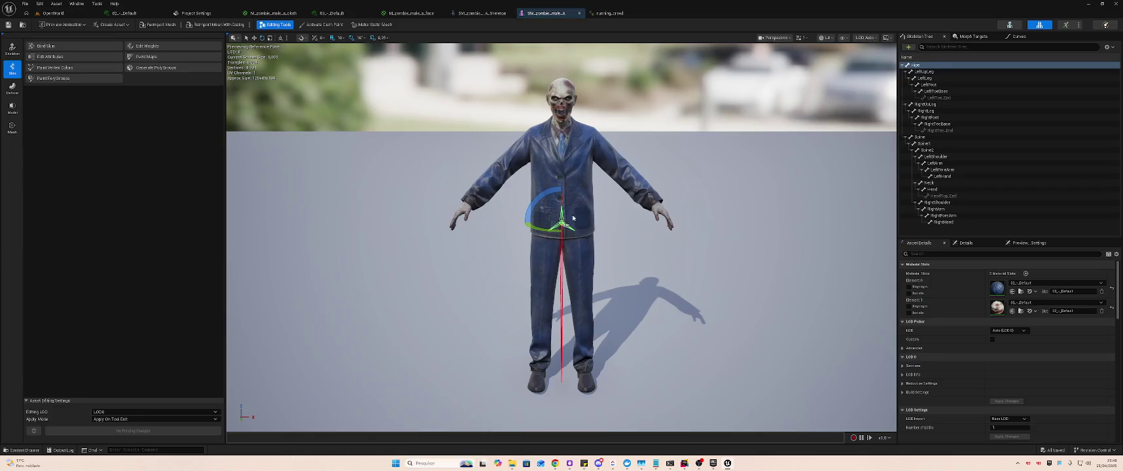
pyautogui.click(1067, 24)
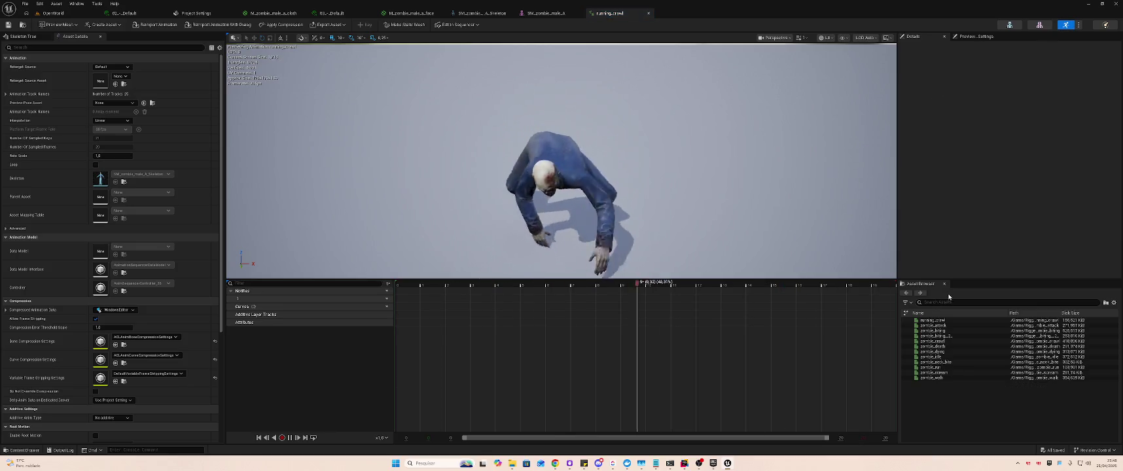
pyautogui.click(935, 330)
pyautogui.click(937, 325)
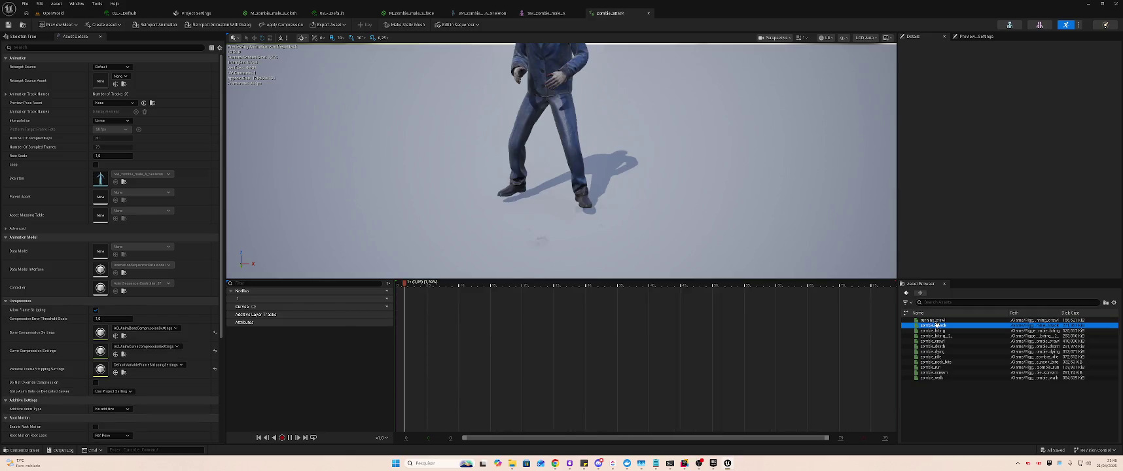
pyautogui.click(761, 189)
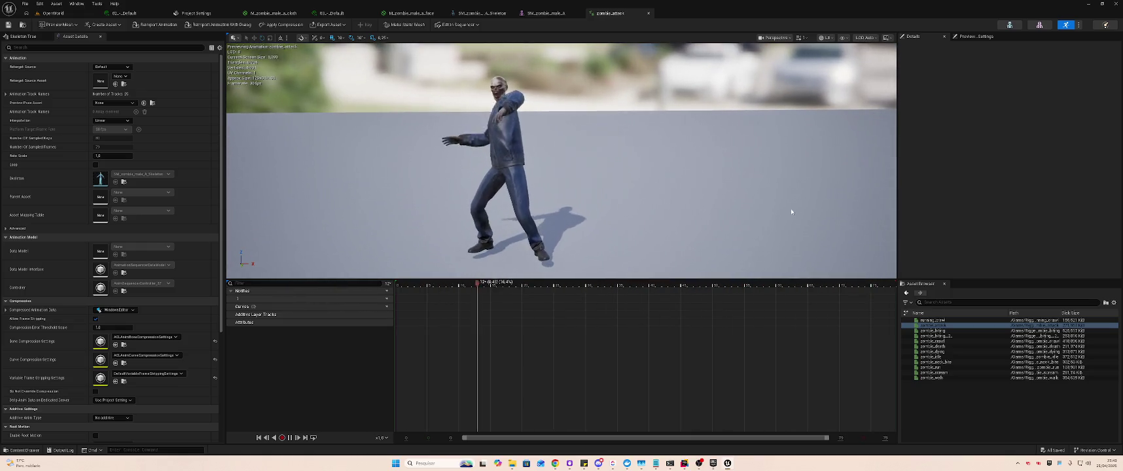
pyautogui.click(642, 463)
pyautogui.click(642, 463)
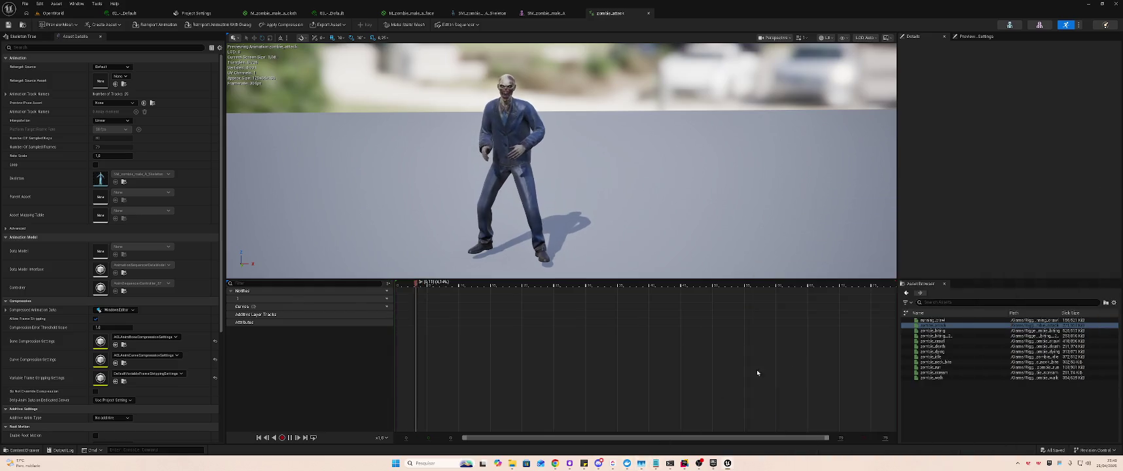
# - Preview biting, biting_2, crawl, death, dying, idle, neck_bite, run, scream and walk, then return to OpenWorld
pyautogui.doubleClick(937, 332)
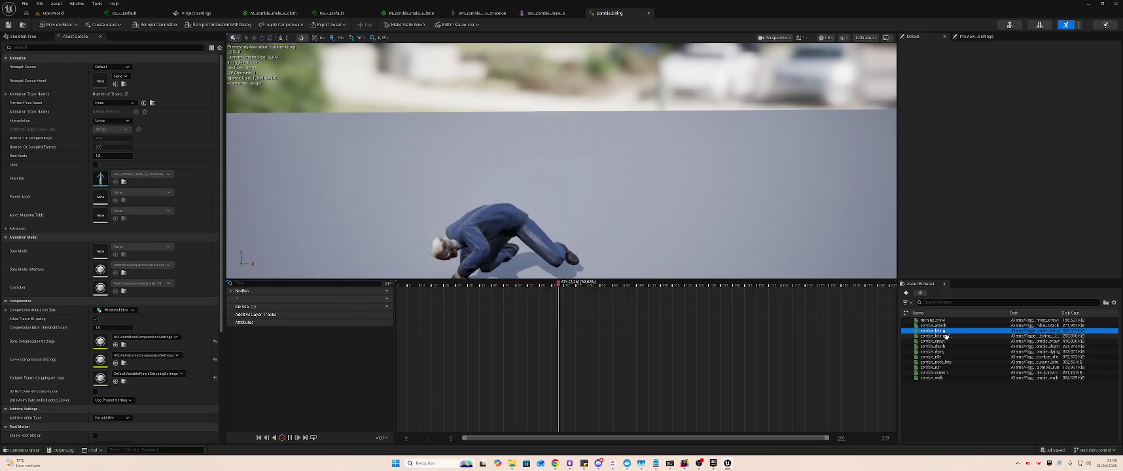
pyautogui.doubleClick(936, 336)
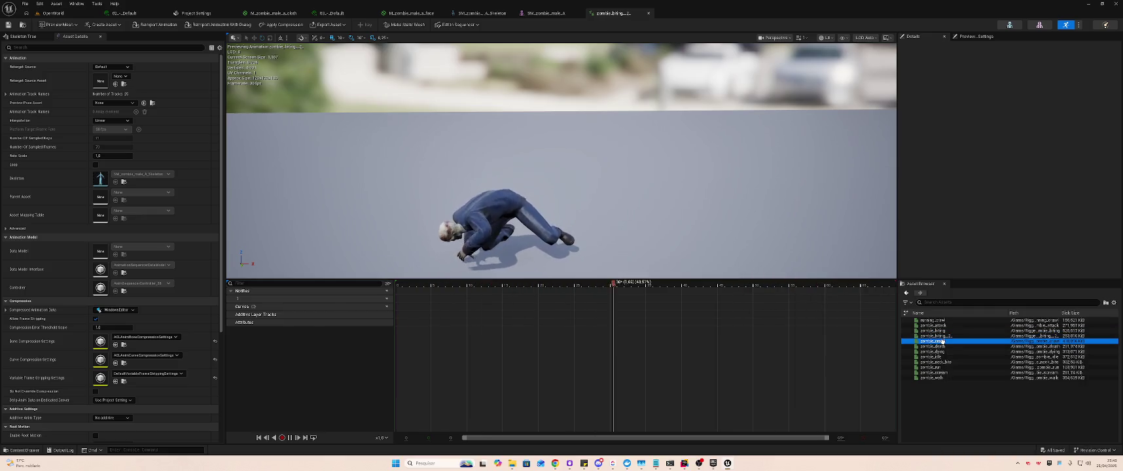
pyautogui.doubleClick(942, 341)
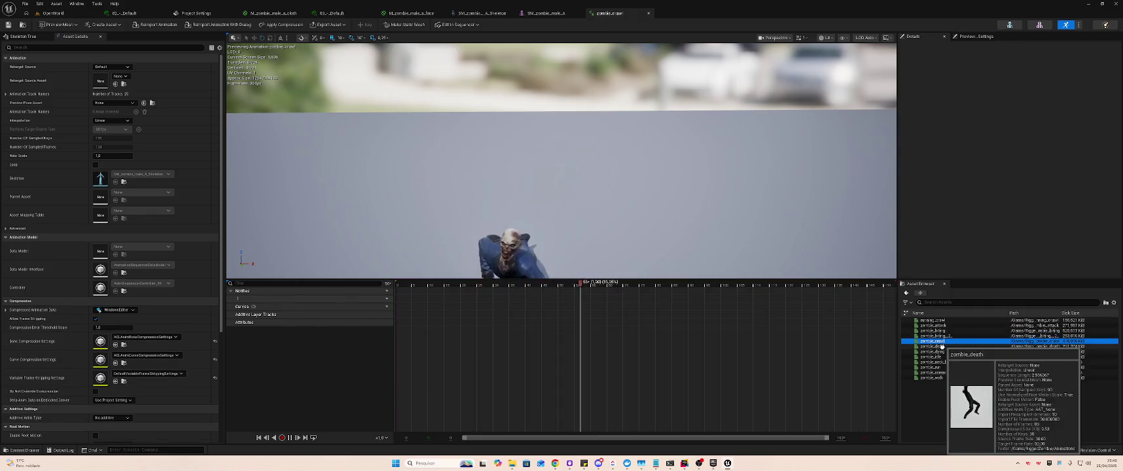
pyautogui.doubleClick(936, 346)
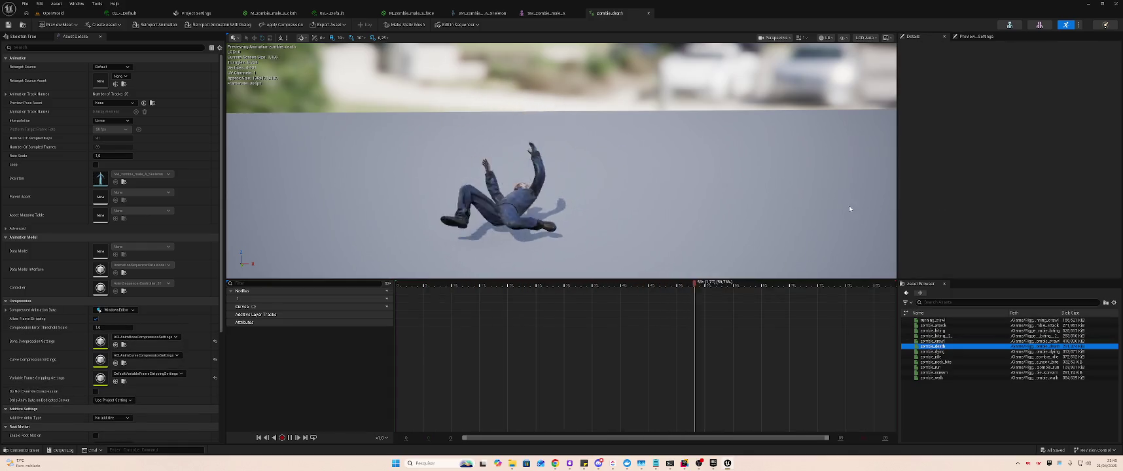
pyautogui.doubleClick(936, 351)
pyautogui.doubleClick(933, 357)
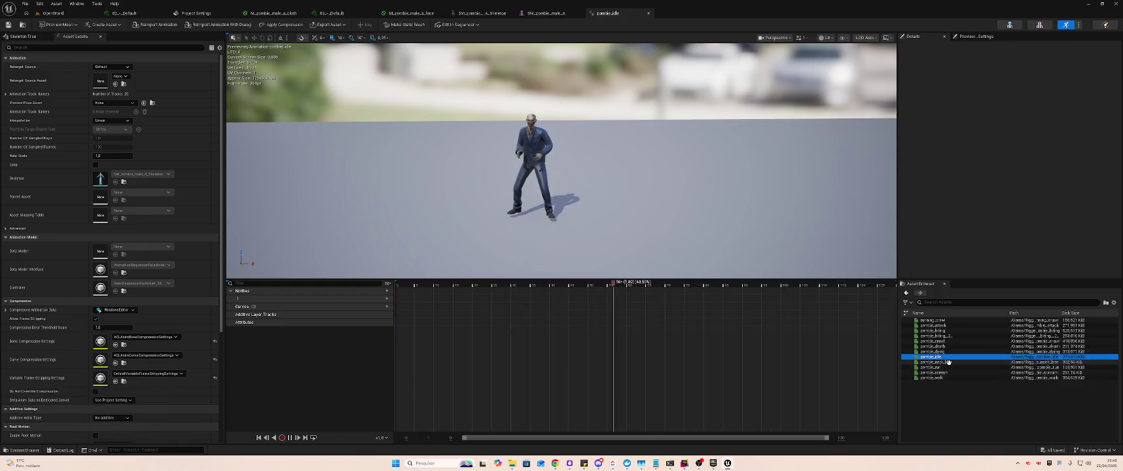
pyautogui.doubleClick(945, 362)
pyautogui.doubleClick(945, 367)
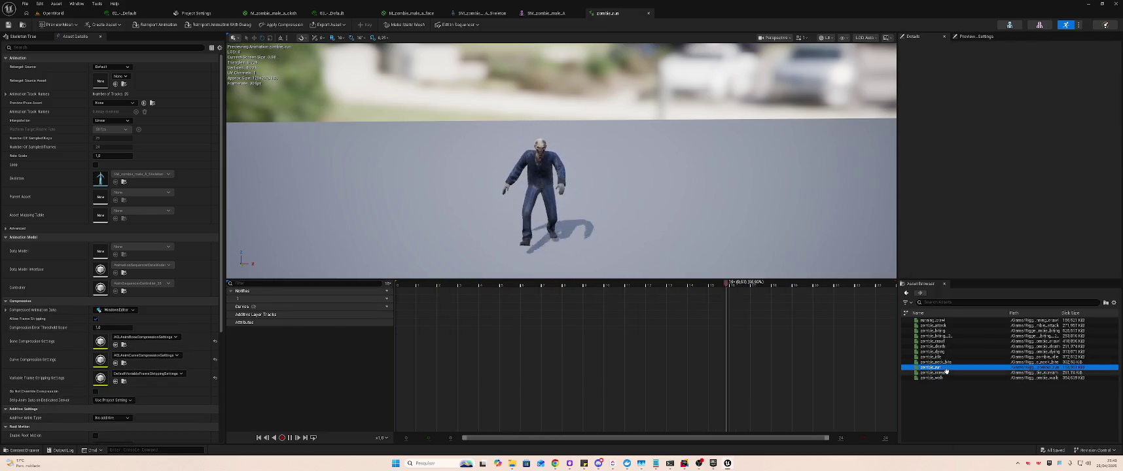
pyautogui.doubleClick(940, 373)
pyautogui.doubleClick(942, 378)
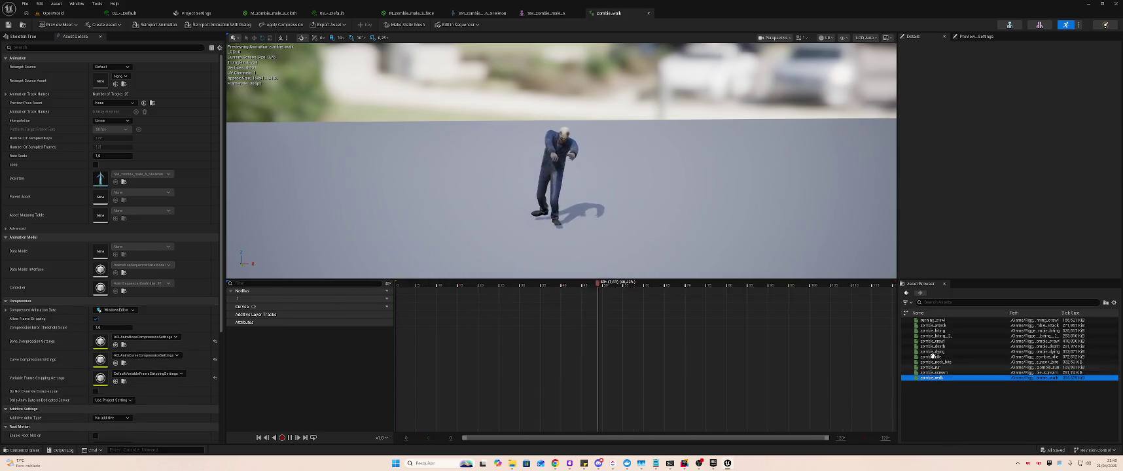
pyautogui.click(49, 14)
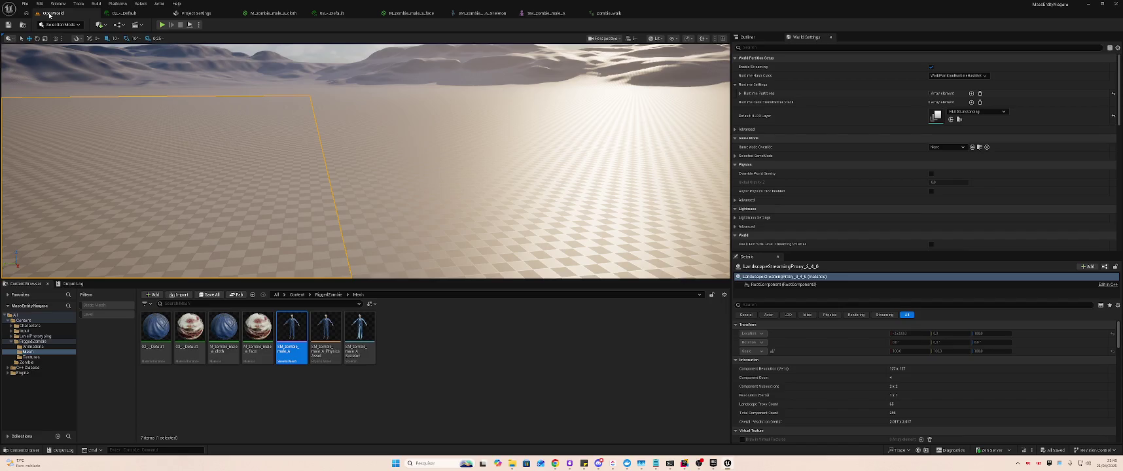
# - Select a landscape tile in the viewport and scroll through its details
pyautogui.click(470, 319)
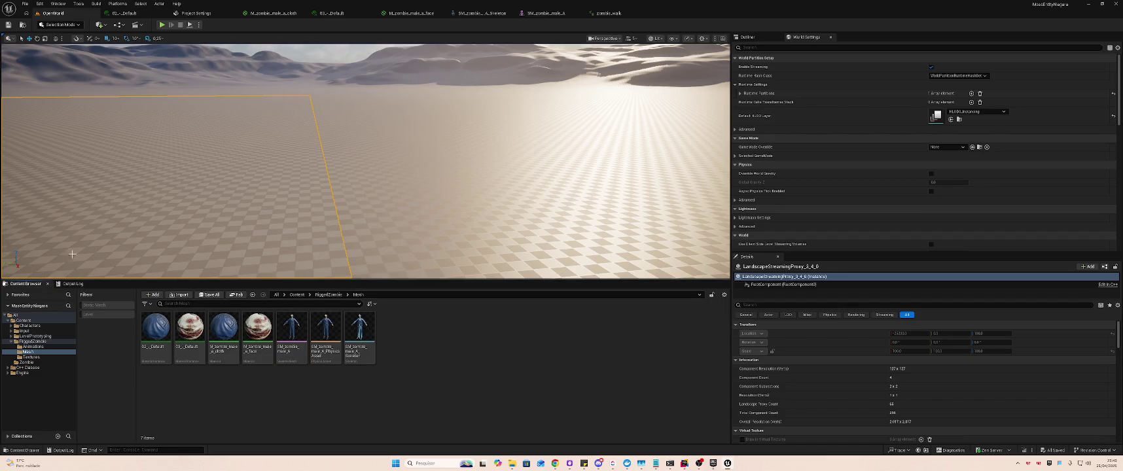
pyautogui.moveTo(389, 190)
pyautogui.mouseDown()
pyautogui.moveTo(347, 163)
pyautogui.moveTo(366, 209)
pyautogui.moveTo(399, 185)
pyautogui.mouseUp()
pyautogui.click(387, 196)
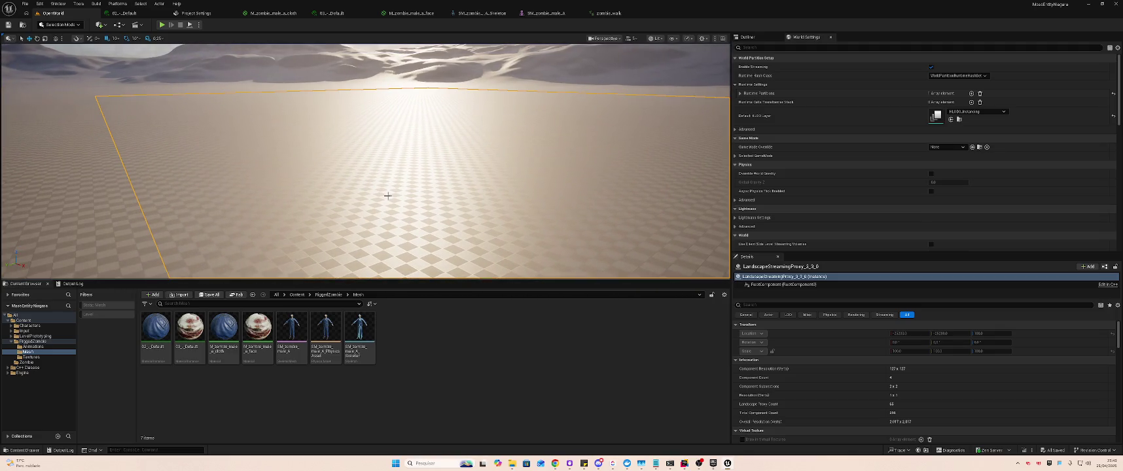
pyautogui.scroll(-3, 896, 388)
pyautogui.scroll(-5, 896, 388)
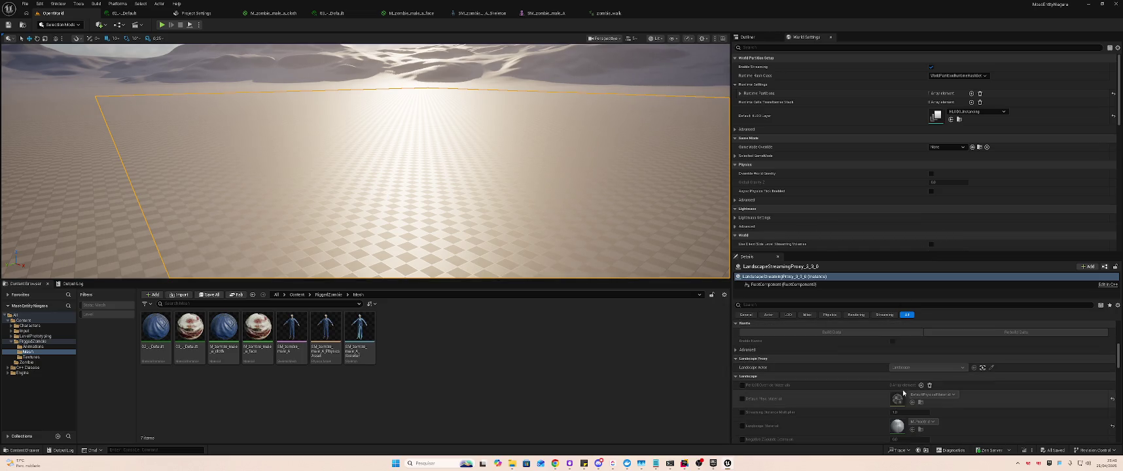
pyautogui.scroll(-10, 942, 398)
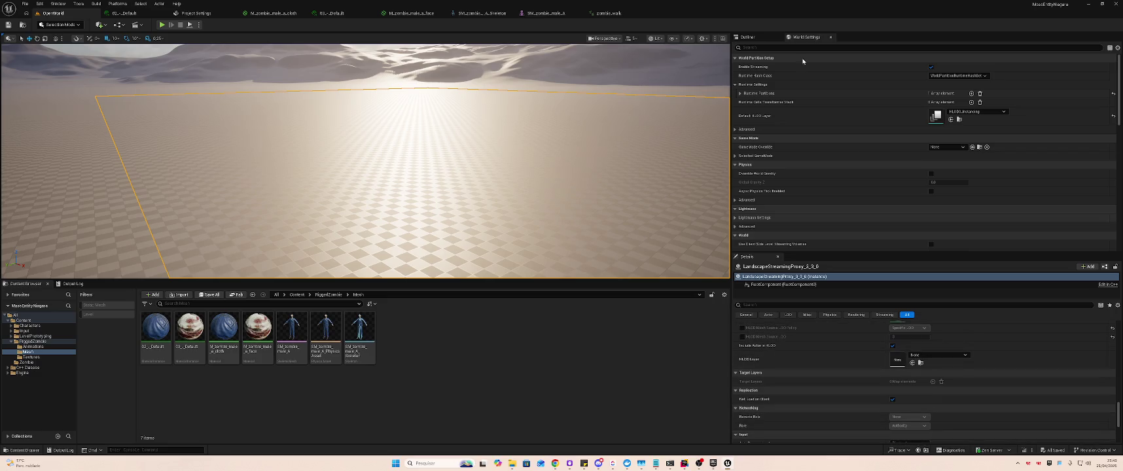
# - Select the Landscape actor in the Outliner and open its Landscape Material dropdown
pyautogui.click(763, 38)
pyautogui.scroll(5, 885, 144)
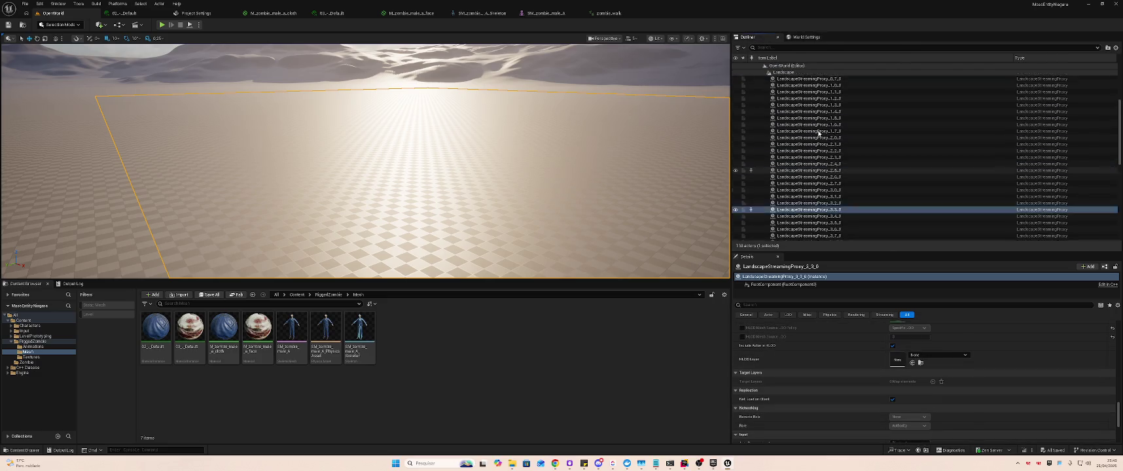
pyautogui.click(884, 143)
pyautogui.press('Home')
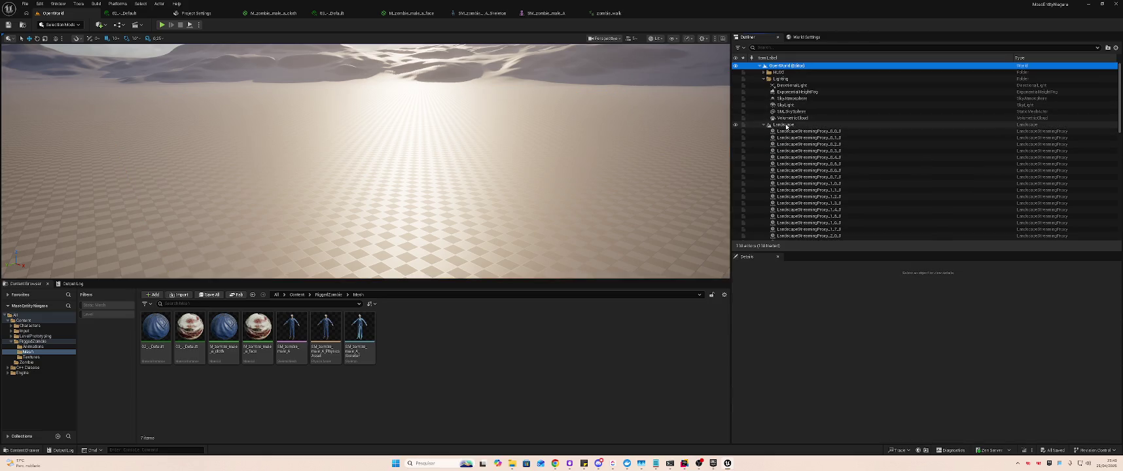
pyautogui.click(785, 124)
pyautogui.scroll(-5, 926, 371)
pyautogui.scroll(-6, 926, 372)
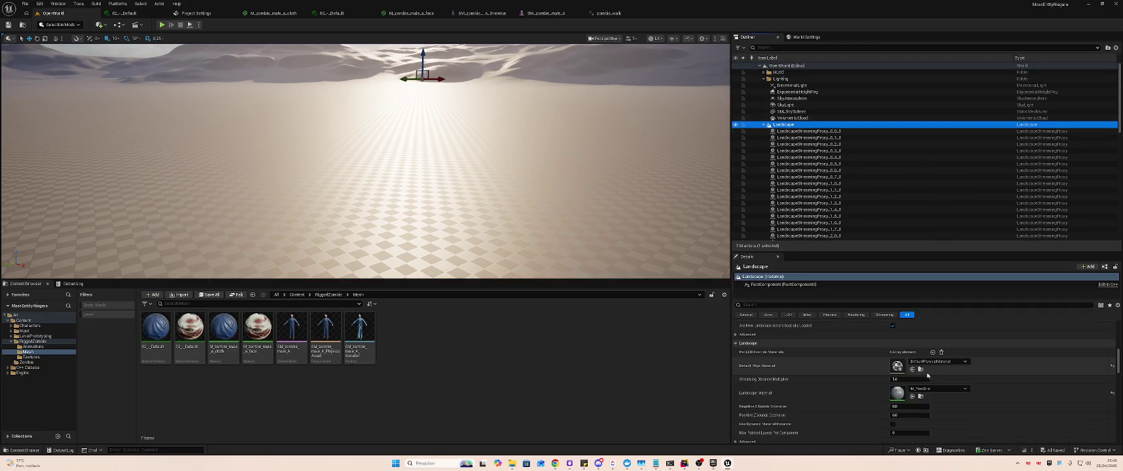
pyautogui.scroll(3, 936, 380)
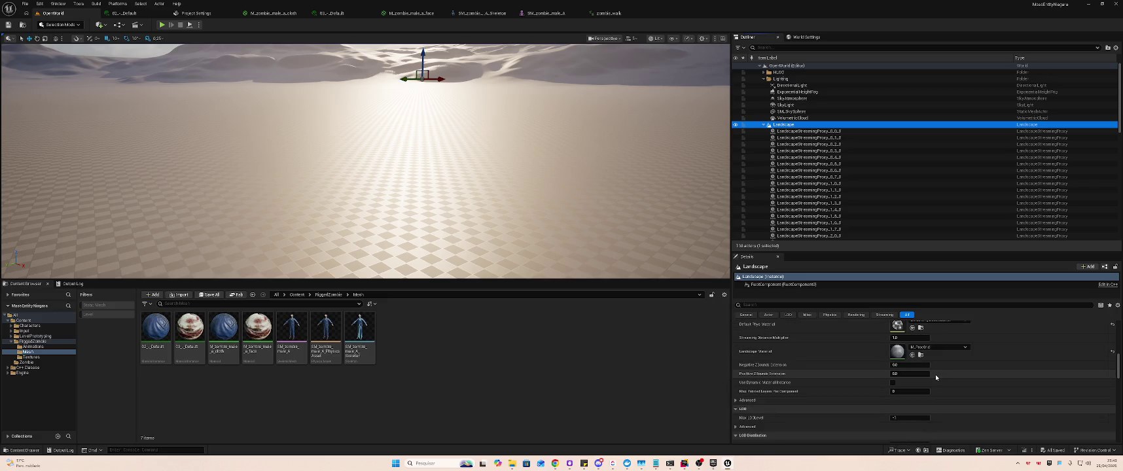
pyautogui.click(935, 368)
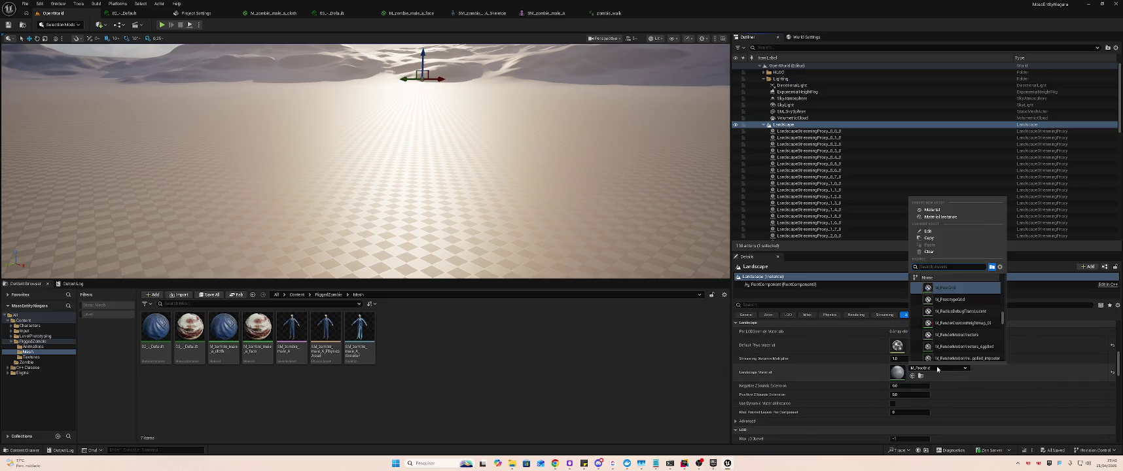
# - Apply M_SkinBall as the landscape material
pyautogui.scroll(-6, 964, 341)
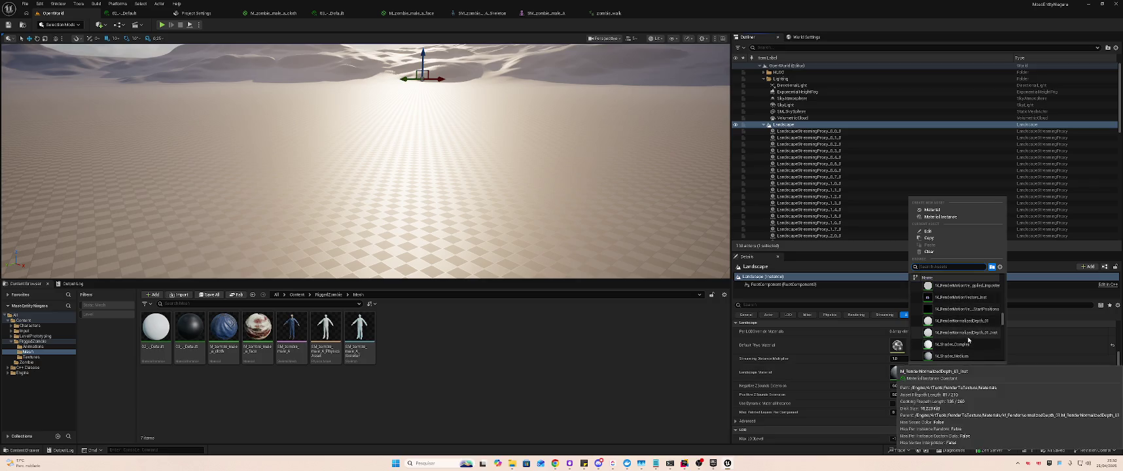
pyautogui.scroll(-1, 968, 348)
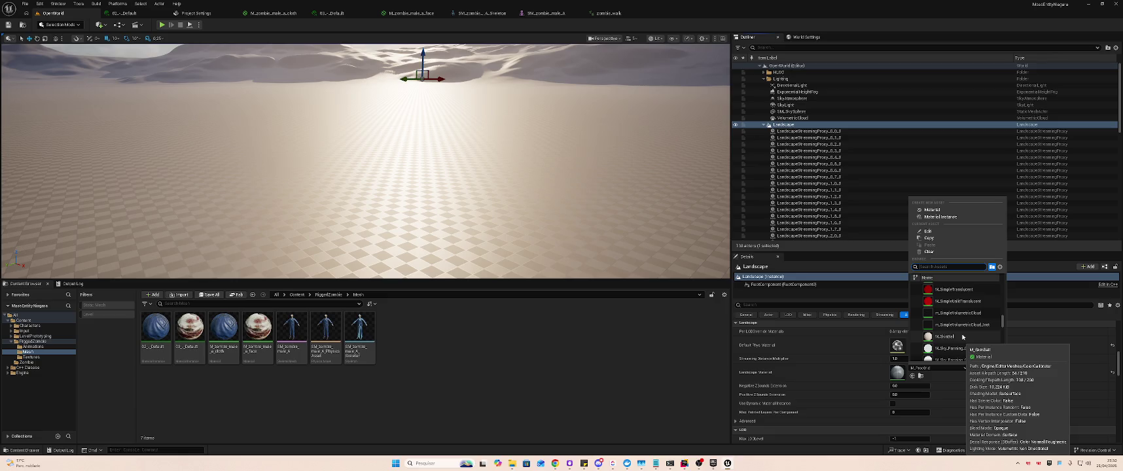
pyautogui.scroll(-1, 963, 337)
pyautogui.scroll(-1, 960, 327)
pyautogui.click(957, 319)
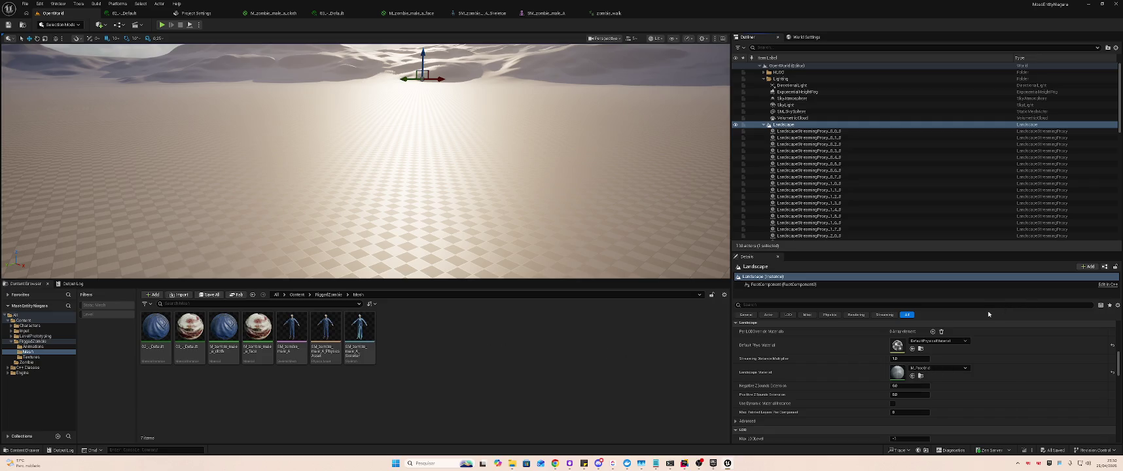
# - Revert the landscape to the checkered M_ProcGrid material and close the material list
pyautogui.hotkey('alt', 'Tab')
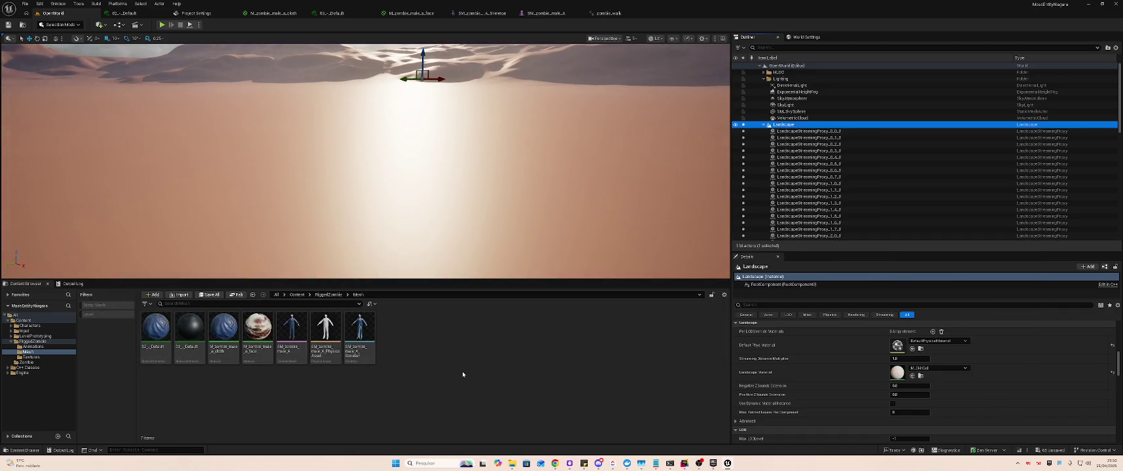
pyautogui.click(462, 371)
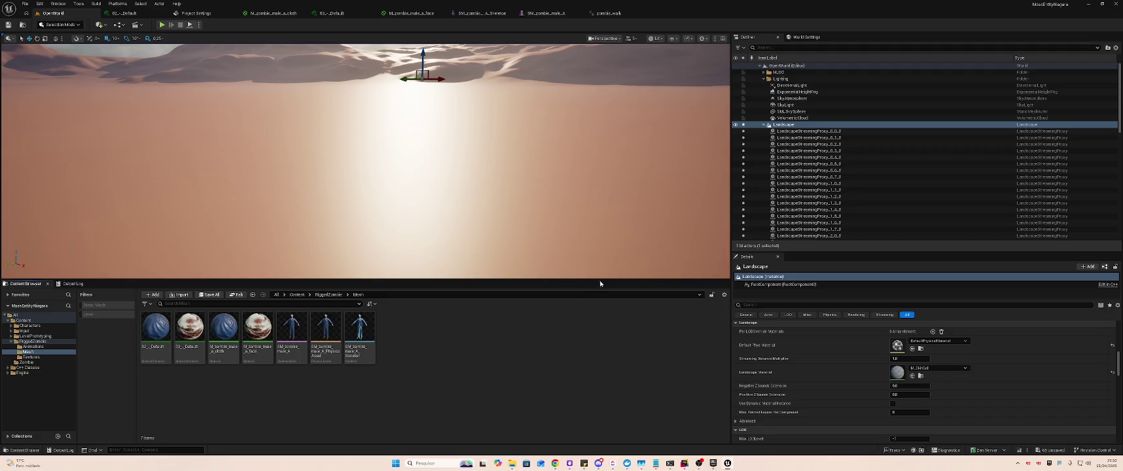
pyautogui.click(939, 370)
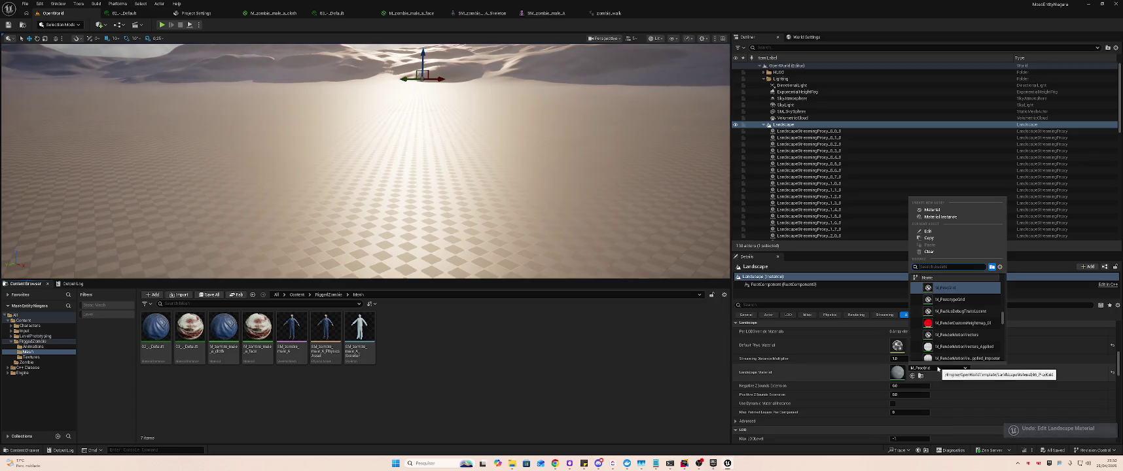
pyautogui.click(657, 347)
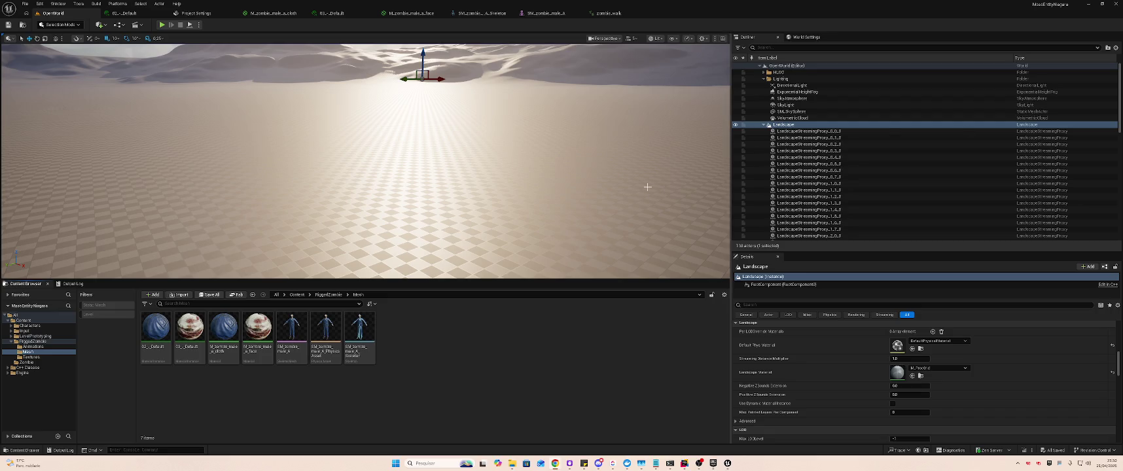
# - Bring the Claude Code terminal window in front of the Unreal editor
pyautogui.hotkey('alt', 'Tab')
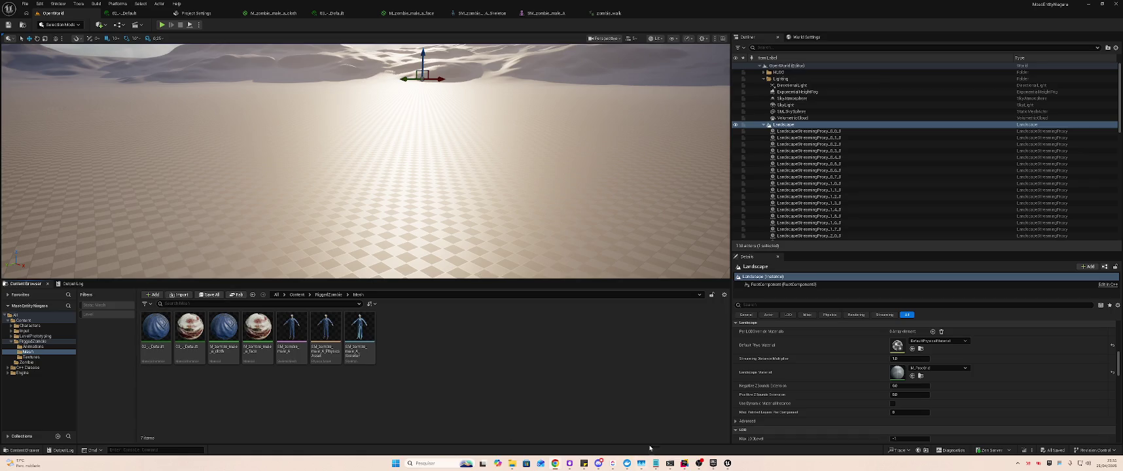
pyautogui.click(670, 463)
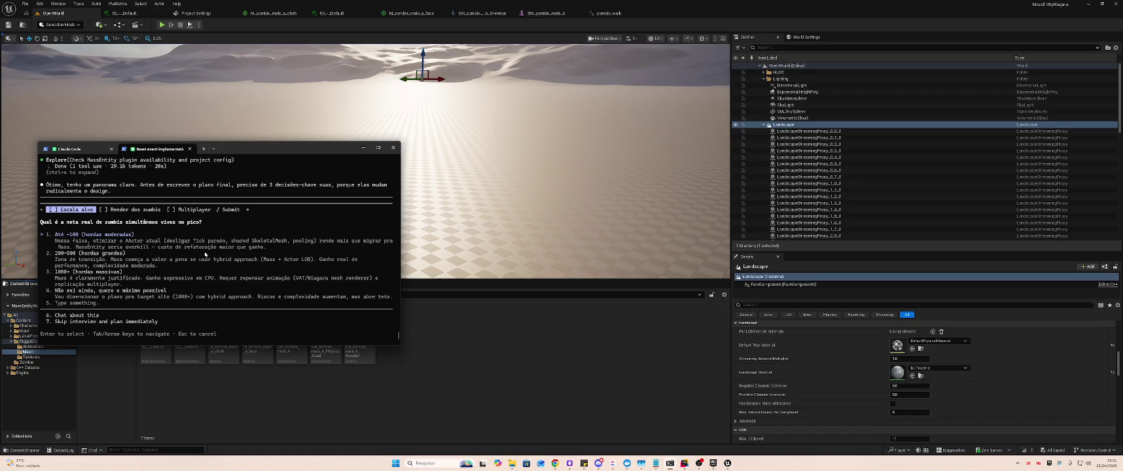
# - In a new PowerShell tab, cd into Documents\Unreal Projects\MassEntityNiagara
pyautogui.scroll(4, 206, 247)
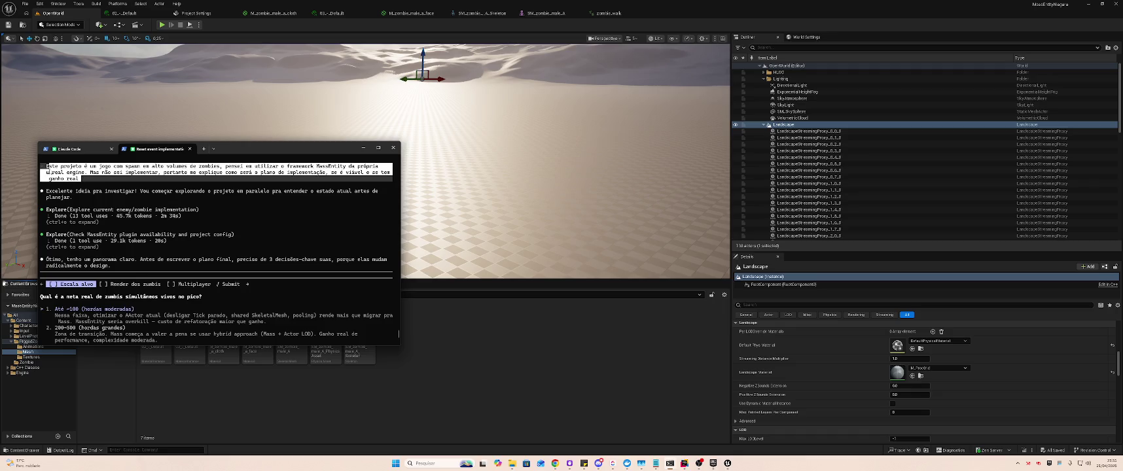
pyautogui.click(204, 149)
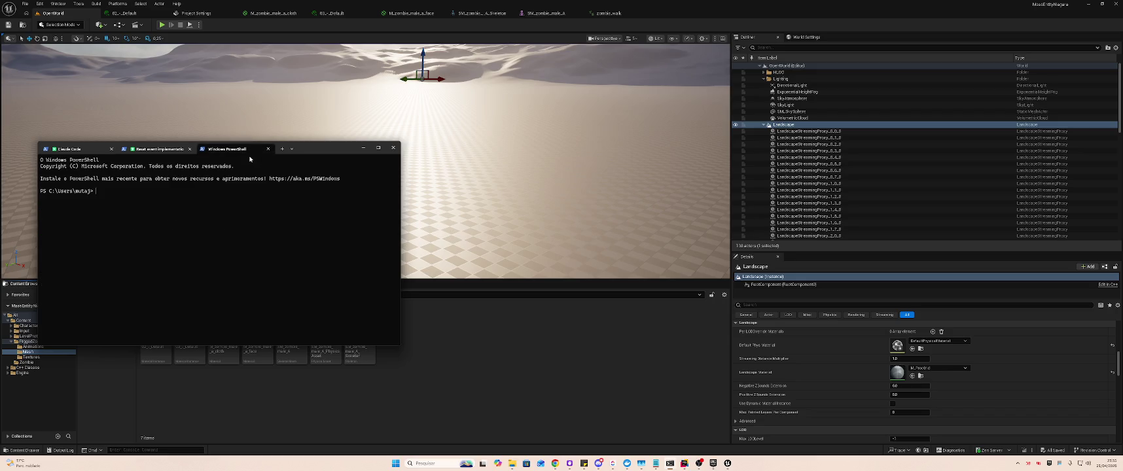
pyautogui.write('cd One')
pyautogui.press('Tab')
pyautogui.write('o')
pyautogui.press('Tab')
pyautogui.press('Return')
pyautogui.write('Un')
pyautogui.press('Tab')
pyautogui.press('Return')
pyautogui.write('ls')
pyautogui.press('Return')
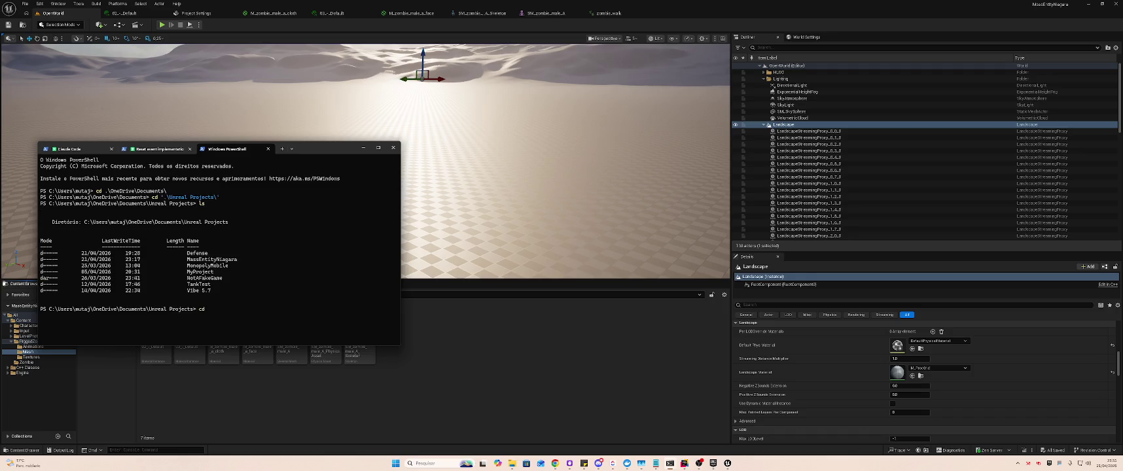
pyautogui.press('Tab')
pyautogui.press('Return')
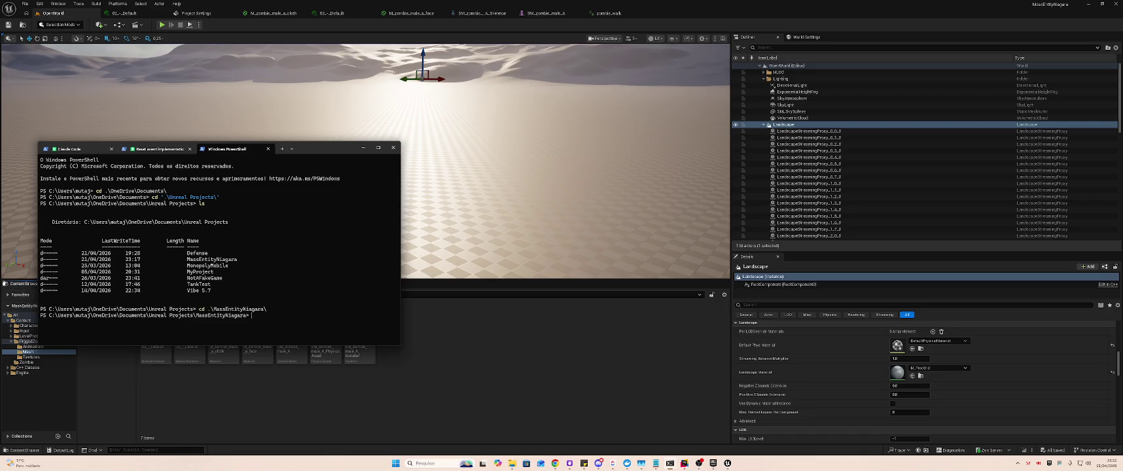
# - Launch Claude Code in the project folder, trust it, and check /usage
pyautogui.write('claude')
pyautogui.press('Return')
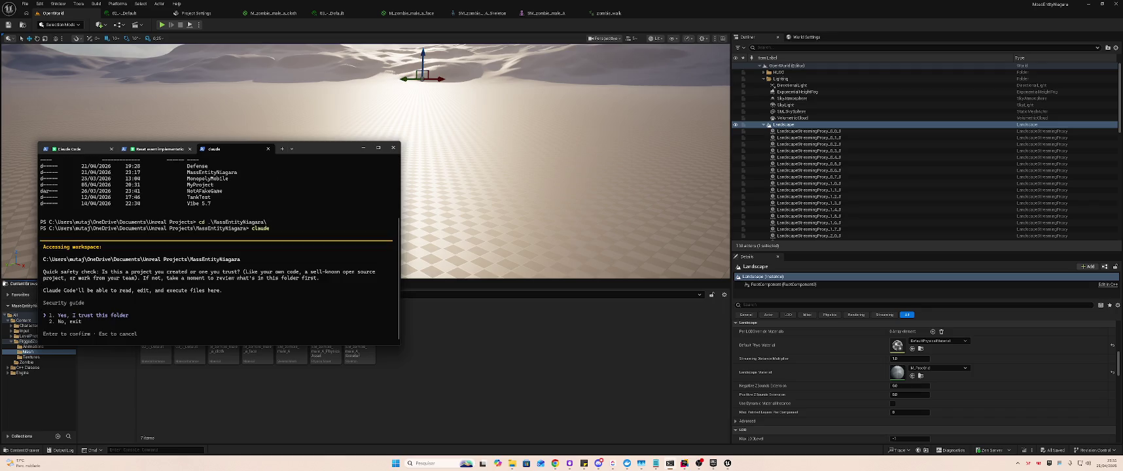
pyautogui.press('Return')
pyautogui.write('/usag')
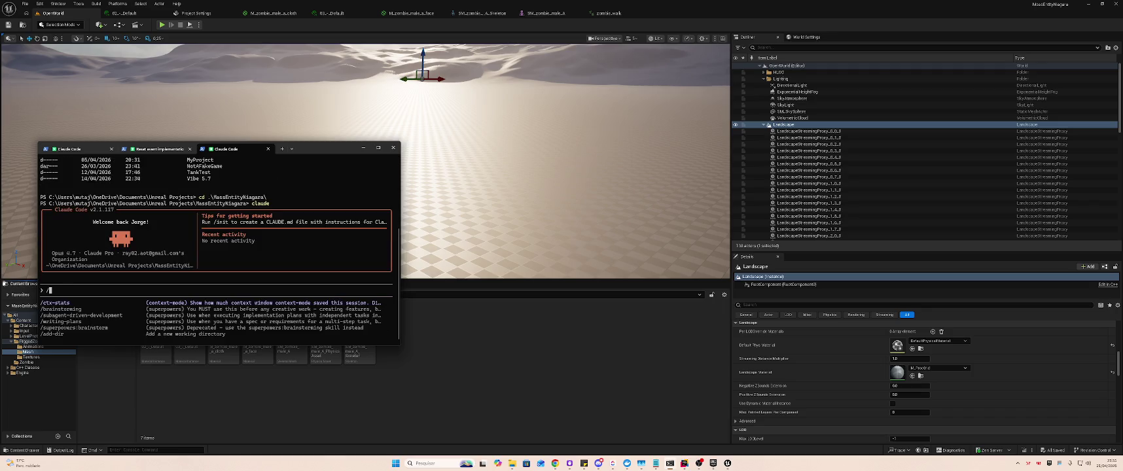
pyautogui.press('Return')
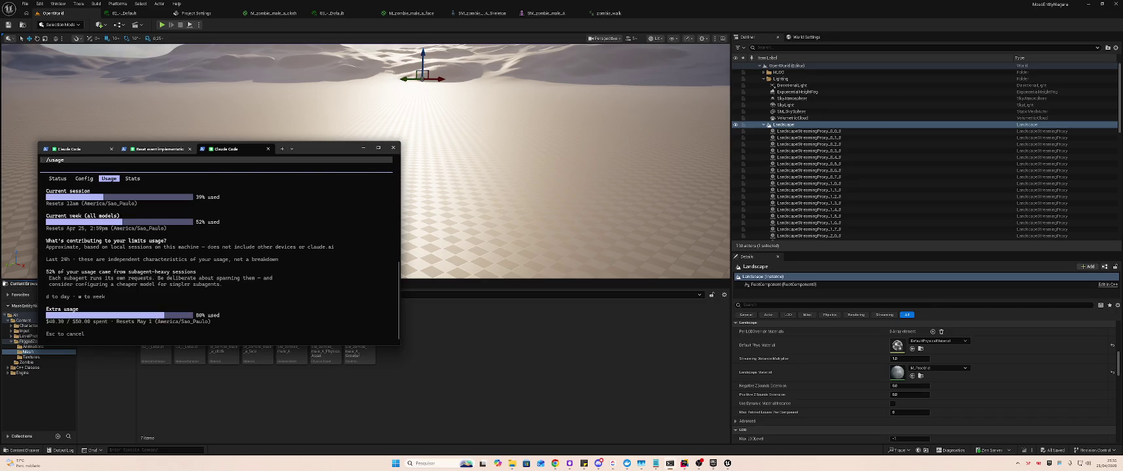
pyautogui.press('Escape')
# - Replace the partially typed prompt with the pasted project description
pyautogui.write('Este projeto é um')
pyautogui.hotkey('ctrl', 'BackSpace')
pyautogui.hotkey('ctrl', 'BackSpace')
pyautogui.hotkey('ctrl', 'BackSpace')
pyautogui.write('Este projeto é um jogo com spawn em alto volumes de zombies, pensei em utilizar o framework MassEntity da própria   unreal engine. Mas não sei implementar, portanto me explique como será o plano de implementação, se é viável e se tem   ganho real')
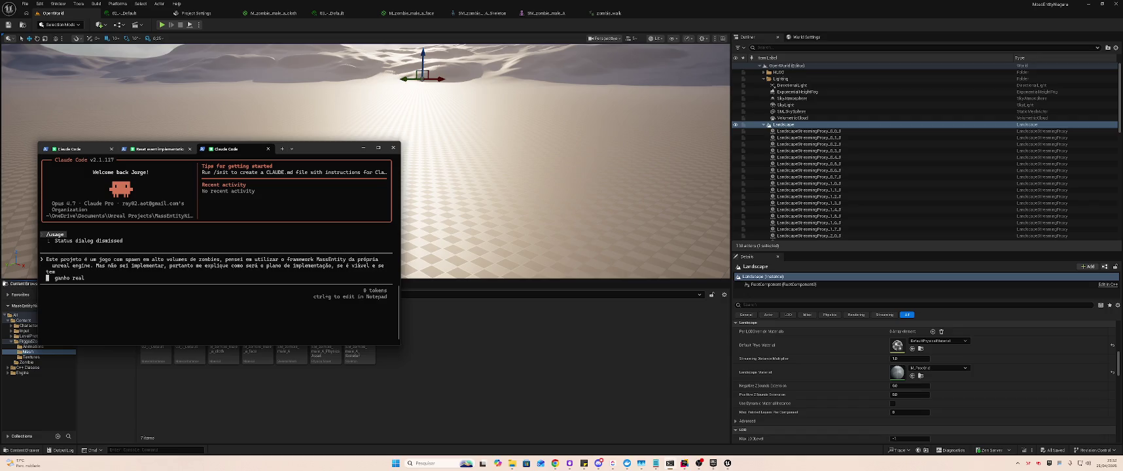
# - Trim the sentence about not knowing how to implement and enable plan mode
pyautogui.hotkey('ctrl', 'Right')
pyautogui.hotkey('ctrl', 'Right')
pyautogui.hotkey('ctrl', 'Right')
pyautogui.hotkey('ctrl', 'BackSpace')
pyautogui.hotkey('ctrl', 'BackSpace')
pyautogui.hotkey('ctrl', 'BackSpace')
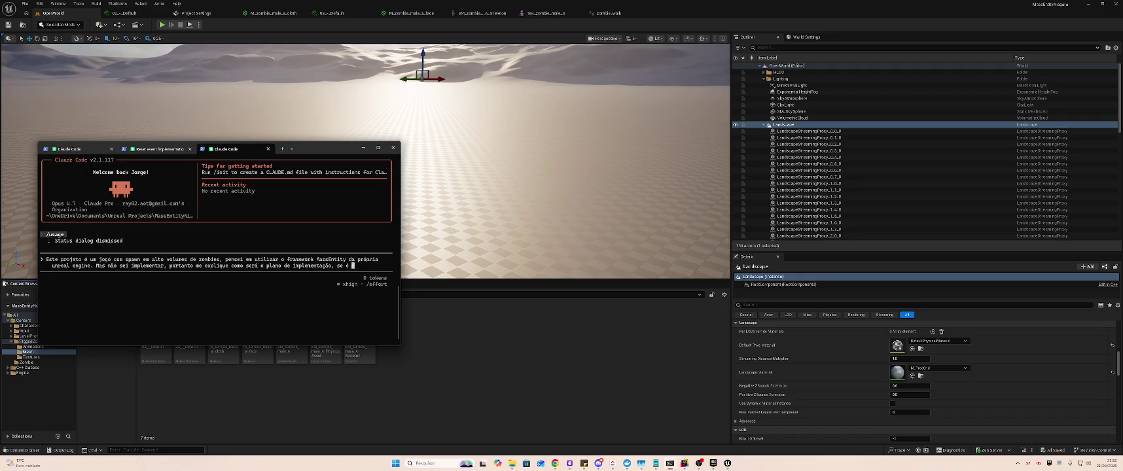
pyautogui.hotkey('ctrl', 'BackSpace')
pyautogui.hotkey('ctrl', 'BackSpace')
pyautogui.press('BackSpace')
pyautogui.press('BackSpace')
pyautogui.press('BackSpace')
pyautogui.press('BackSpace')
pyautogui.press('BackSpace')
pyautogui.press('BackSpace')
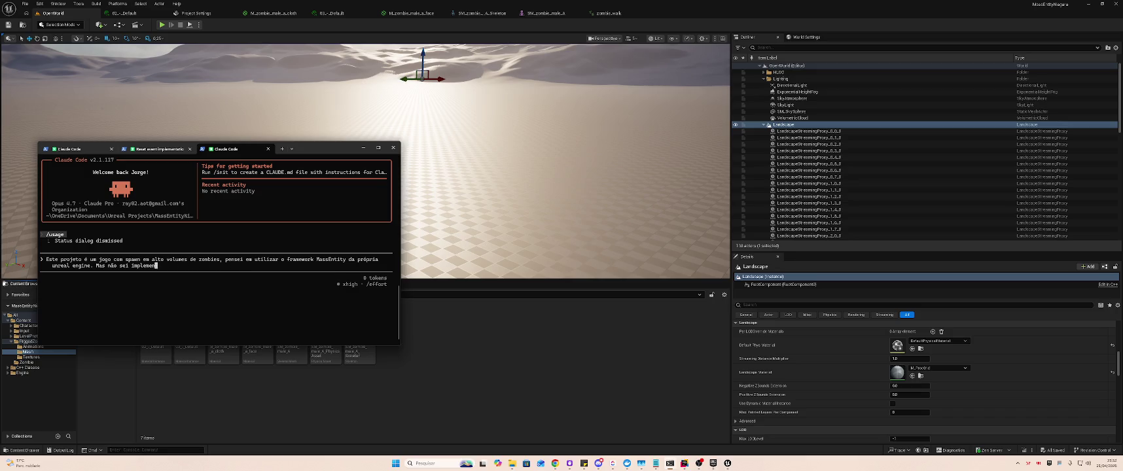
pyautogui.press('BackSpace')
pyautogui.hotkey('shift', 'Tab')
pyautogui.hotkey('shift', 'Tab')
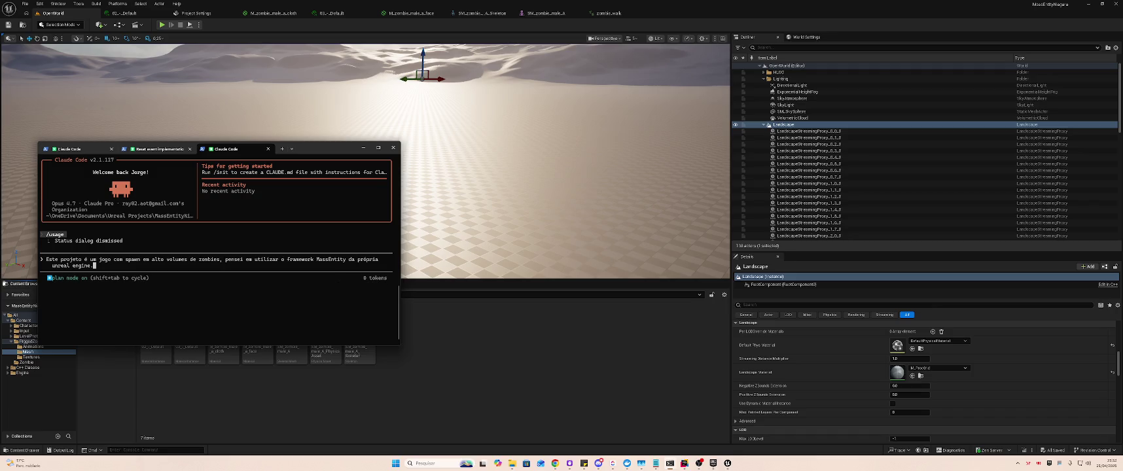
# - Add 'Faça para mim a configuração inicial e depois me diga um passo a passo para configurar o resto' and submit
pyautogui.write(' Fa')
pyautogui.write('ça para mim a configu')
pyautogui.write('ração inicial ')
pyautogui.write('e depois me')
pyautogui.write('xe')
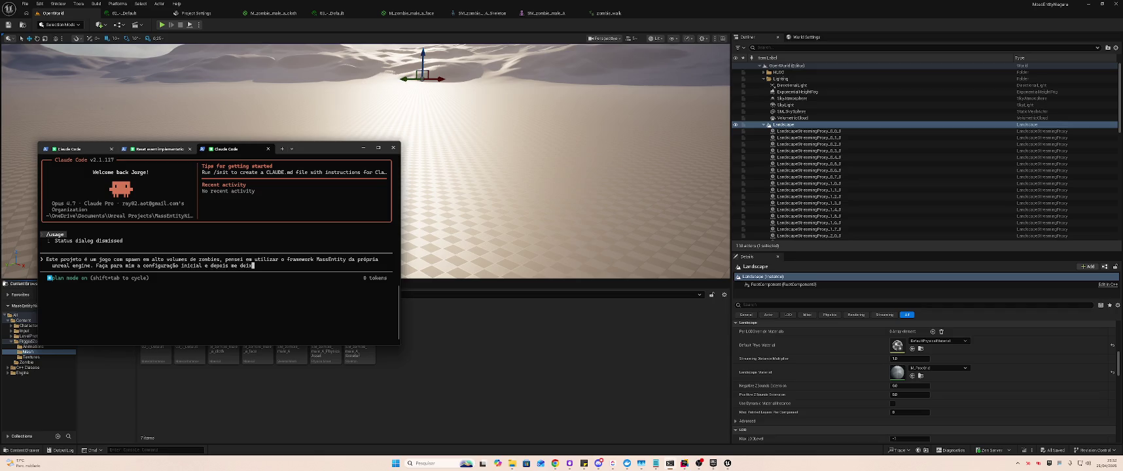
pyautogui.press('BackSpace')
pyautogui.press('BackSpace')
pyautogui.press('BackSpace')
pyautogui.write('iga um a')
pyautogui.press('BackSpace')
pyautogui.write('passo a passo p')
pyautogui.write('ara configurar o resto')
pyautogui.press('Return')
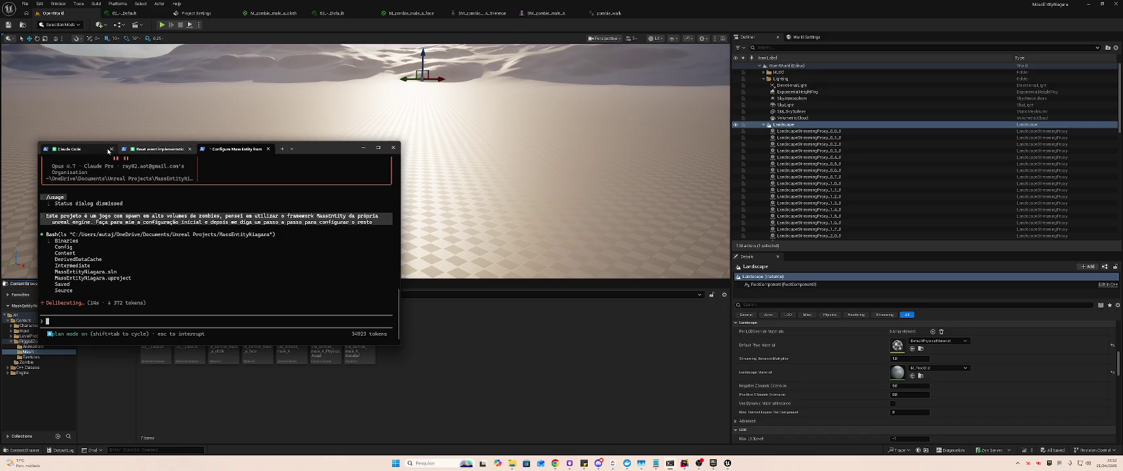
# - Check /usage in the other Claude Code tab, then maximize the MassEntity setup session
pyautogui.click(87, 150)
pyautogui.press('Escape')
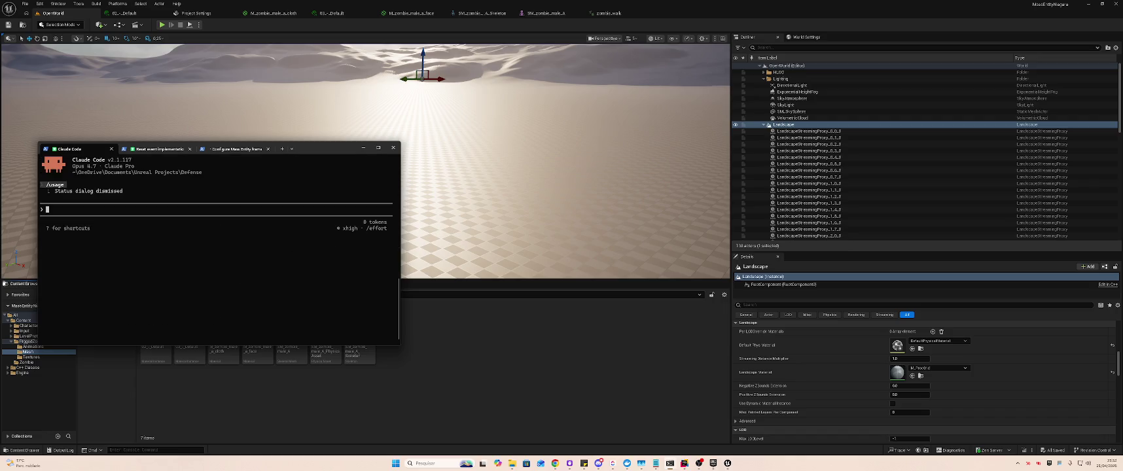
pyautogui.write('/cua')
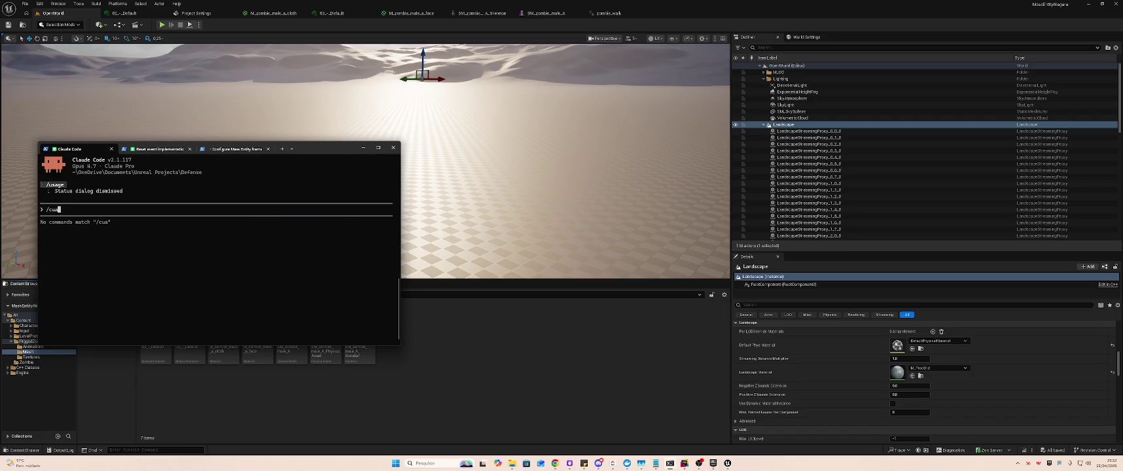
pyautogui.press('BackSpace')
pyautogui.write('usage')
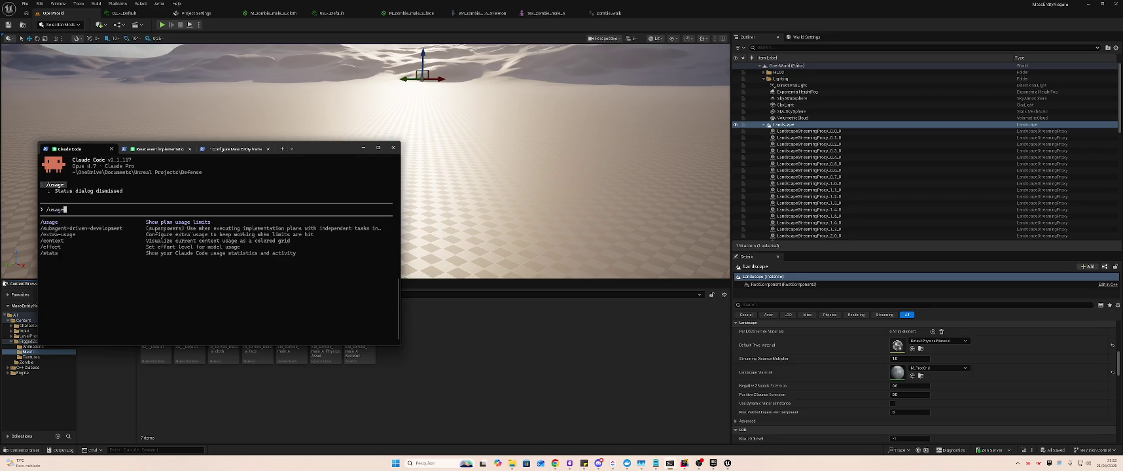
pyautogui.press('Return')
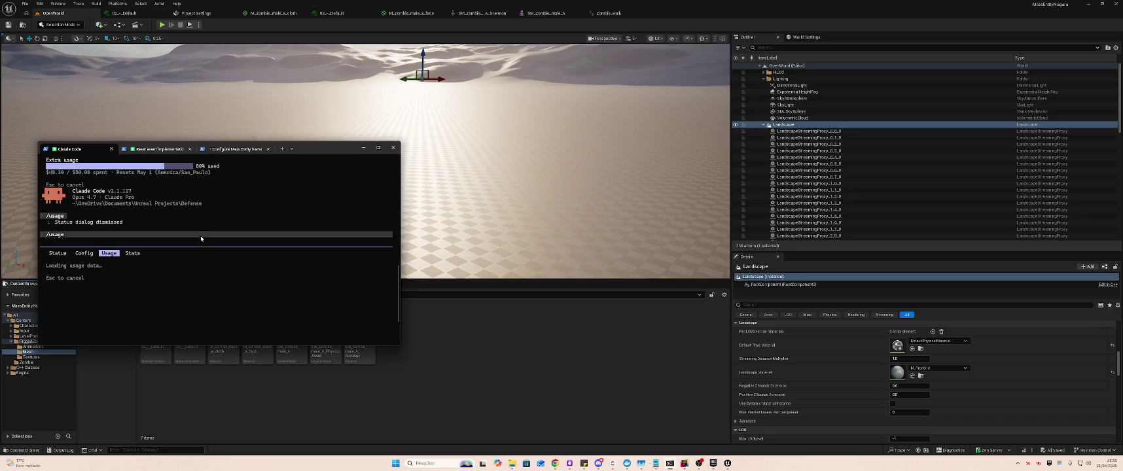
pyautogui.click(236, 150)
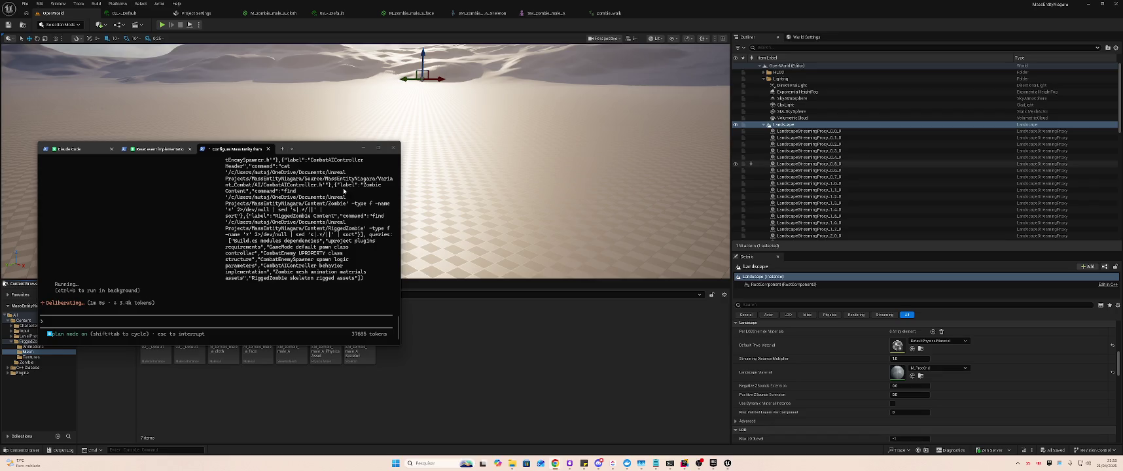
pyautogui.click(371, 152)
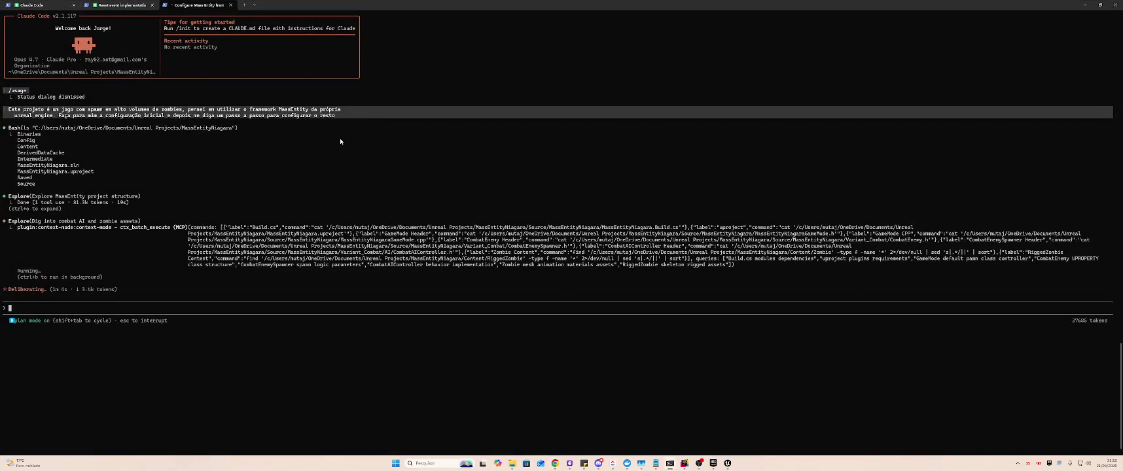
# - Shrink the terminal, return to Unreal, select the top-level Content folder and open the Add menu
pyautogui.moveTo(475, 4); pyautogui.dragTo(733, 119)
pyautogui.click(459, 340)
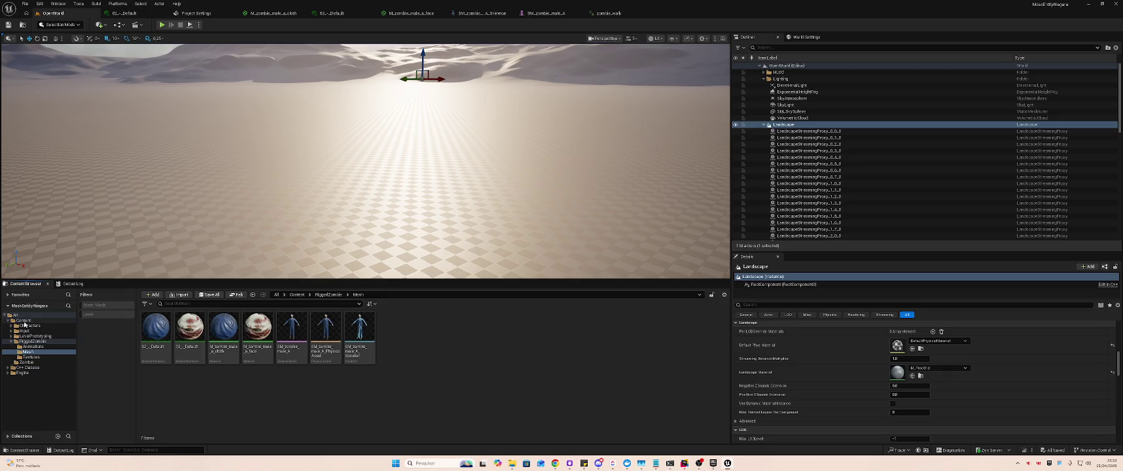
pyautogui.click(30, 321)
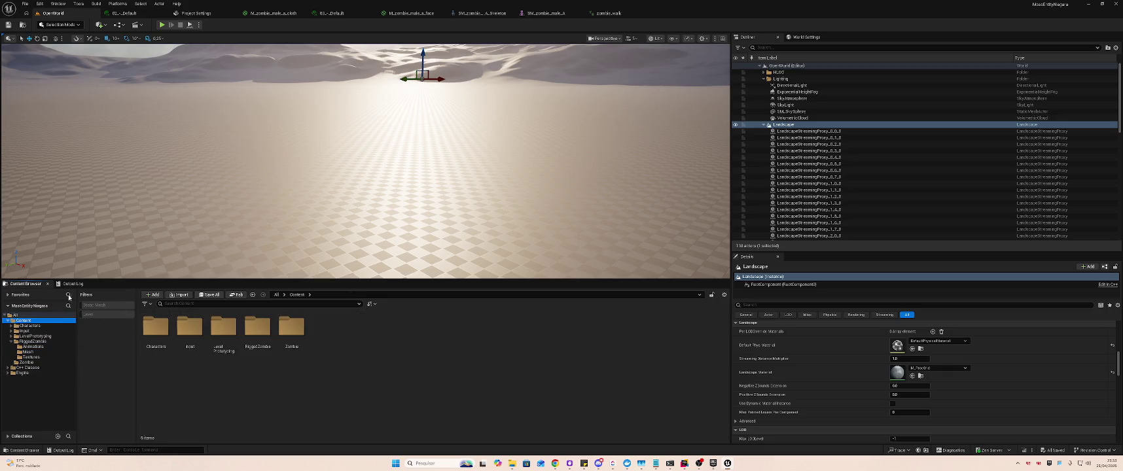
pyautogui.click(153, 295)
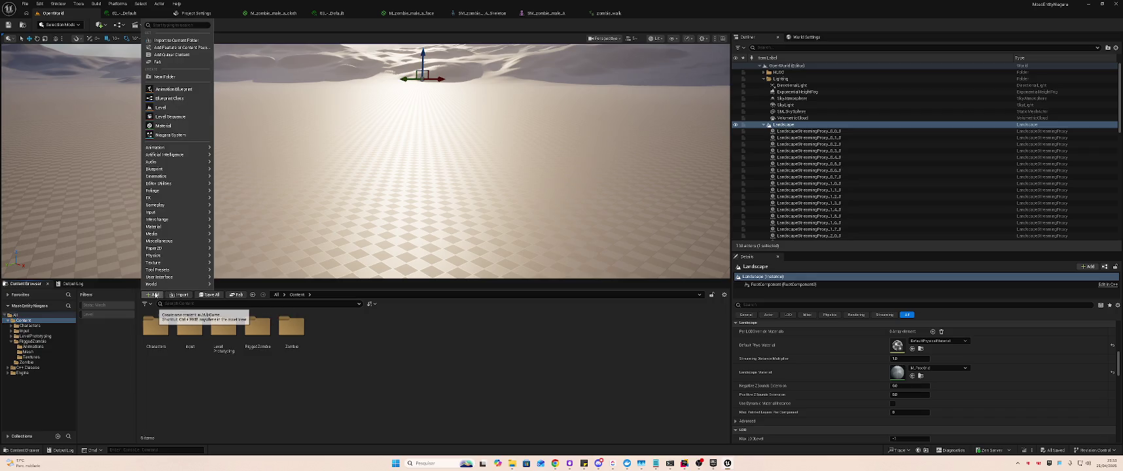
# - Open Quixel Bridge via Add Quixel Content and search 'Sand' within Surfaces
pyautogui.click(172, 55)
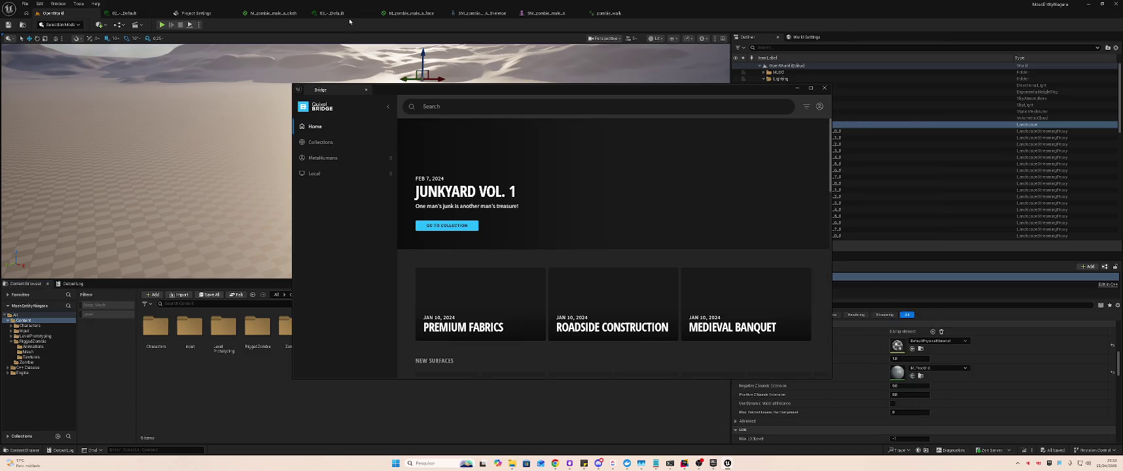
pyautogui.click(502, 107)
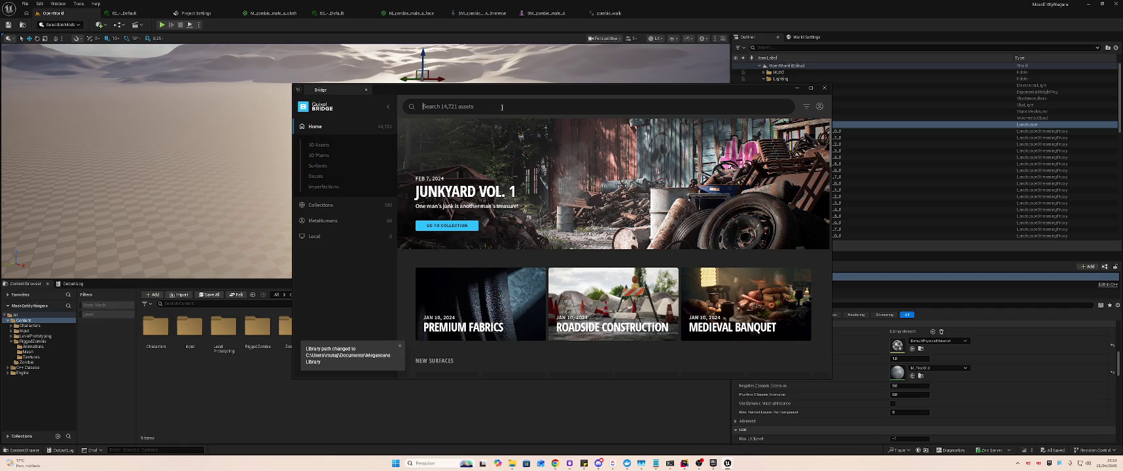
pyautogui.write('sand')
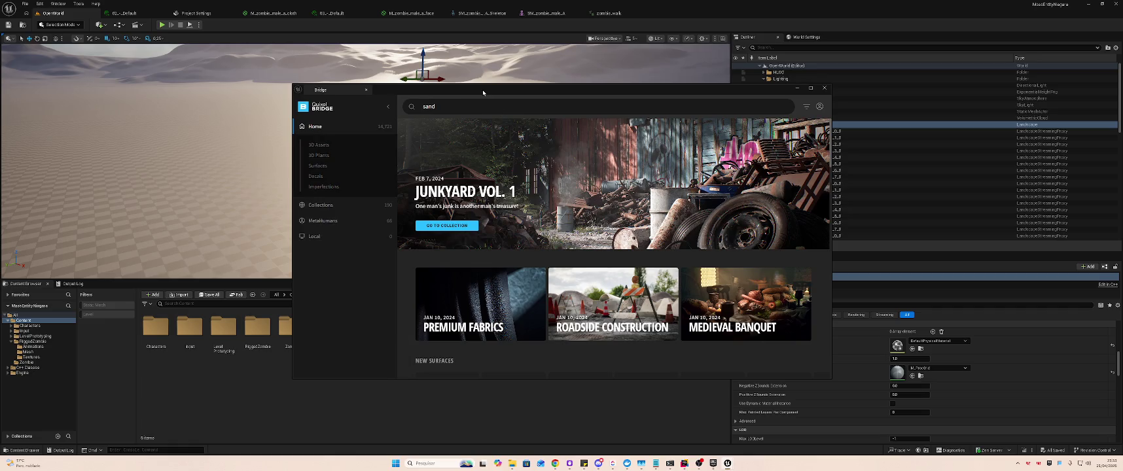
pyautogui.press('Return')
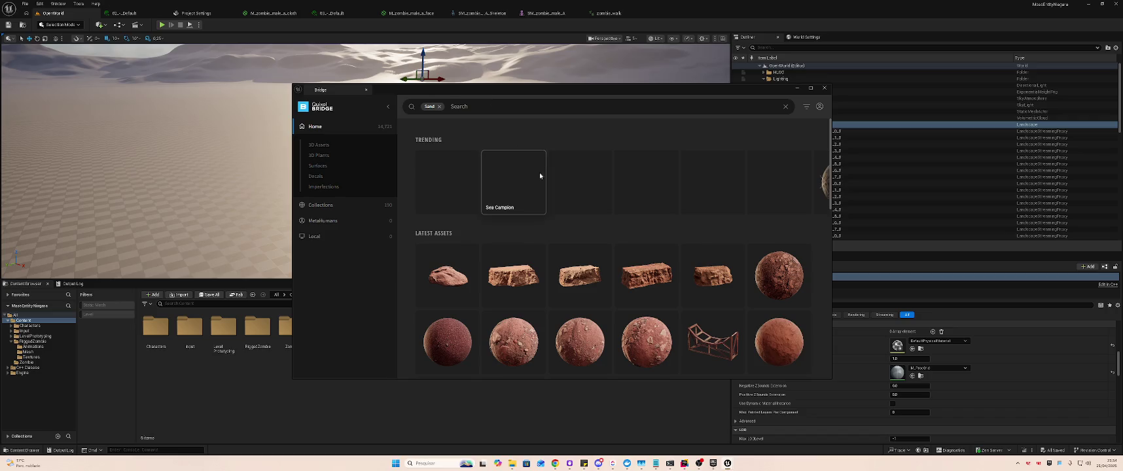
pyautogui.scroll(-10, 557, 186)
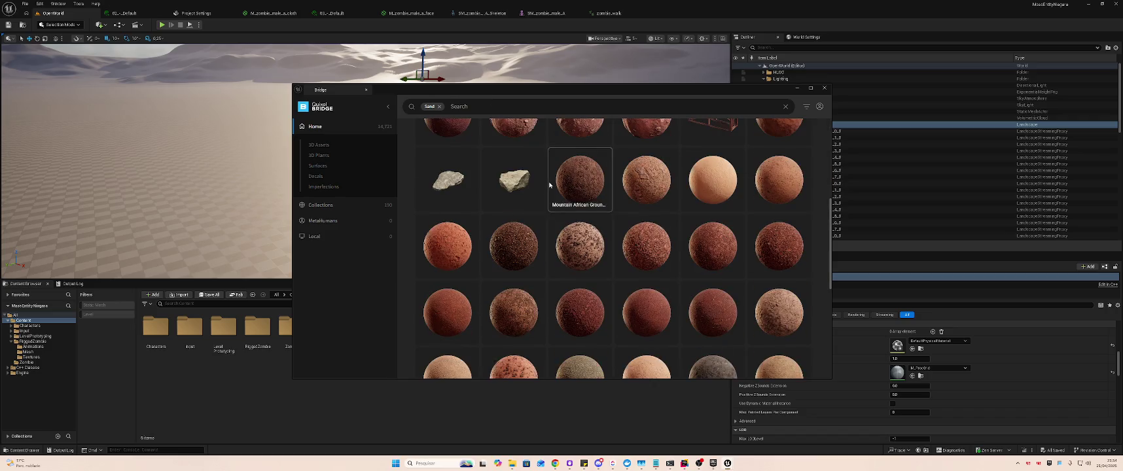
pyautogui.click(324, 167)
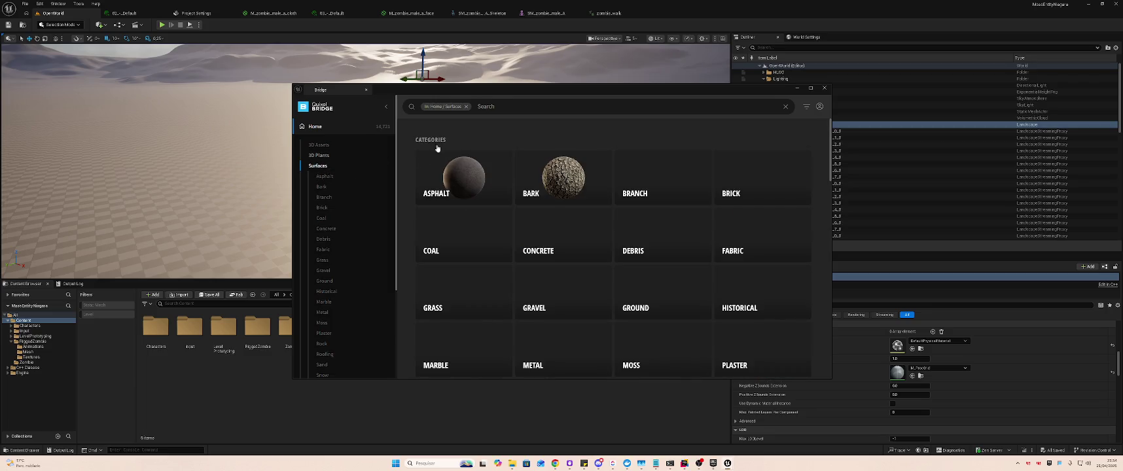
pyautogui.click(540, 107)
pyautogui.write('Sand')
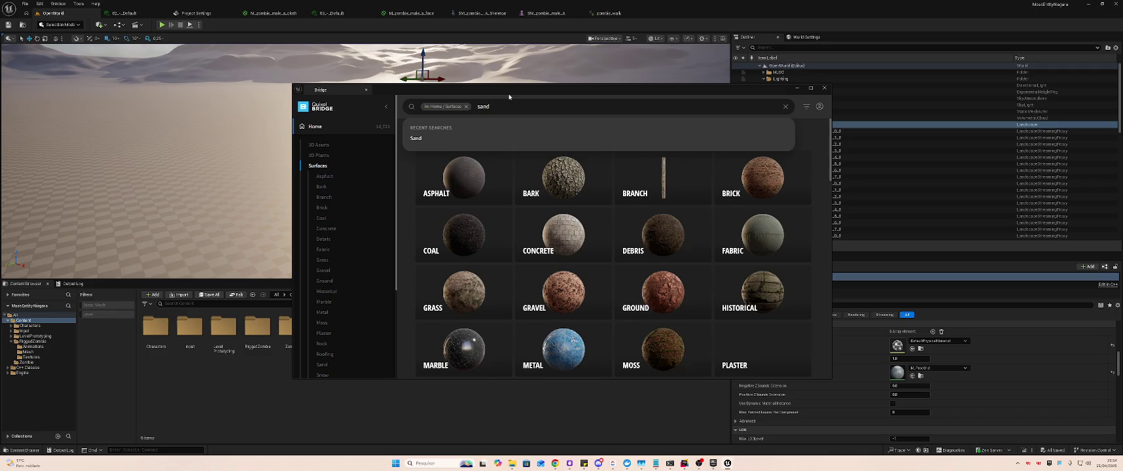
pyautogui.press('Return')
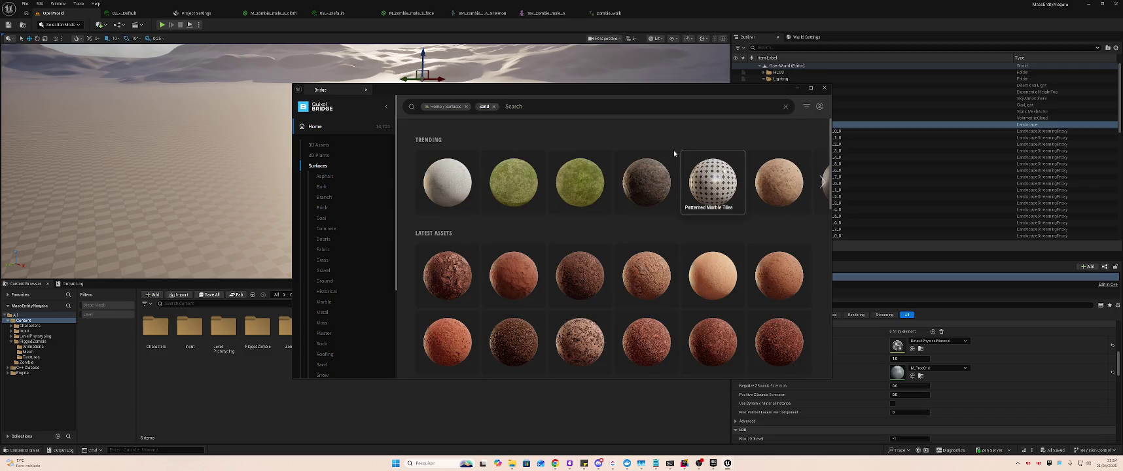
# - Open the Dry Sand surface, set download quality to High Quality, and sign in
pyautogui.click(647, 278)
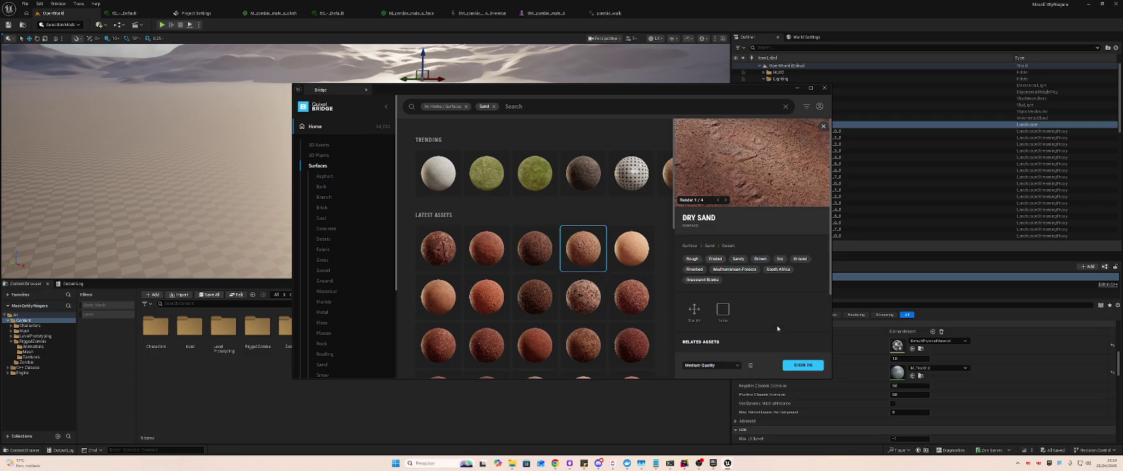
pyautogui.click(713, 365)
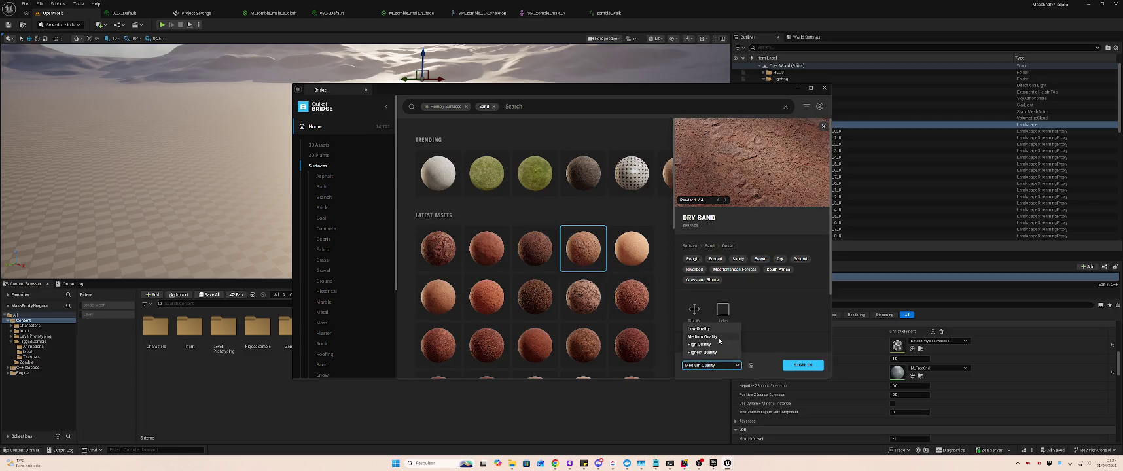
pyautogui.click(719, 341)
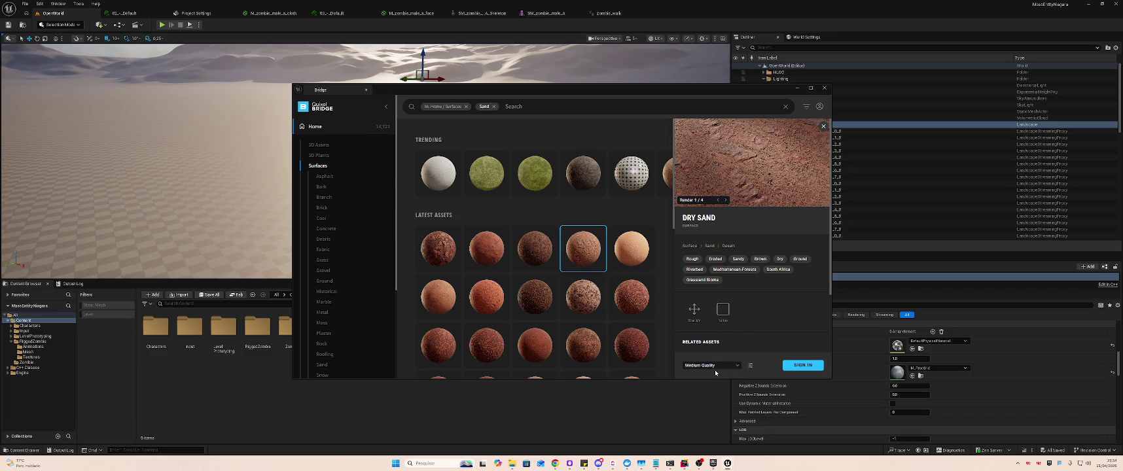
pyautogui.click(724, 365)
pyautogui.click(727, 347)
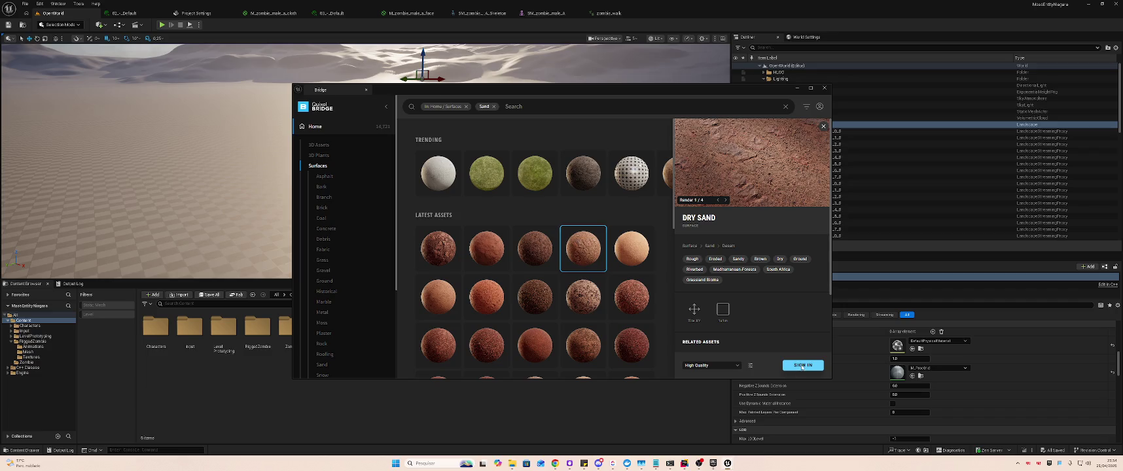
pyautogui.click(727, 365)
pyautogui.click(728, 365)
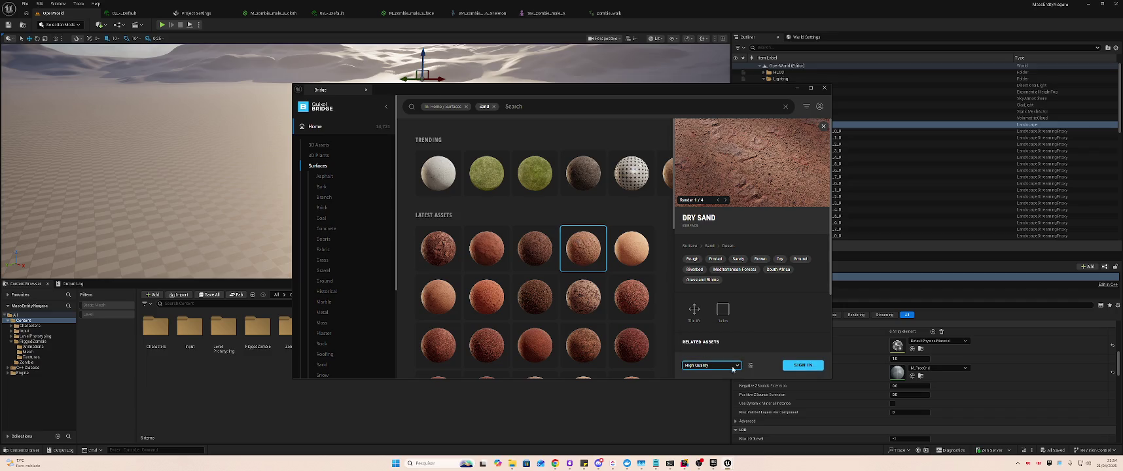
pyautogui.click(794, 364)
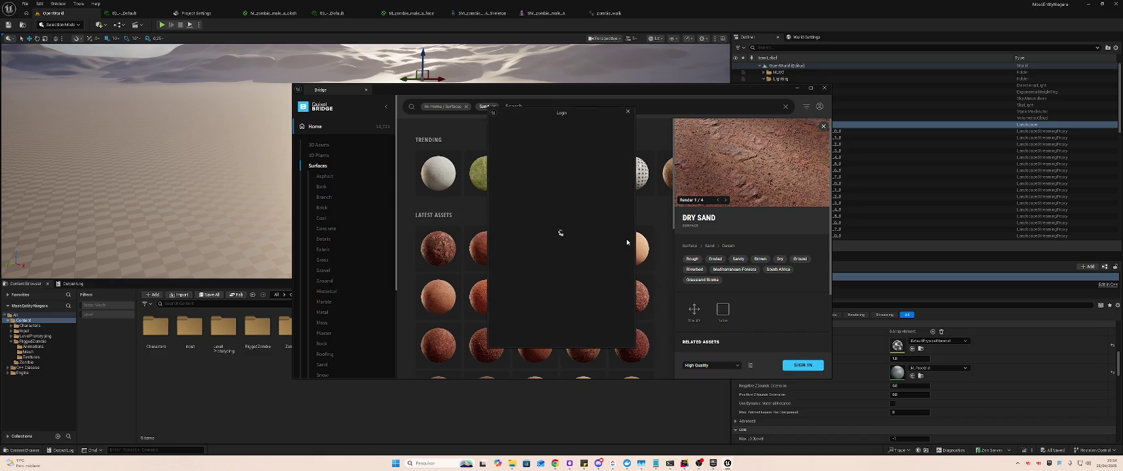
# - Close the Quixel login window and bring the Claude Code terminal forward
pyautogui.moveTo(562, 116); pyautogui.dragTo(725, 112)
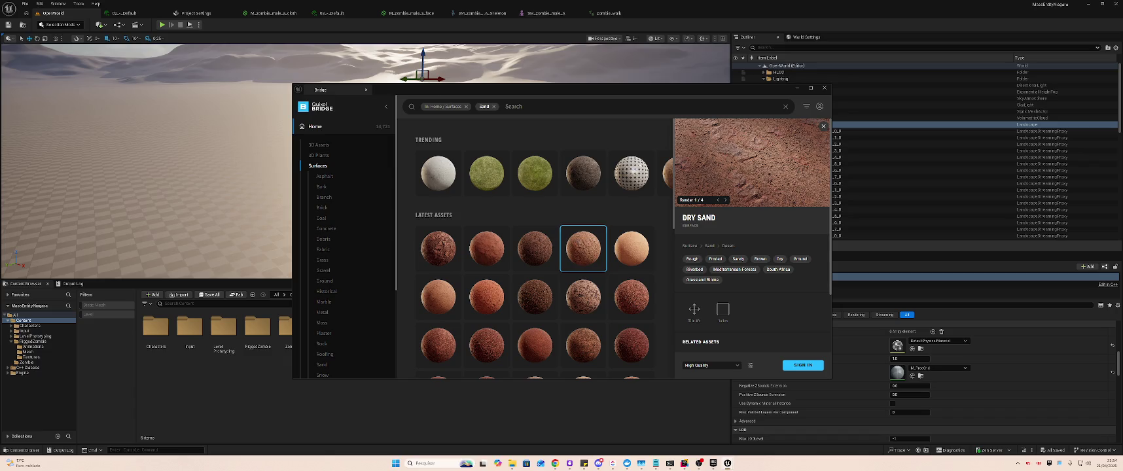
pyautogui.click(670, 463)
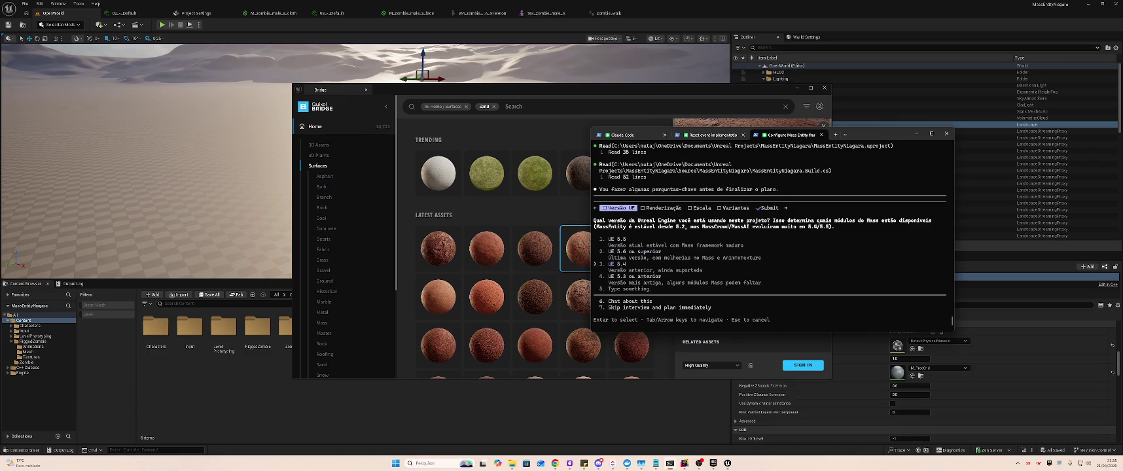
# - Answer the engine-version question with 5.7, then pick a custom answer for rendering
pyautogui.press('Down')
pyautogui.press('Down')
pyautogui.write('5.7')
pyautogui.press('Return')
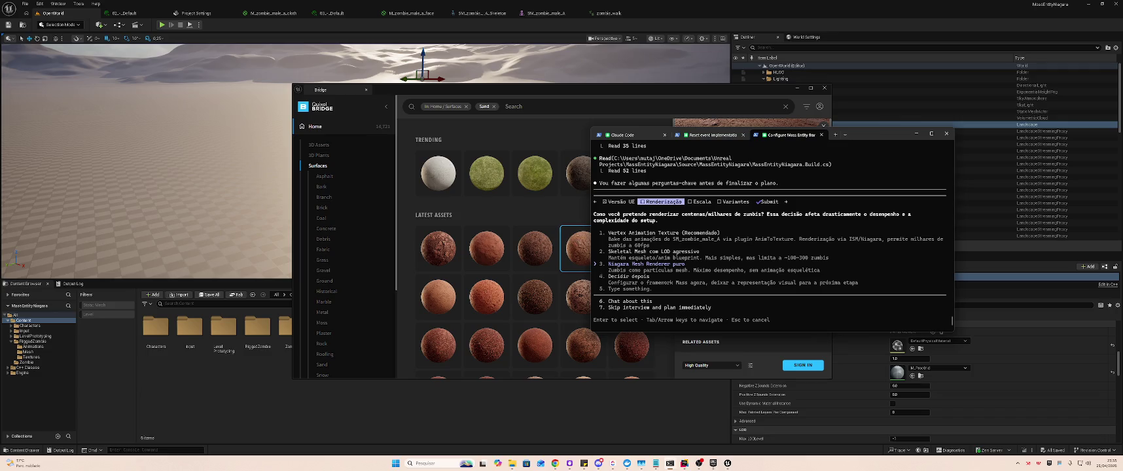
pyautogui.press('Down')
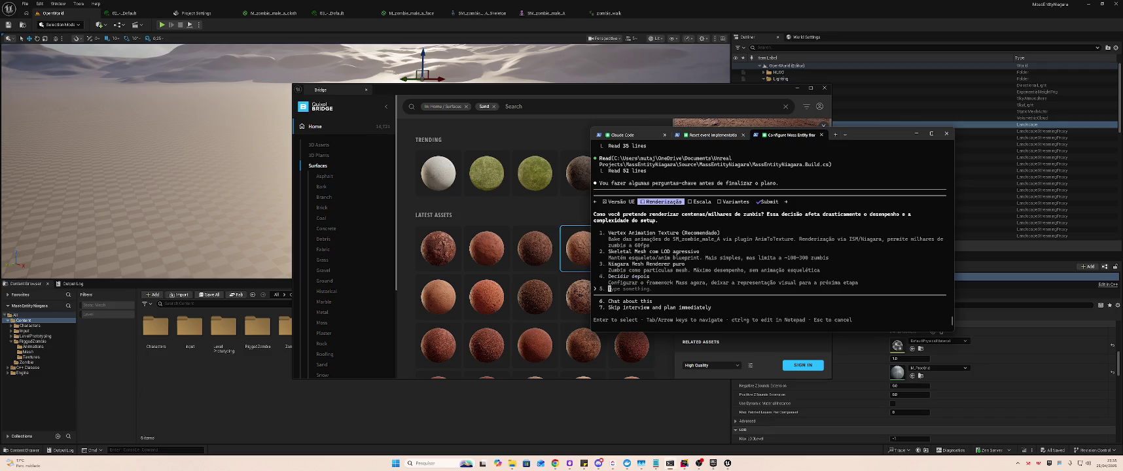